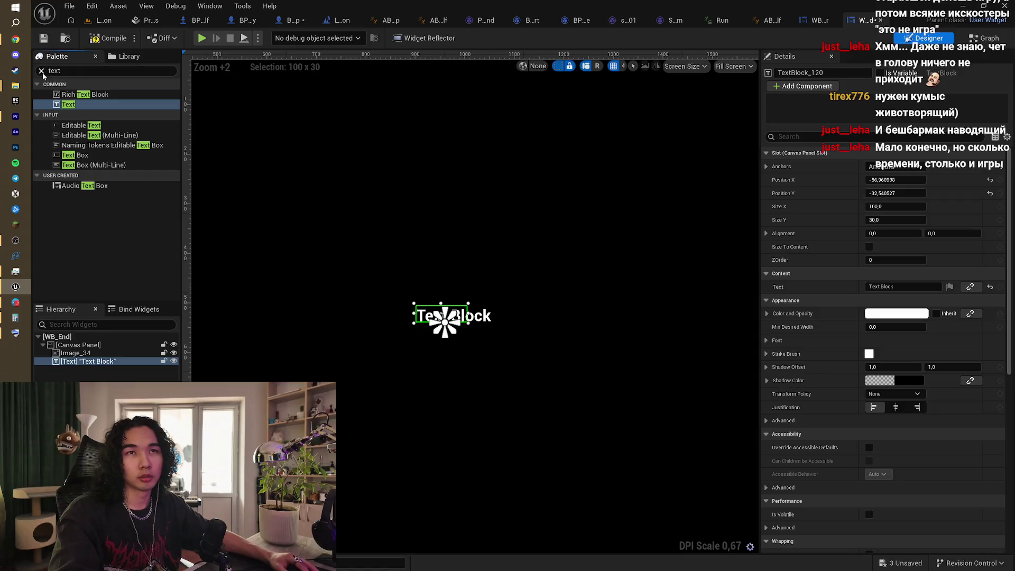
Step: Add a Button widget (Button_124) to the WB_End canvas panel and select it
click(41, 72)
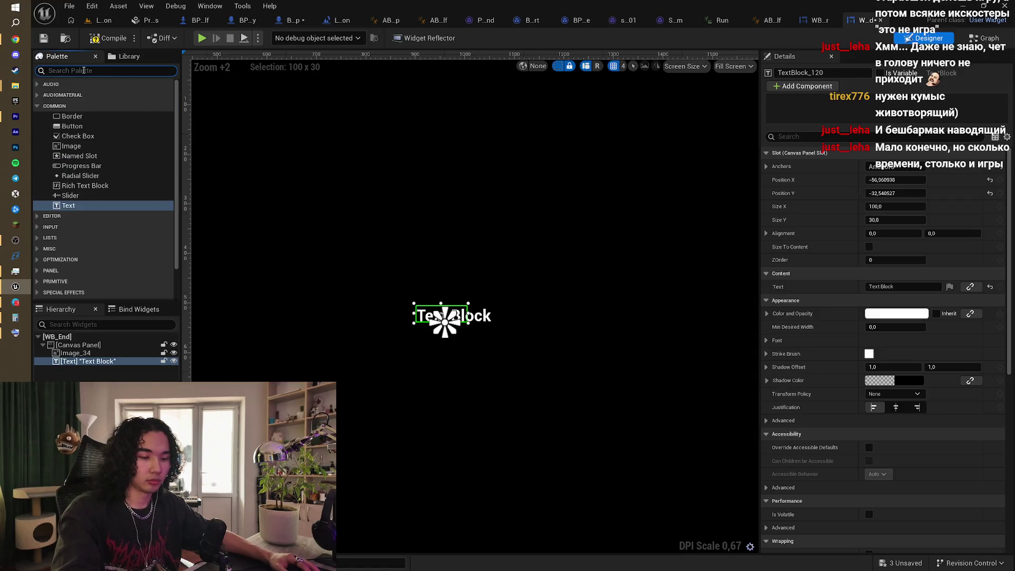
text(byu)
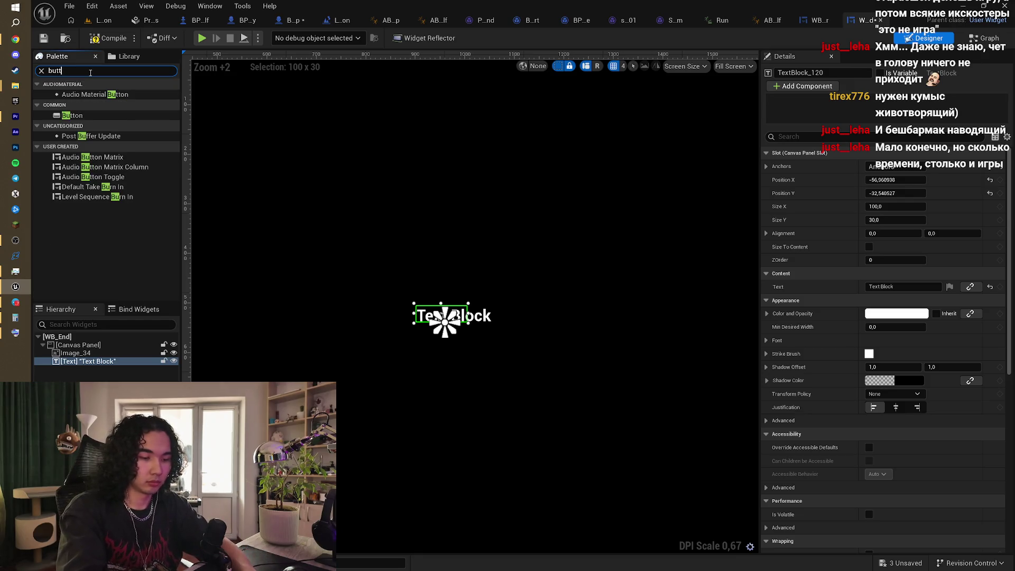
text(tton)
drag(95, 117, 80, 350)
click(85, 372)
scroll(384, 307, down, 5)
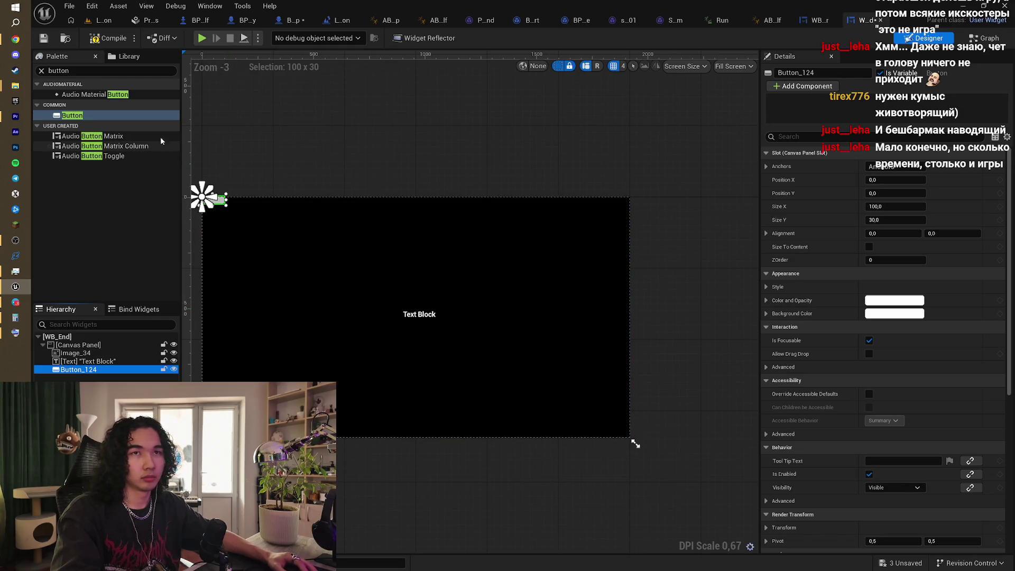
Step: Set Button_124's background colour to red while keeping its tint colour white
click(893, 300)
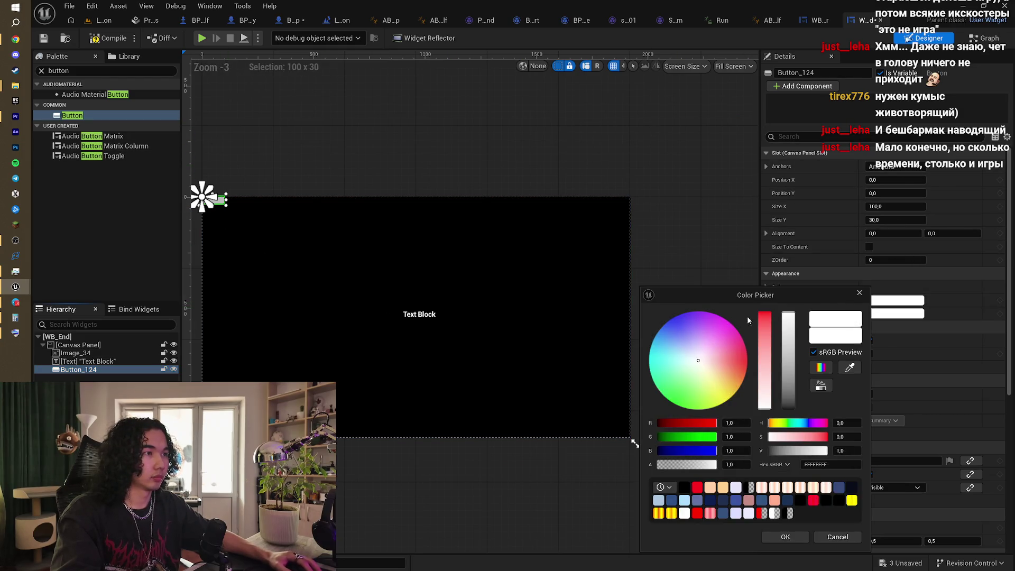
drag(765, 340, 765, 296)
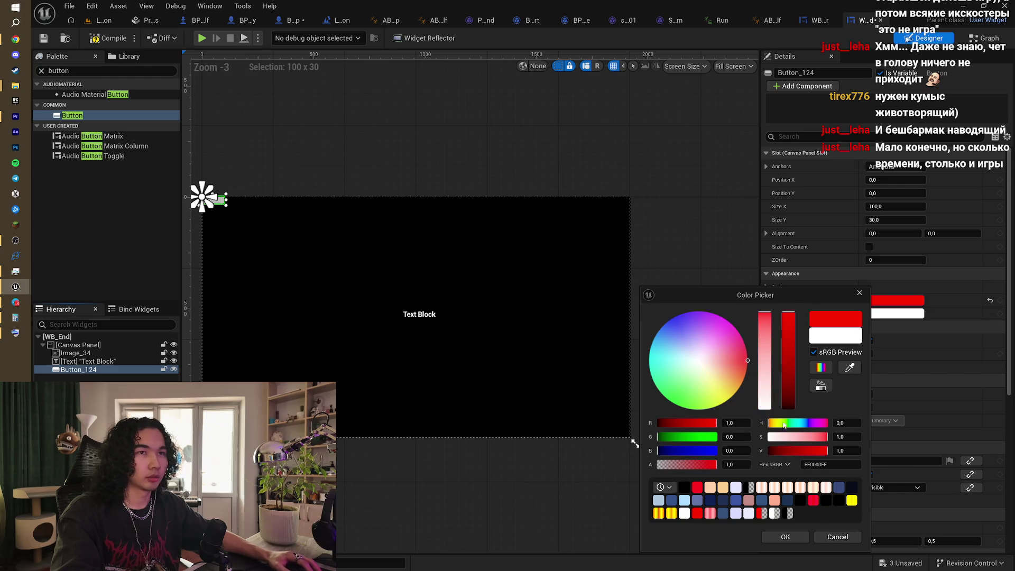
click(784, 540)
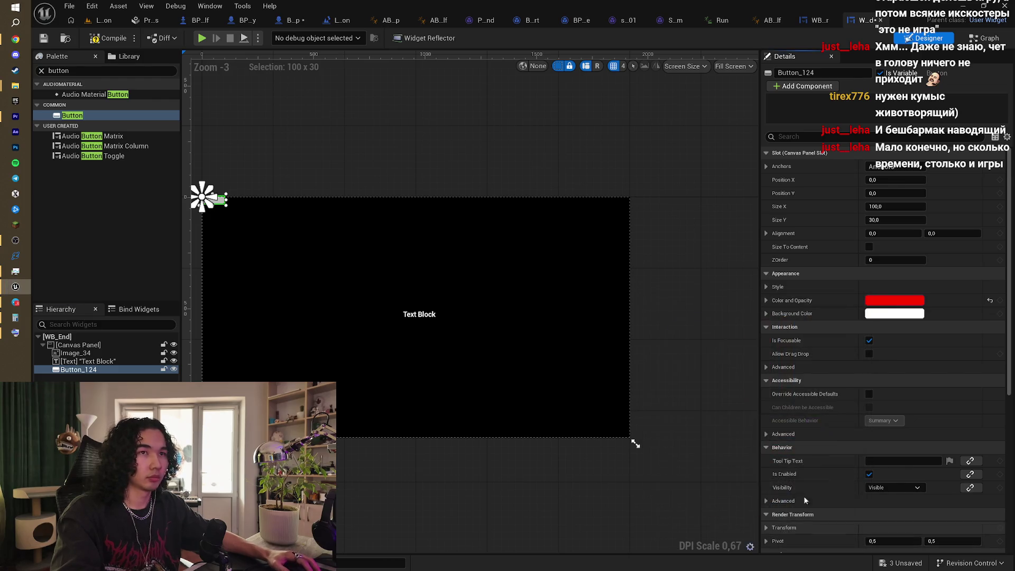
click(888, 315)
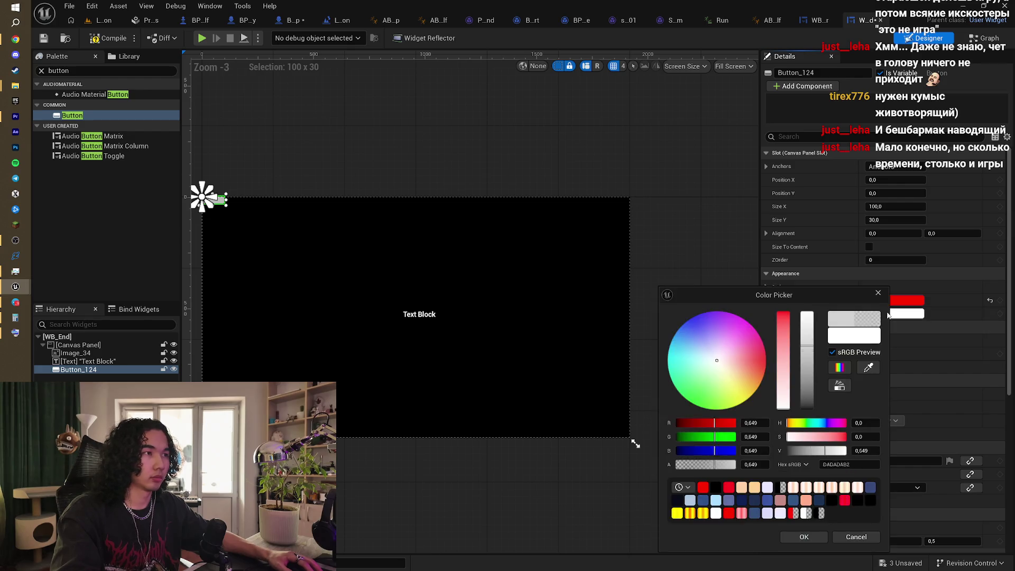
mouse_move(780, 348)
mouse_down()
mouse_move(784, 286)
mouse_move(757, 430)
mouse_up()
click(804, 536)
click(881, 297)
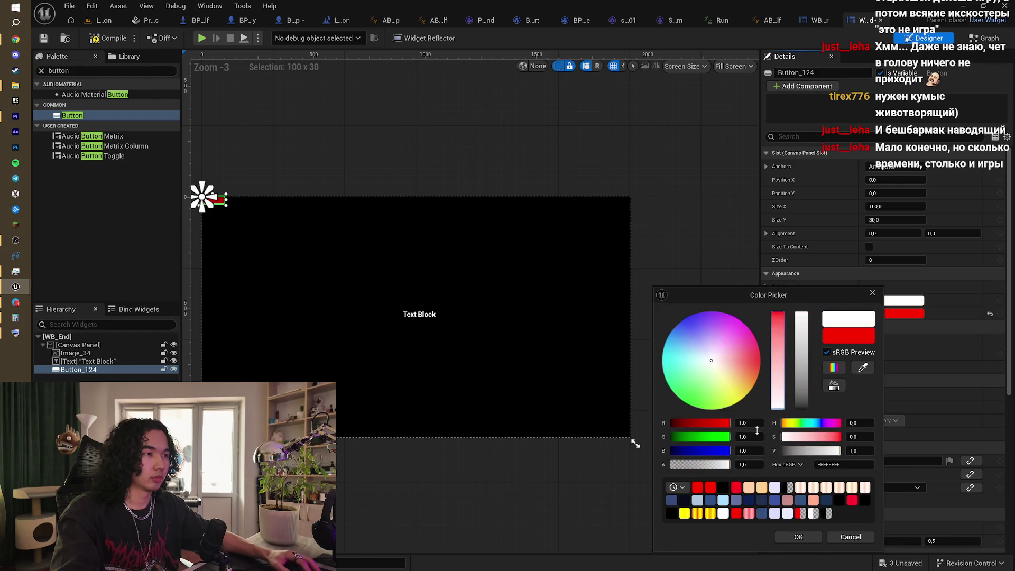
click(788, 539)
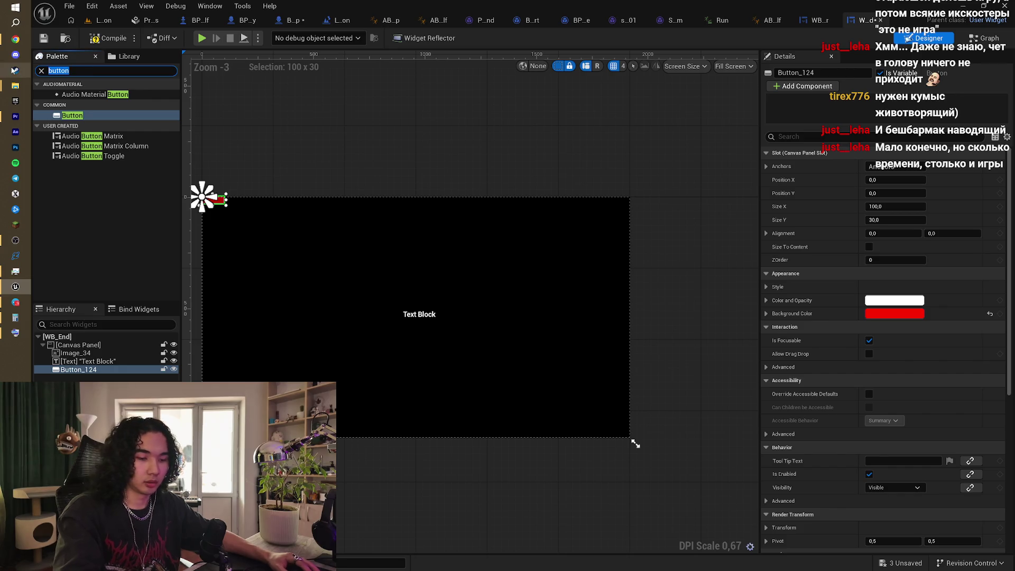
click(107, 70)
Step: Add a Text widget inside Button_124
text(text)
drag(69, 104, 89, 349)
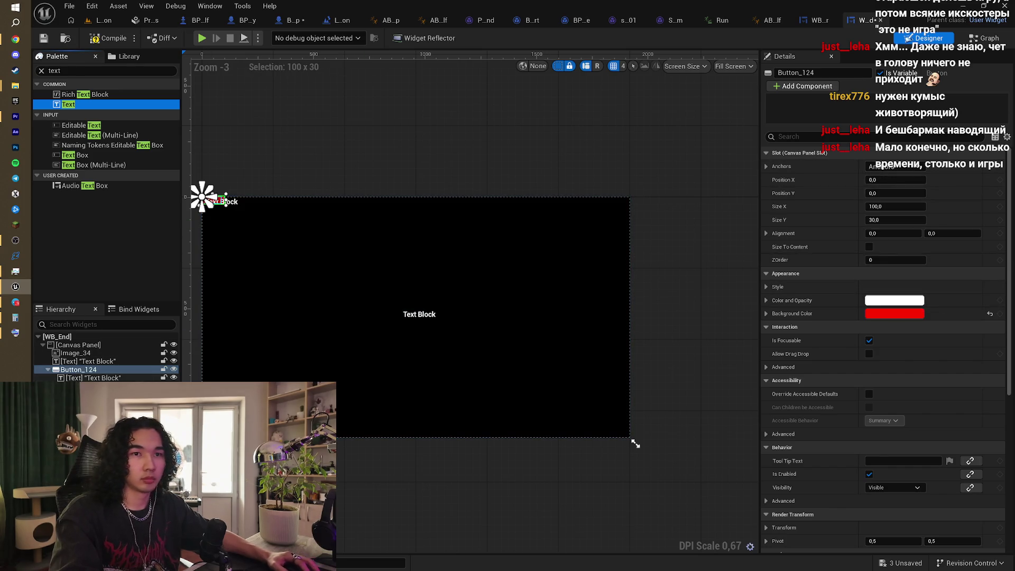
click(96, 372)
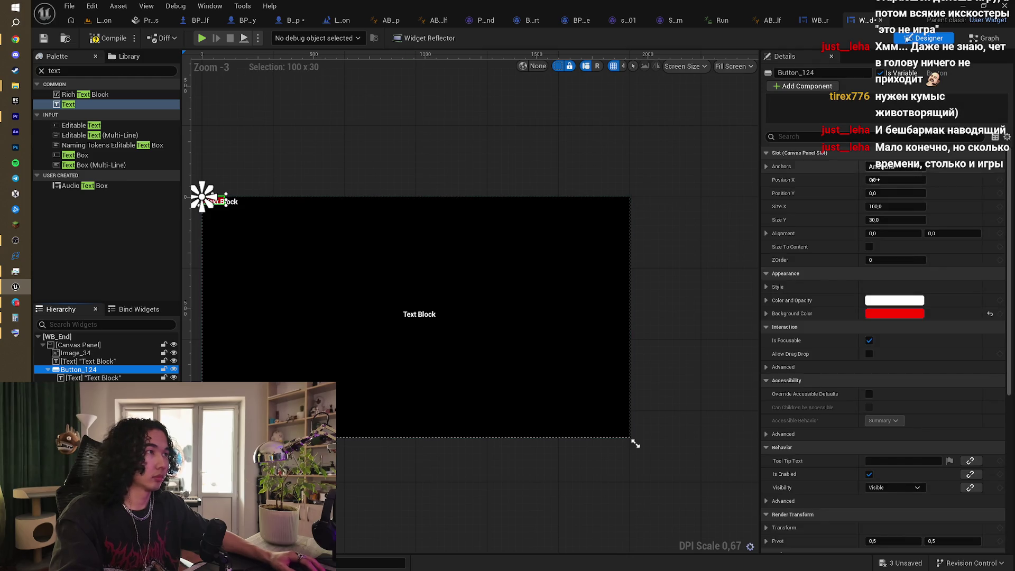
Step: Anchor Button_124 to the centre of the screen with the centre anchor preset
click(894, 166)
click(113, 372)
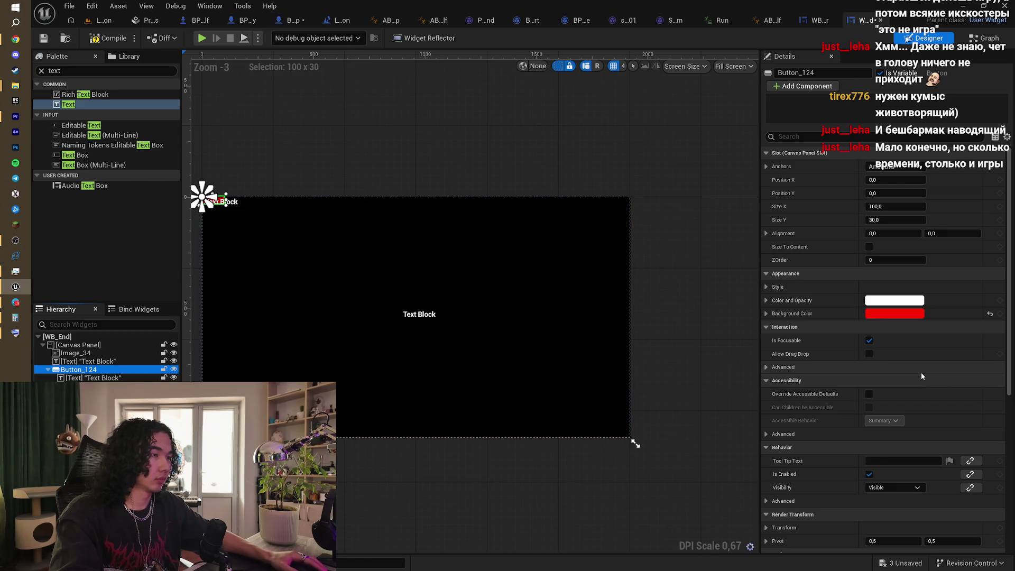
click(880, 168)
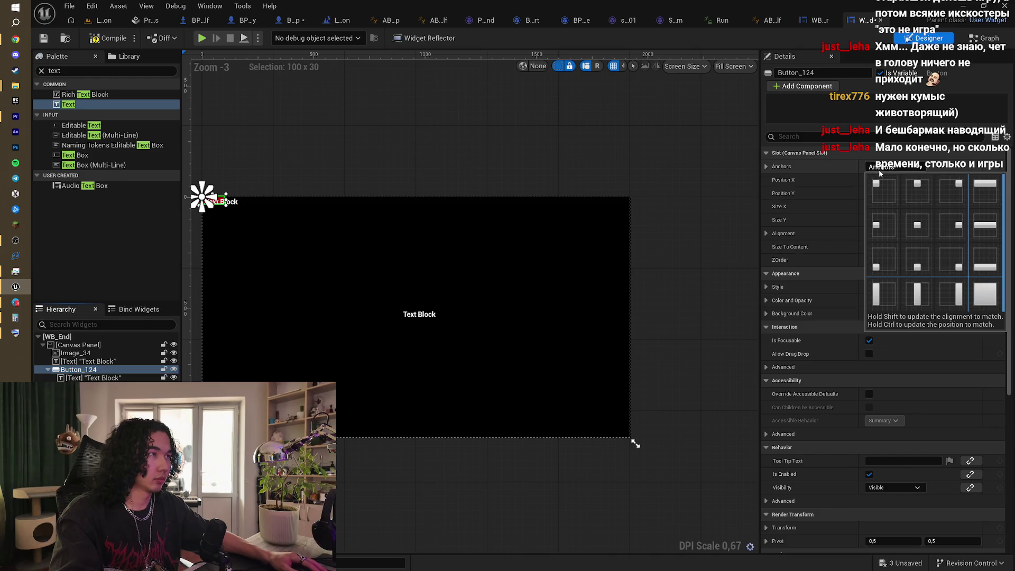
click(919, 229)
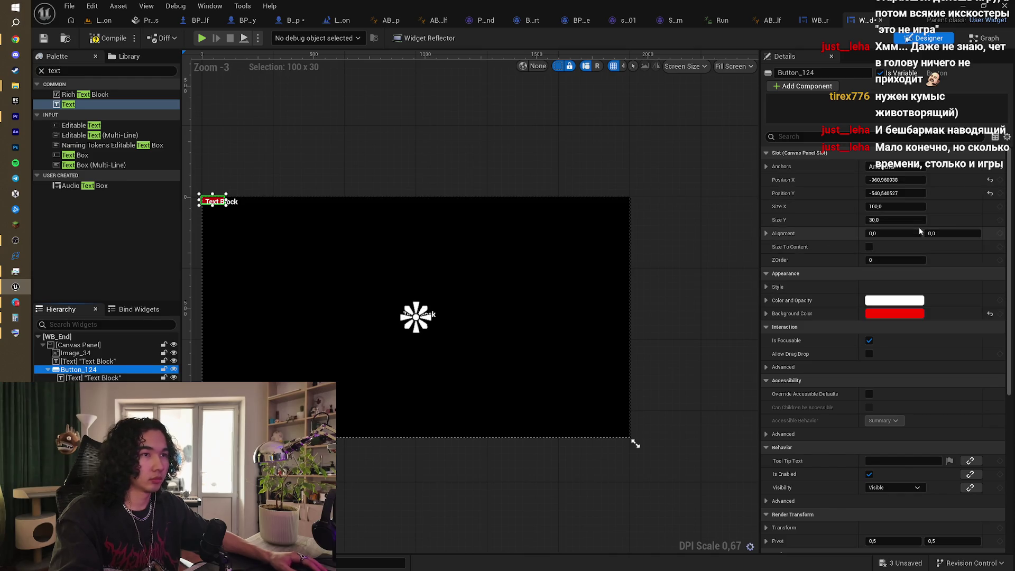
click(880, 168)
click(919, 229)
scroll(421, 328, up, 3)
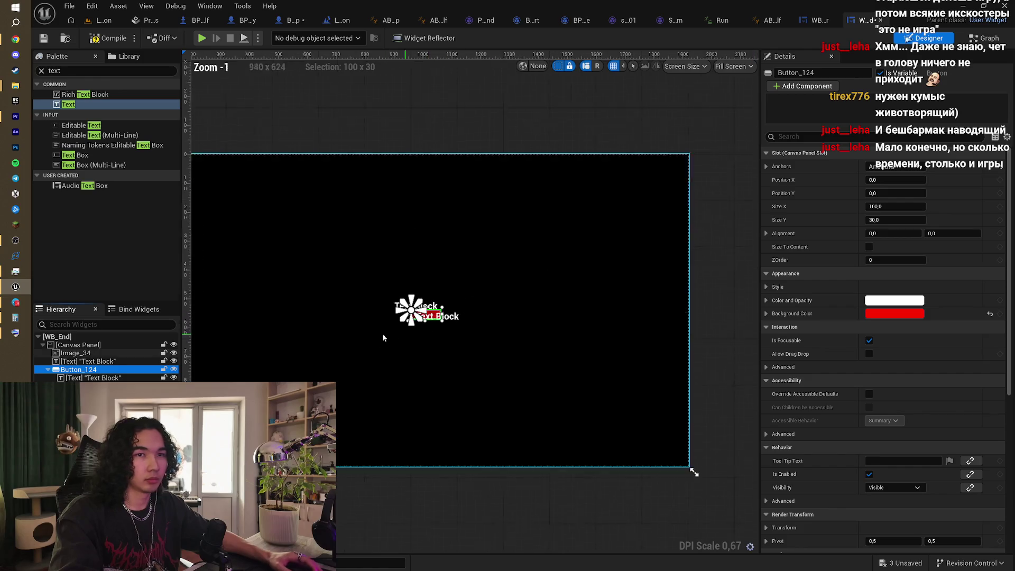
Step: Make the button's text label fill the button horizontally
click(438, 312)
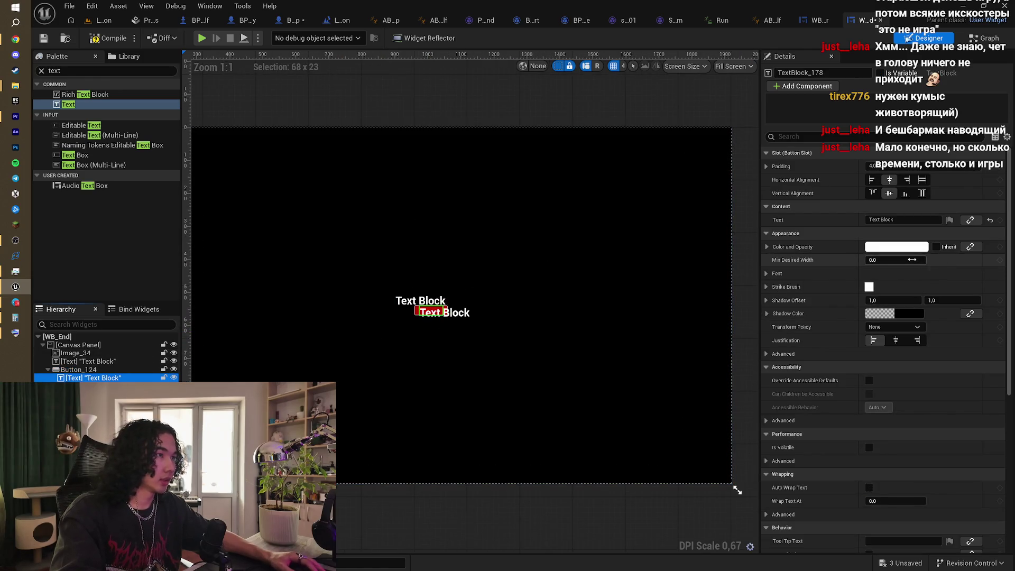
click(923, 180)
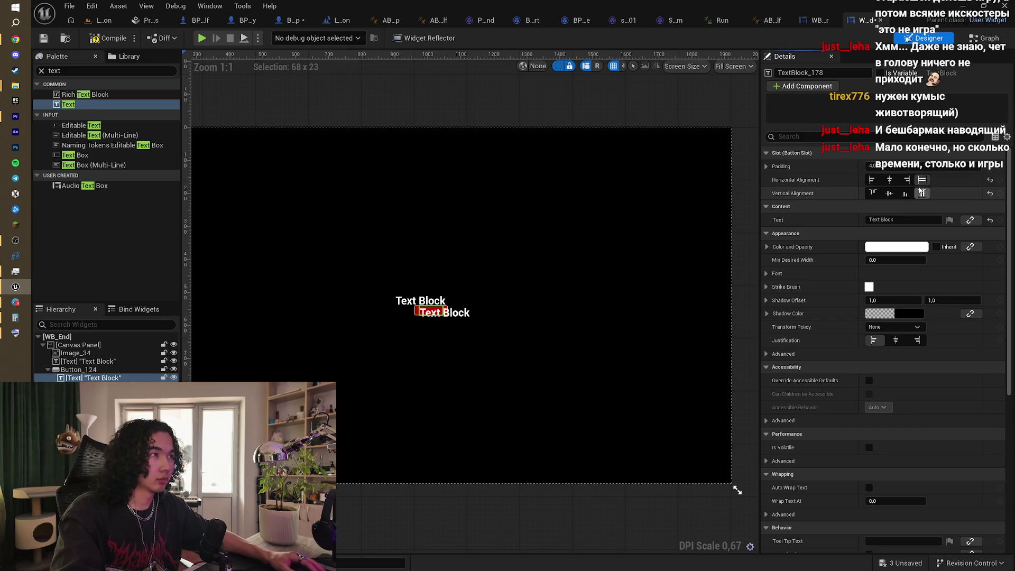
click(104, 378)
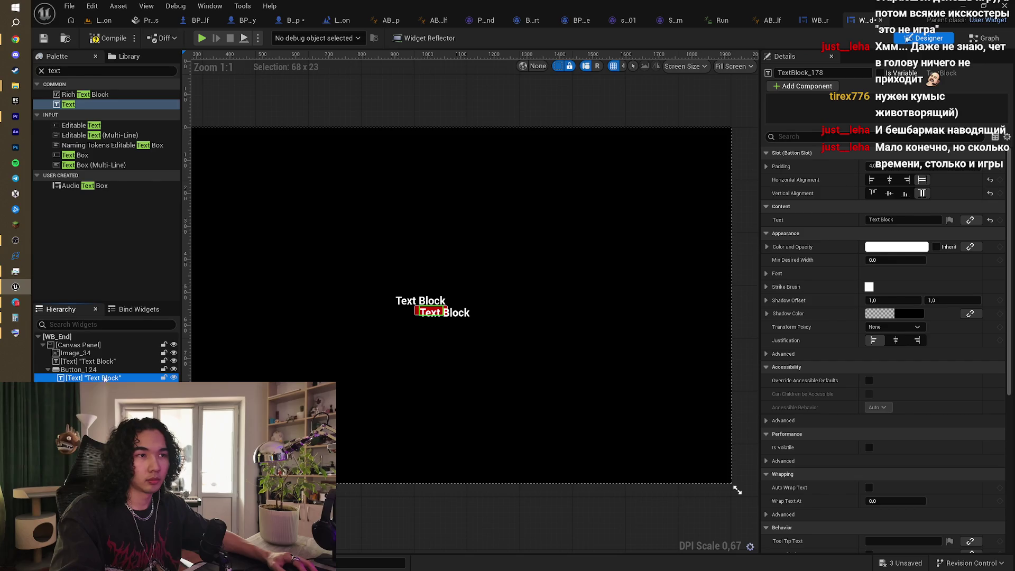
click(417, 310)
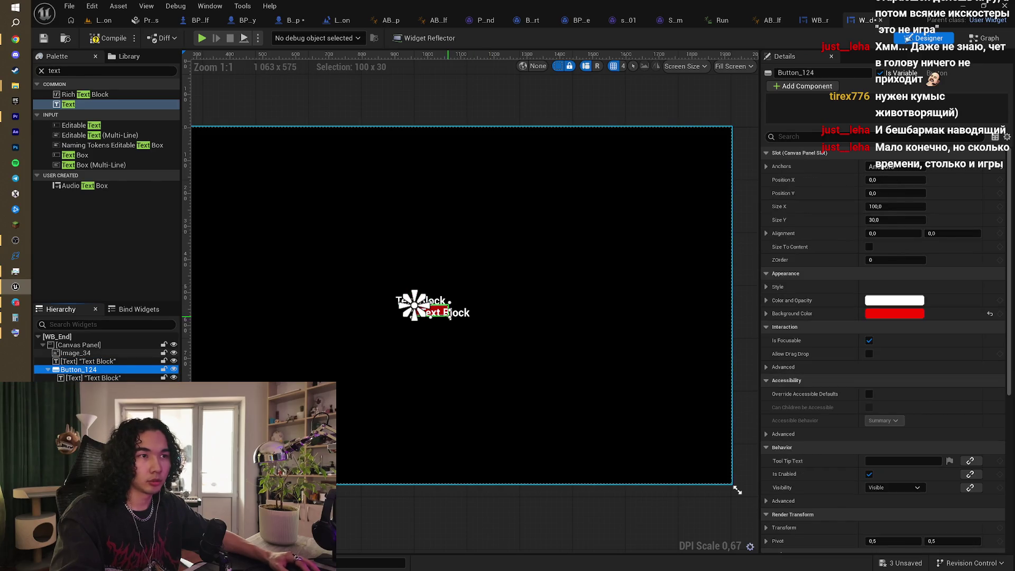
Step: Enlarge the red button, centre its label both ways, and place it under the title
drag(449, 317, 482, 330)
click(93, 378)
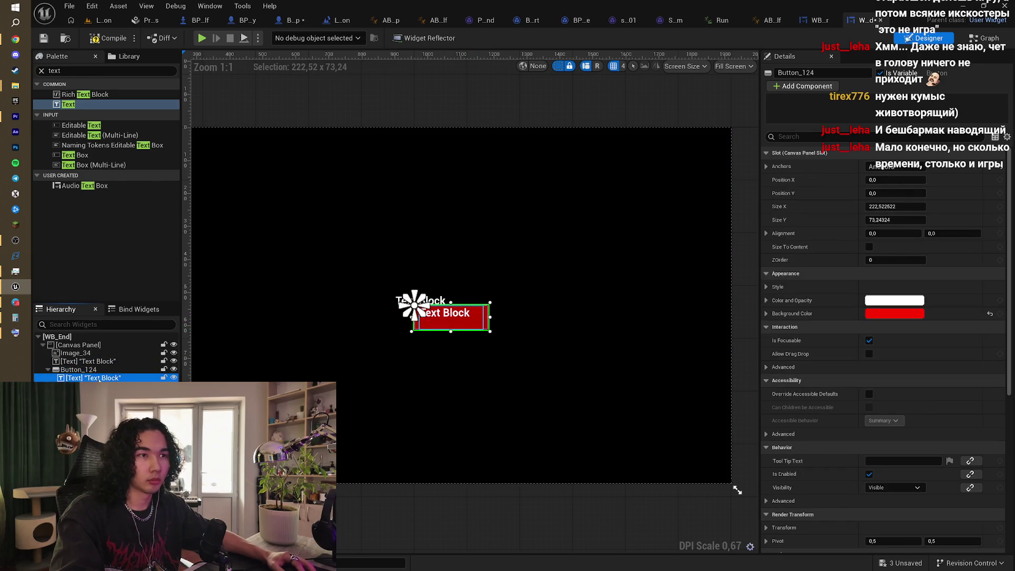
click(890, 180)
click(889, 193)
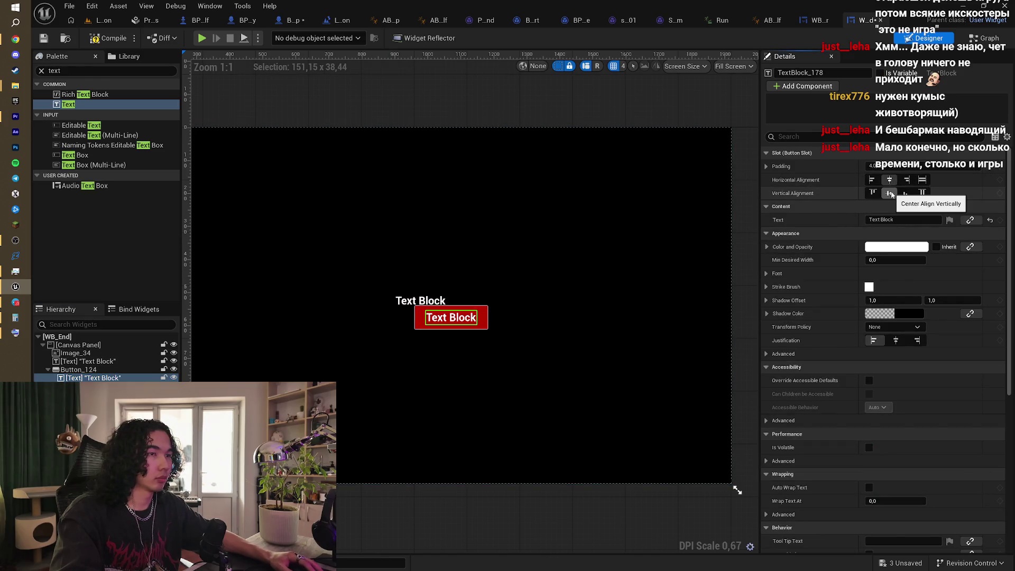
click(96, 371)
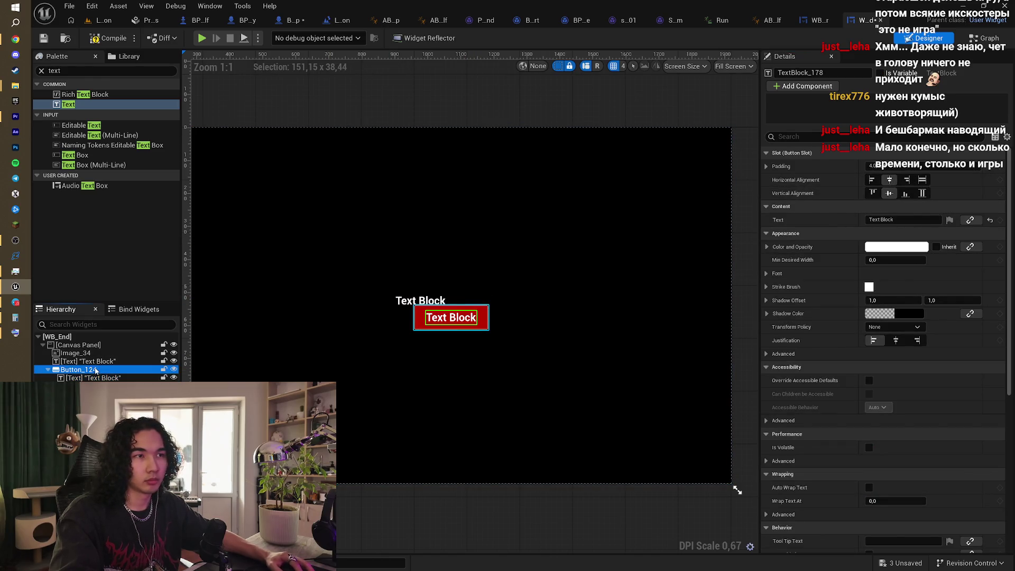
mouse_move(488, 317)
mouse_down()
mouse_move(501, 319)
mouse_move(456, 324)
mouse_up()
drag(206, 363, 206, 363)
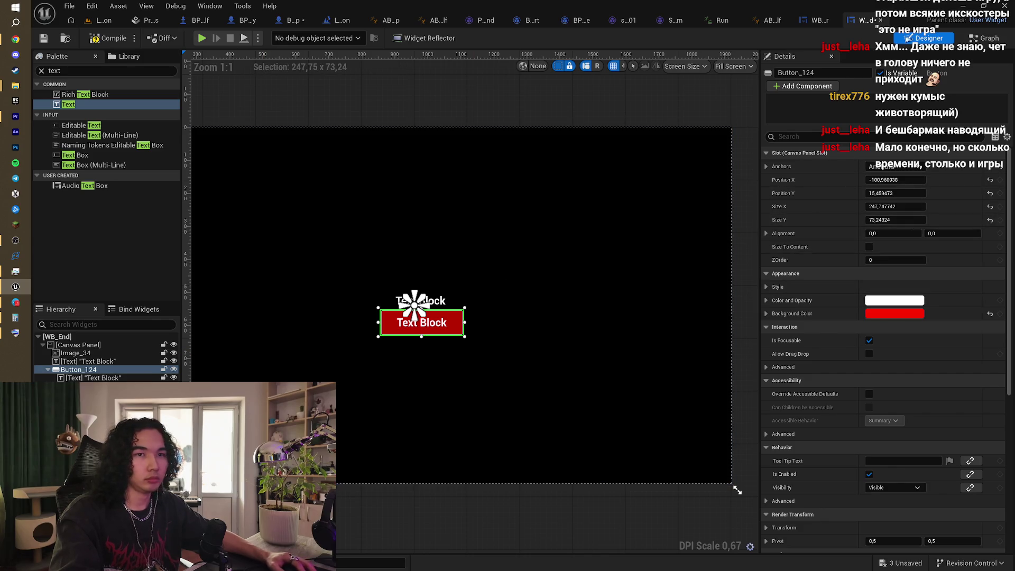
Step: Change the button label's text to 'Выйти' and expand its font settings
click(421, 323)
click(896, 219)
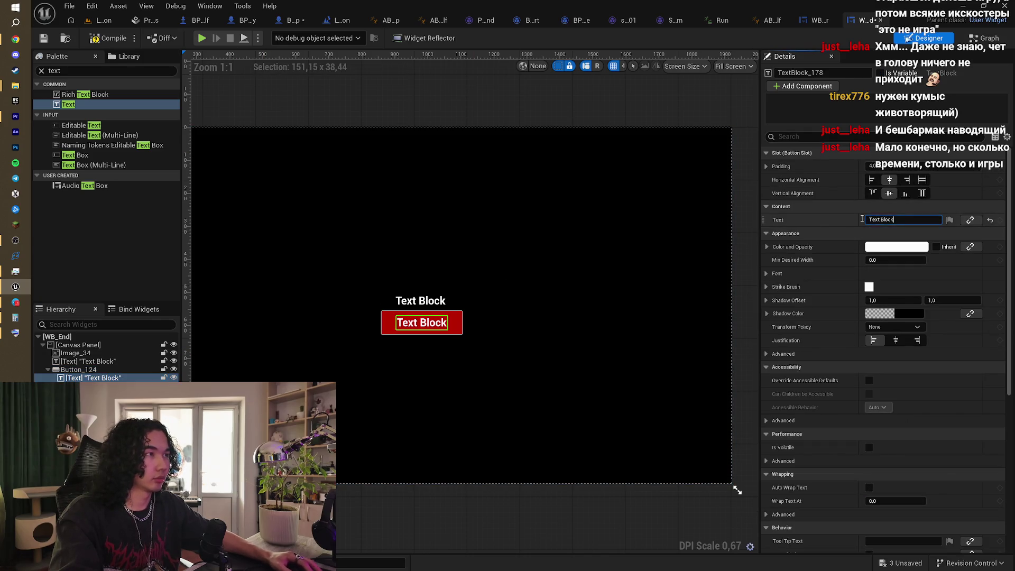
text(Выйти)
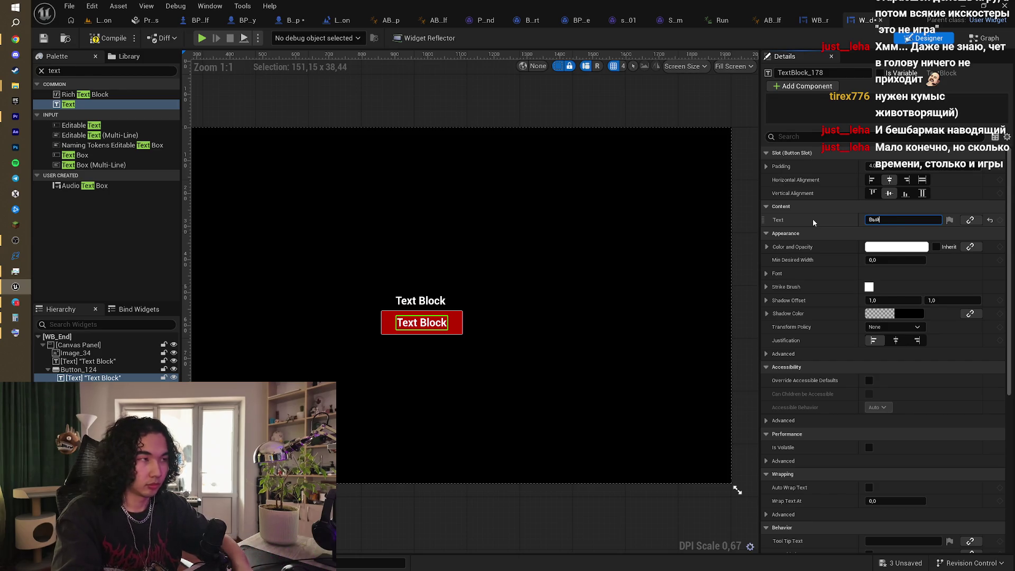
key(Return)
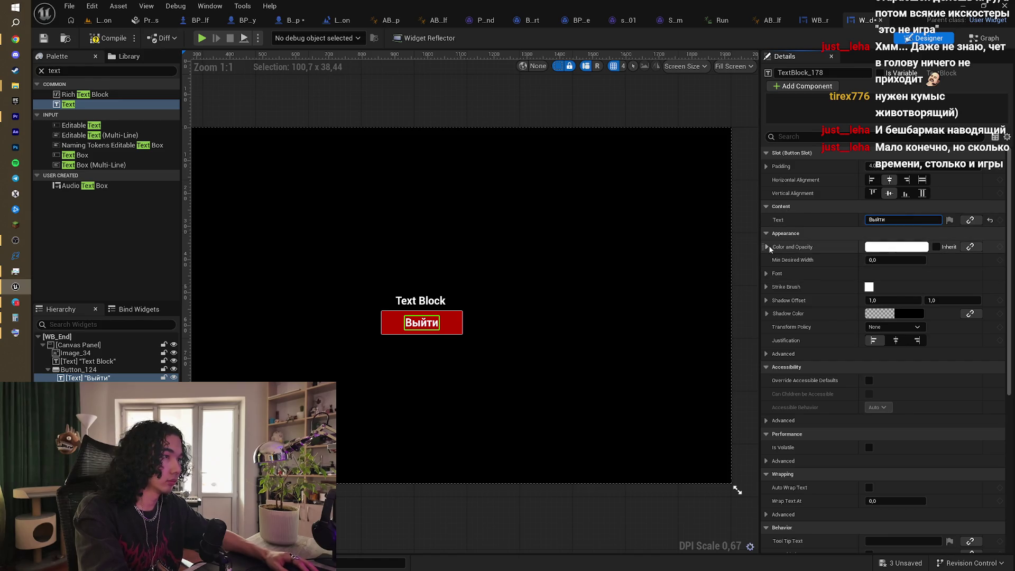
click(768, 274)
click(895, 287)
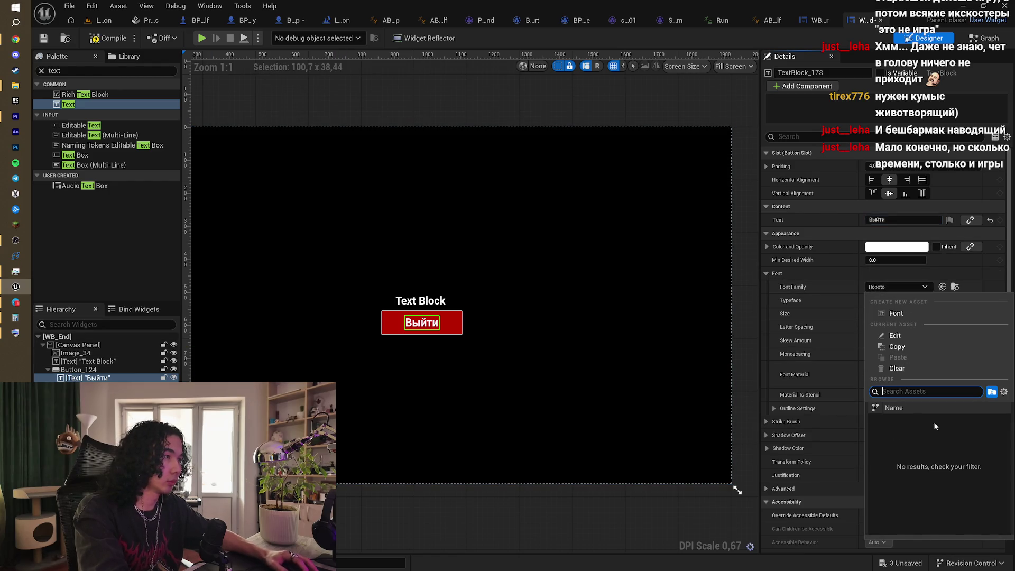
click(15, 24)
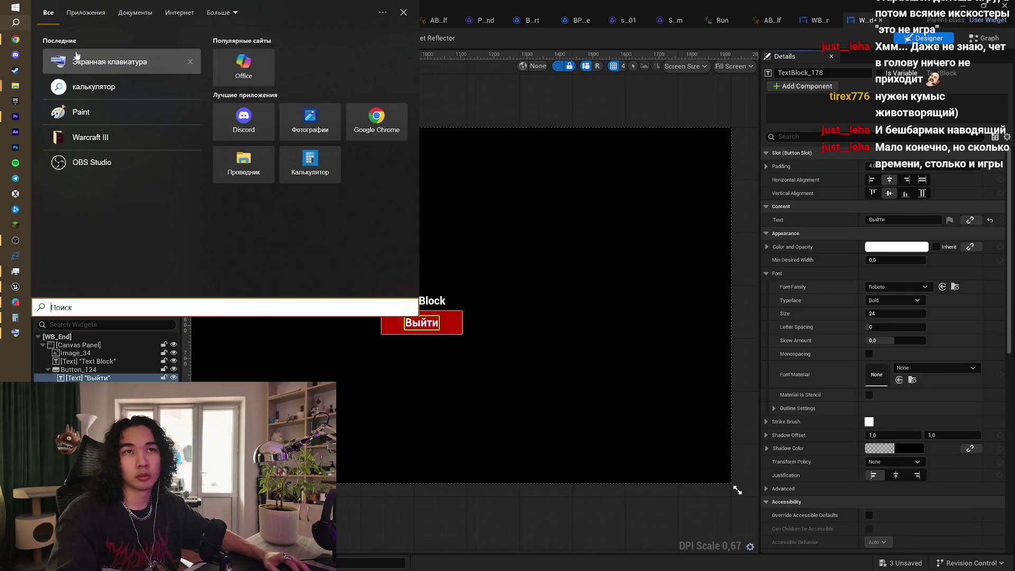
Step: Search the Downloads folder for font files to find Curtsweeper-Regular
click(15, 86)
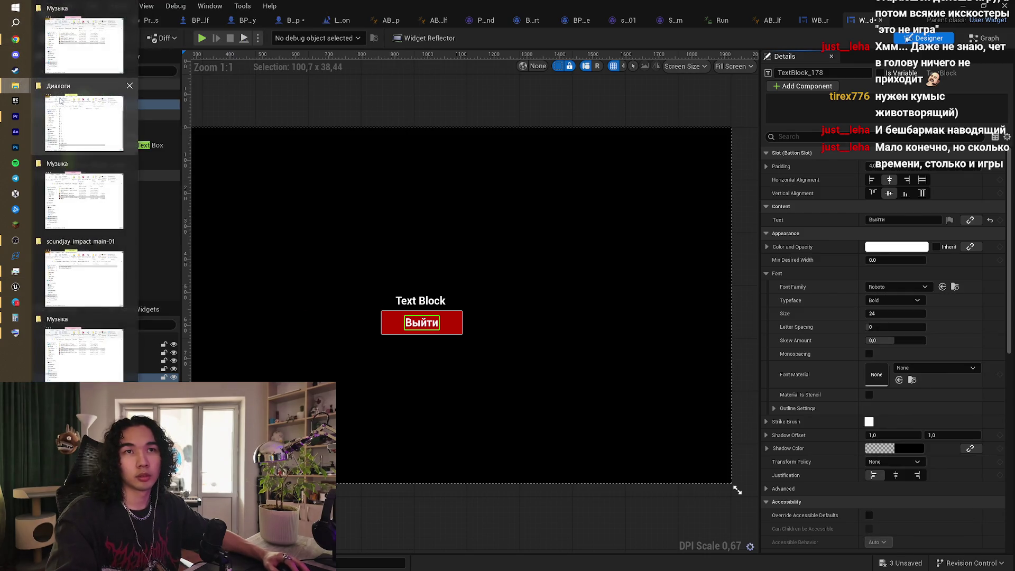
click(118, 191)
click(145, 206)
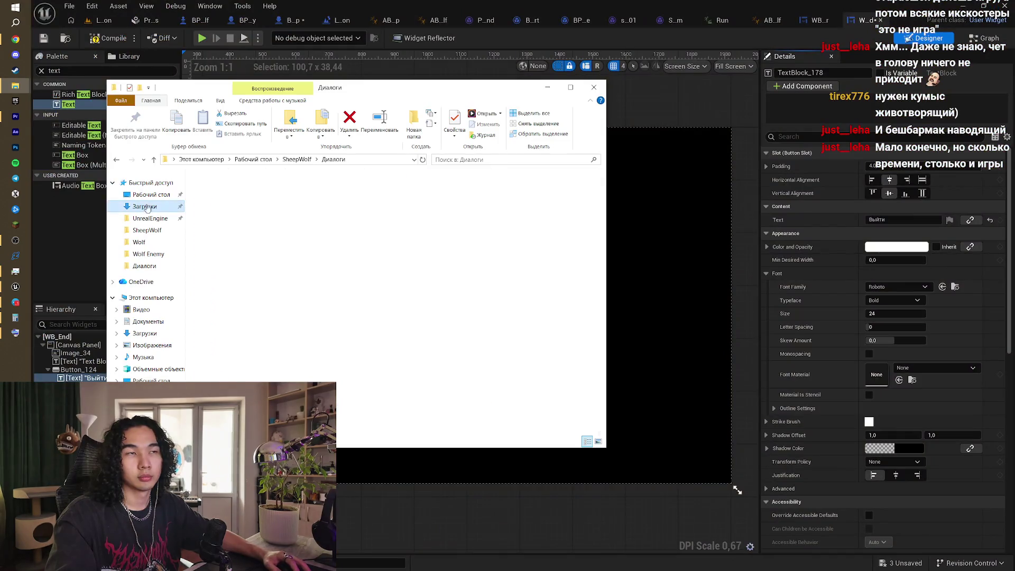
click(481, 161)
text(fon)
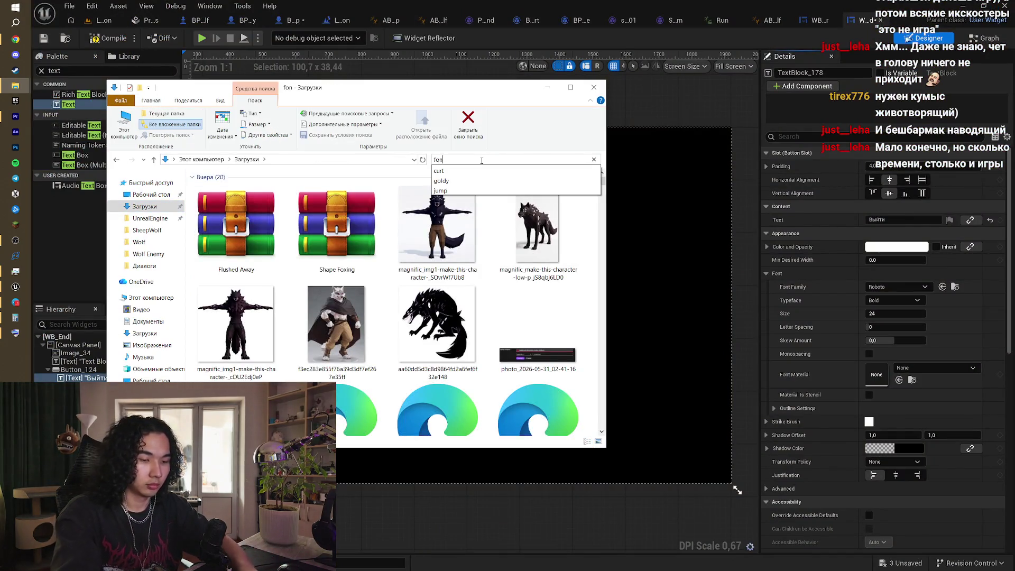
text(t)
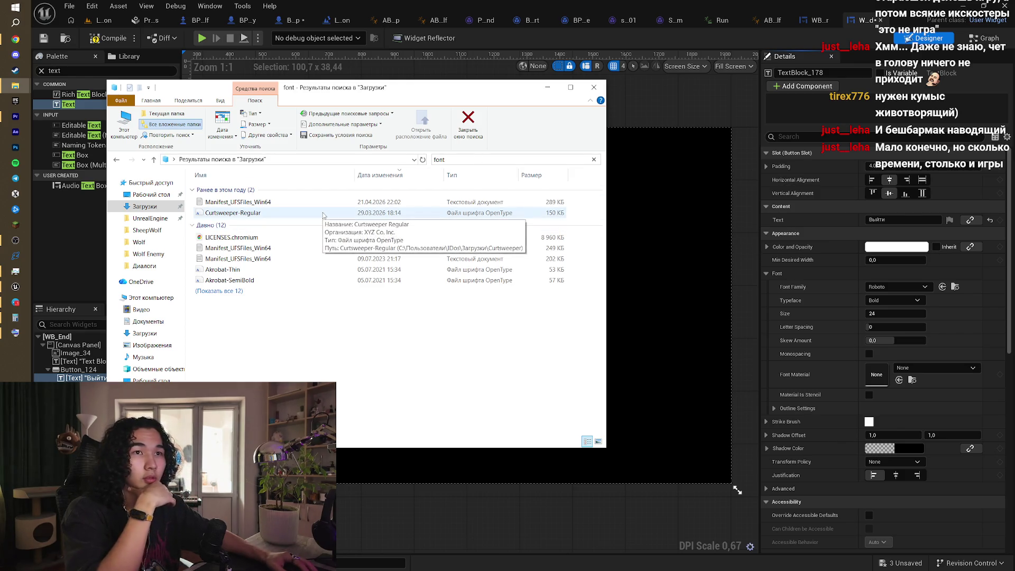
click(105, 20)
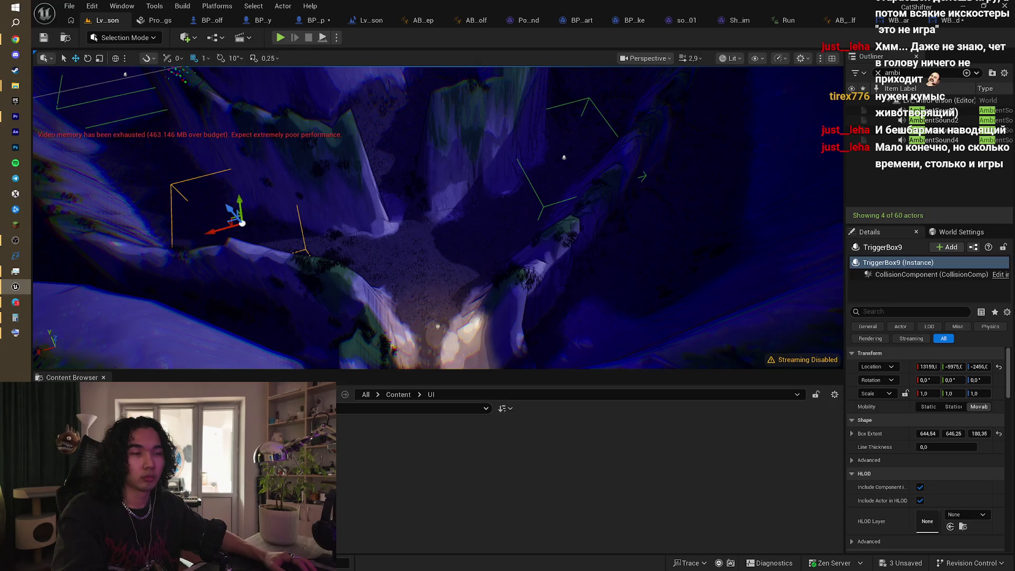
Step: Import the Curtsweeper-Regular font into Content > UI as a Font asset
mouse_move(15, 85)
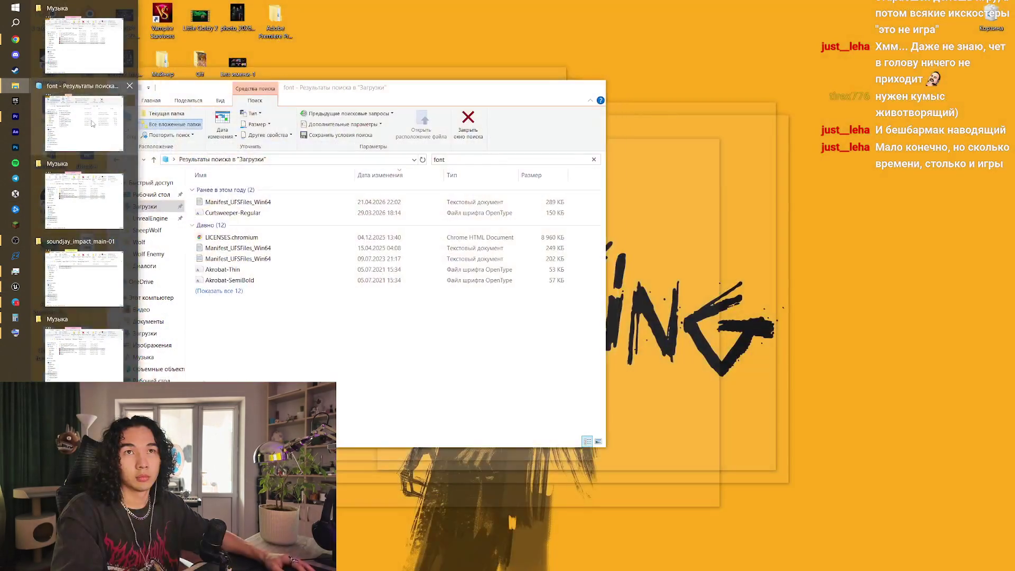
click(91, 123)
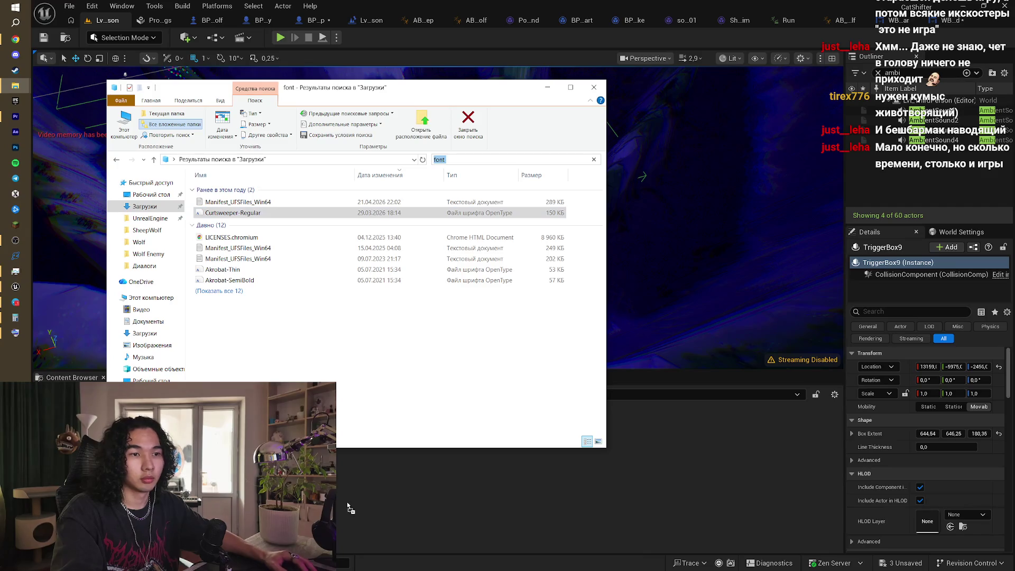
click(657, 423)
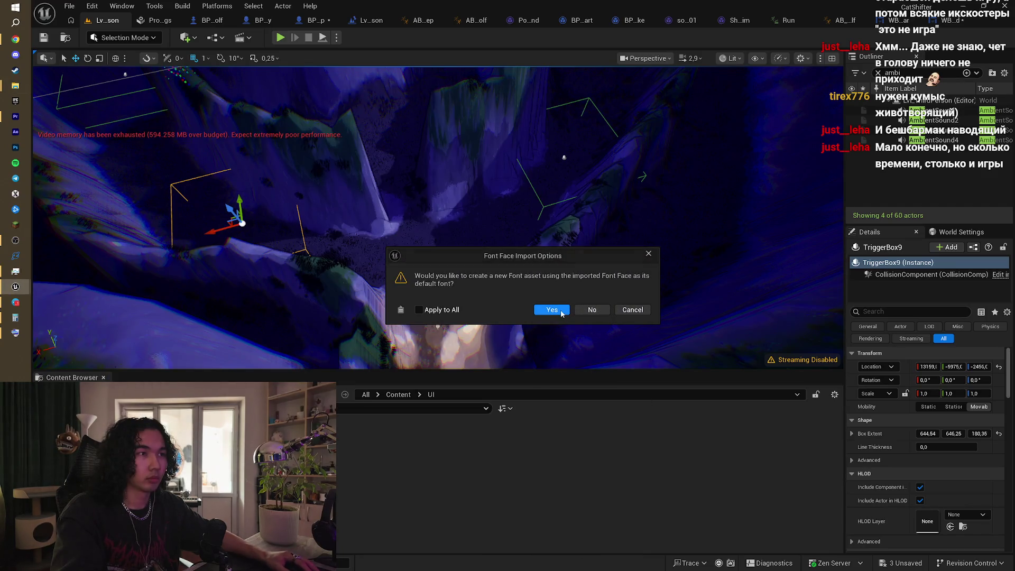
click(563, 311)
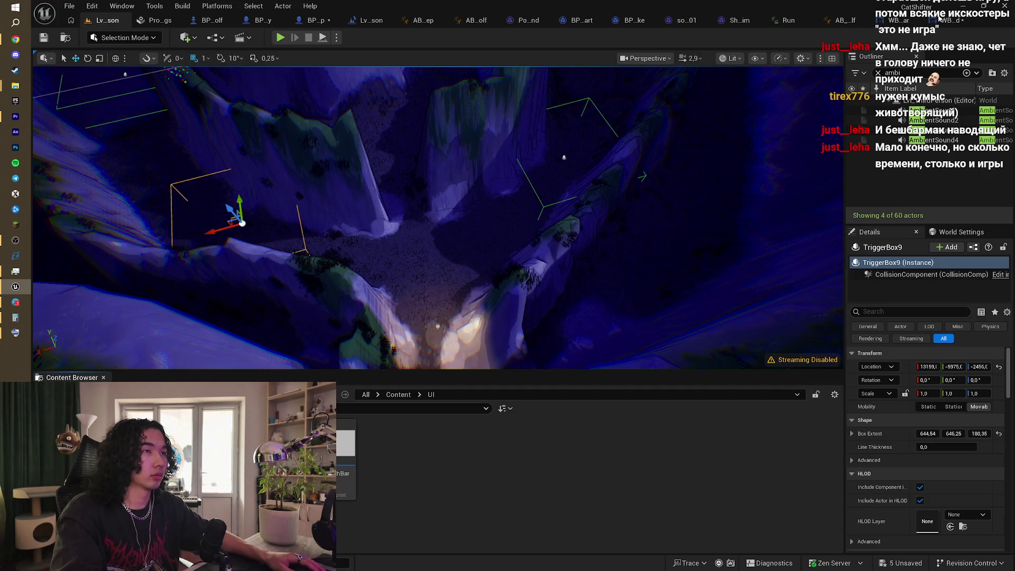
click(944, 21)
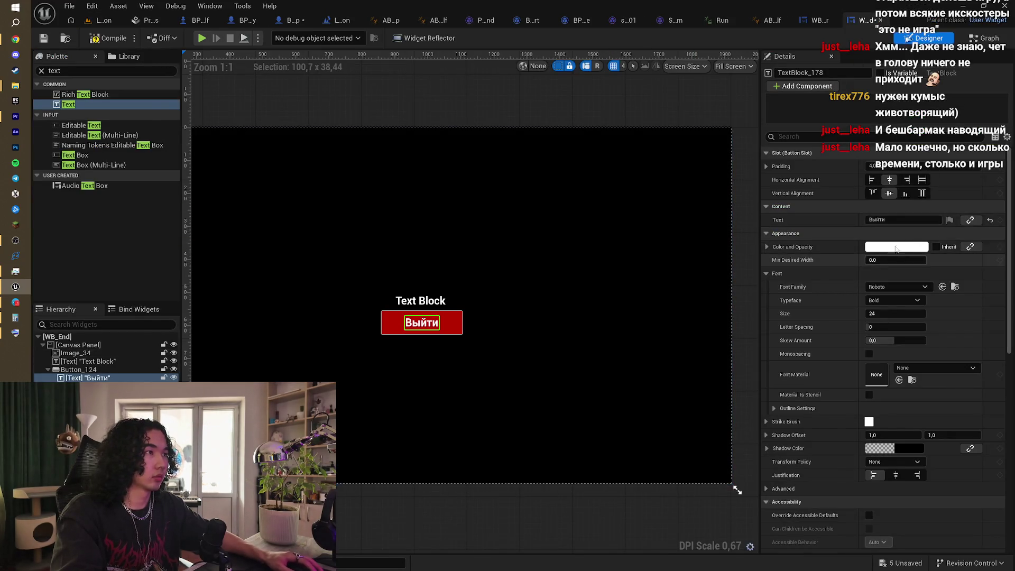
Step: Set the font family of the Выйти label and the Text Block heading to Curtsweeper-Regular_Font
click(897, 286)
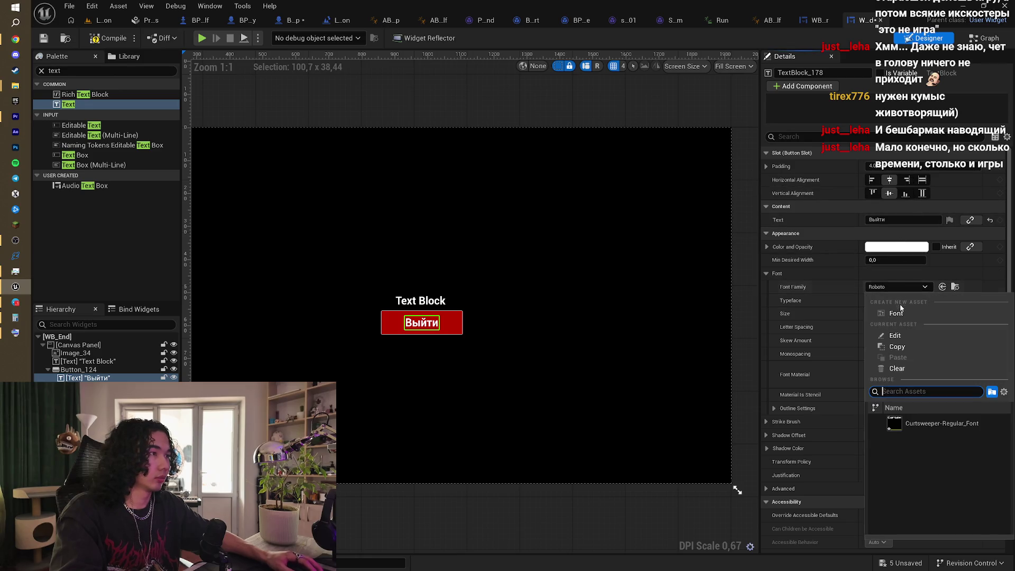
click(931, 423)
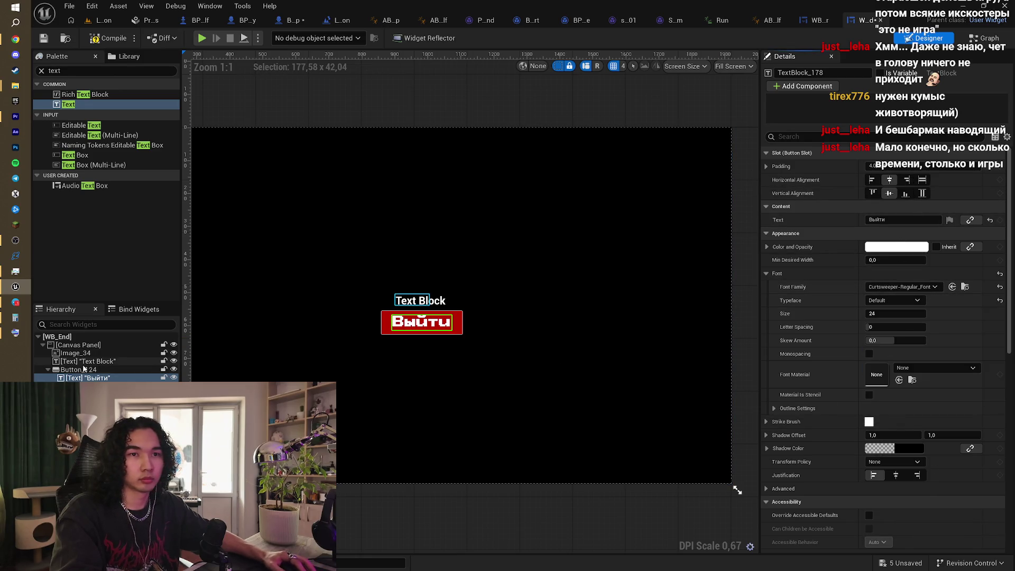
click(84, 362)
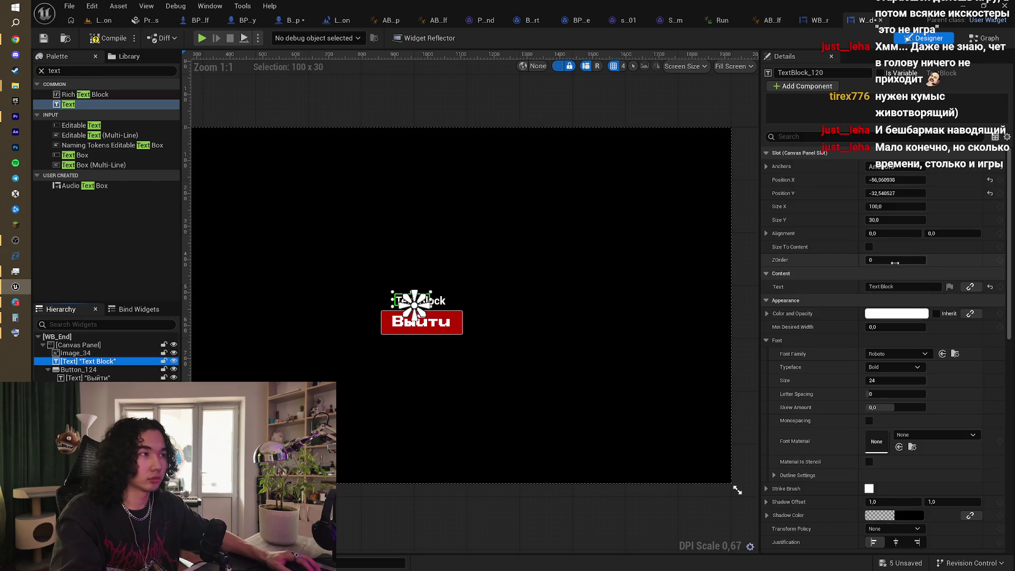
click(907, 289)
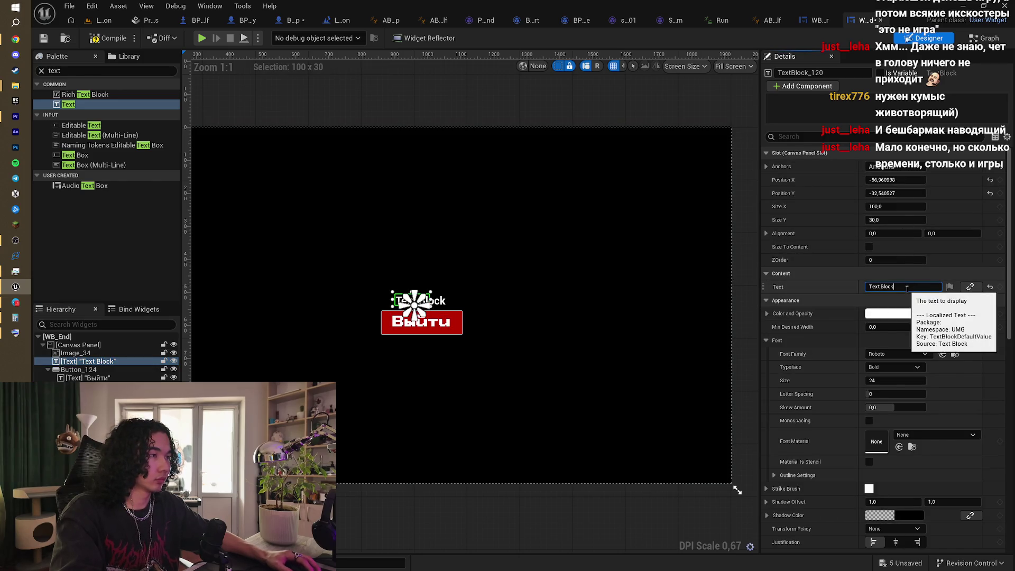
click(887, 355)
click(922, 240)
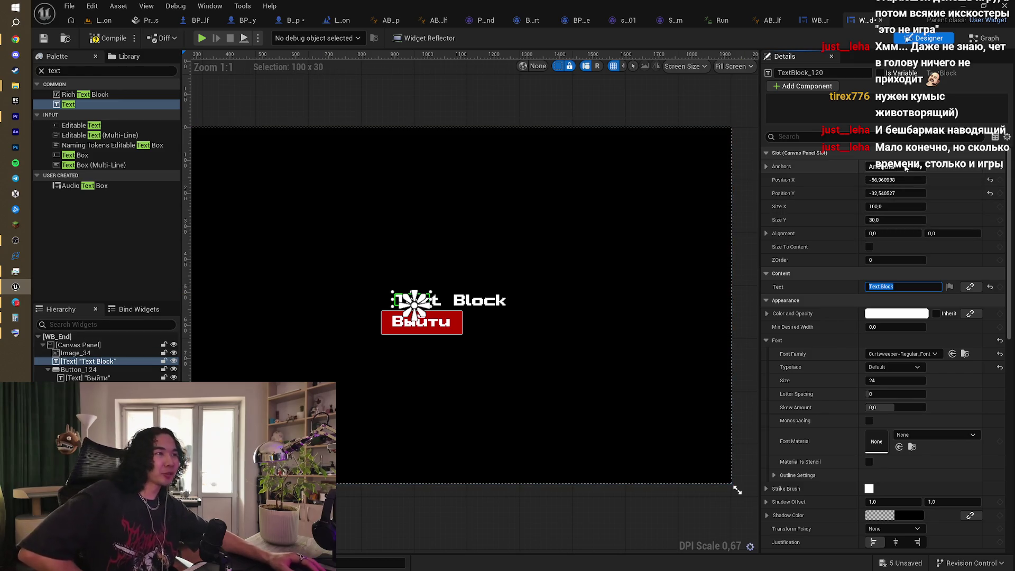
Step: Centre-justify the heading text and widen its box on both sides
scroll(912, 317, down, 5)
click(897, 336)
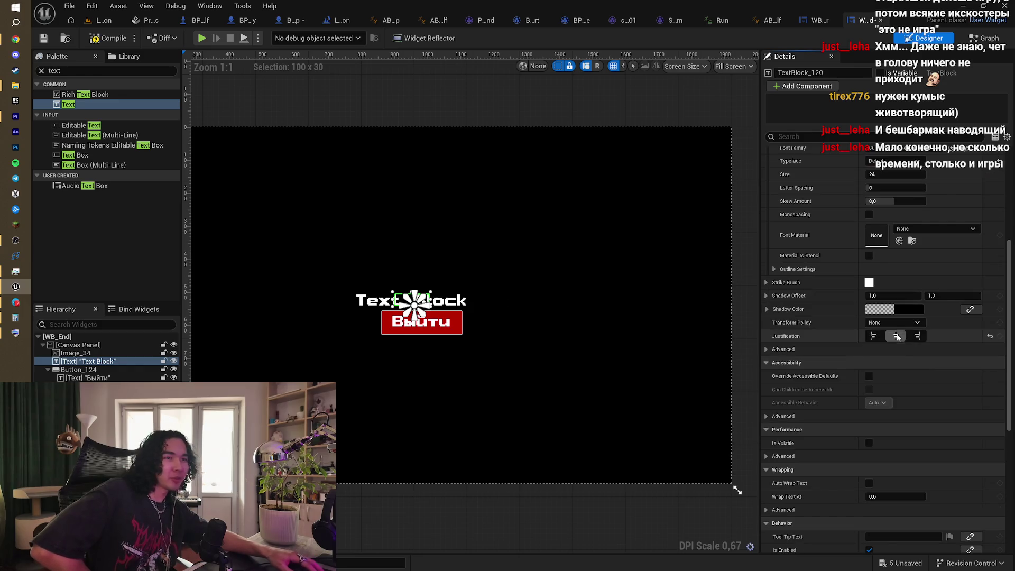
scroll(498, 276, up, 3)
scroll(498, 276, down, 2)
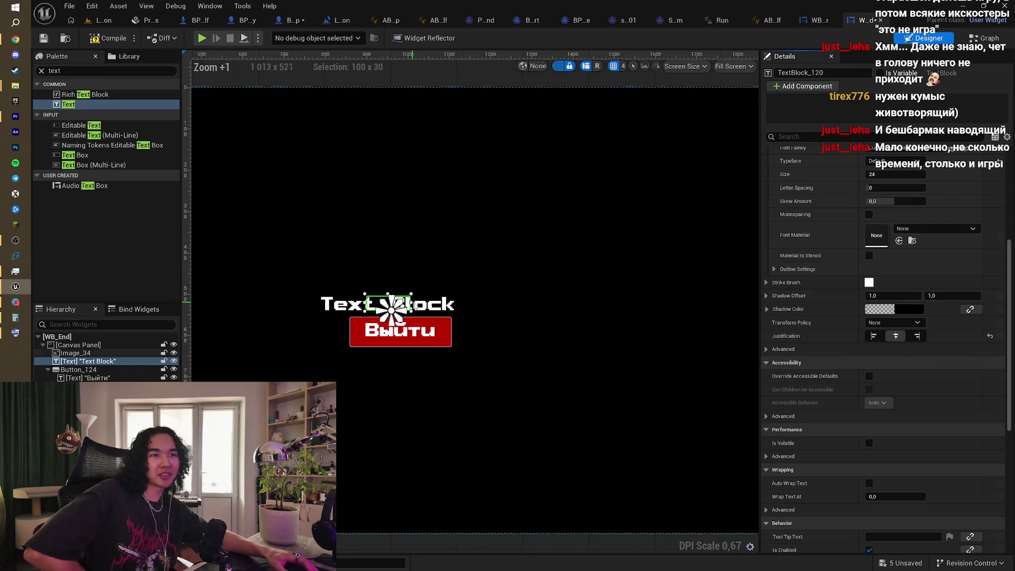
drag(413, 304, 452, 304)
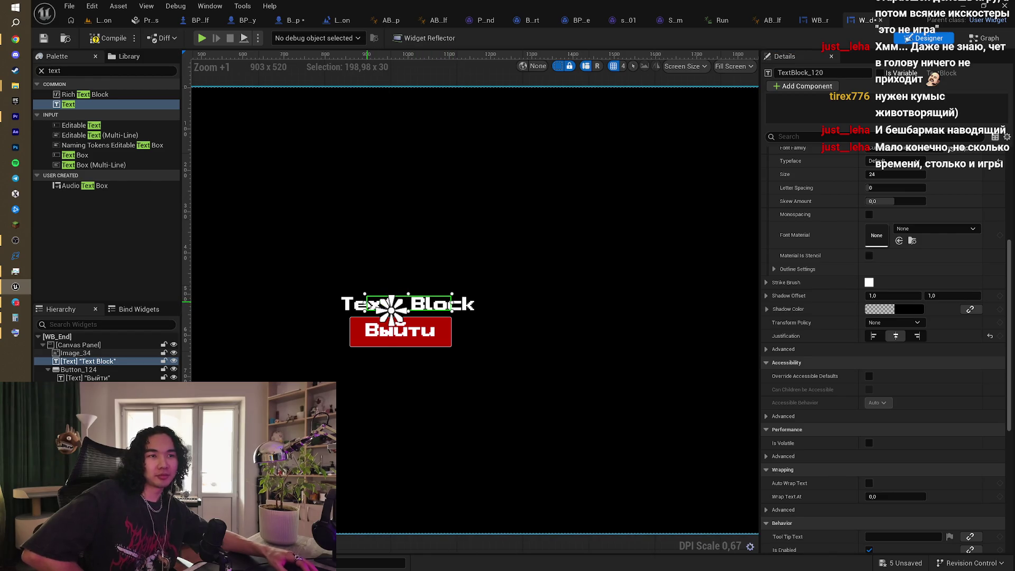
drag(357, 303, 339, 302)
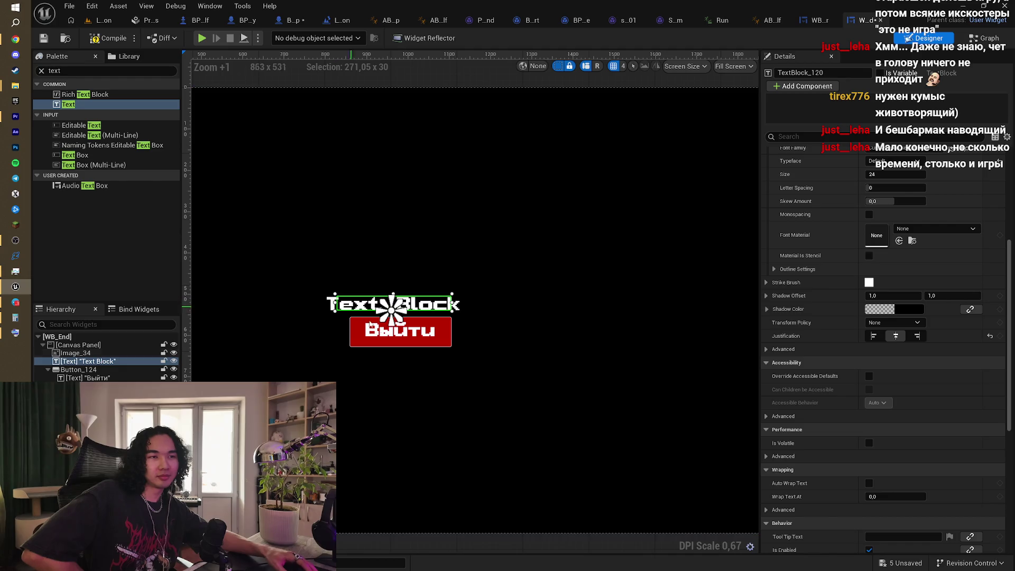
Step: Nudge the Выйти button slightly left and up, then switch to WB_HealthBar
click(446, 332)
drag(447, 331, 433, 334)
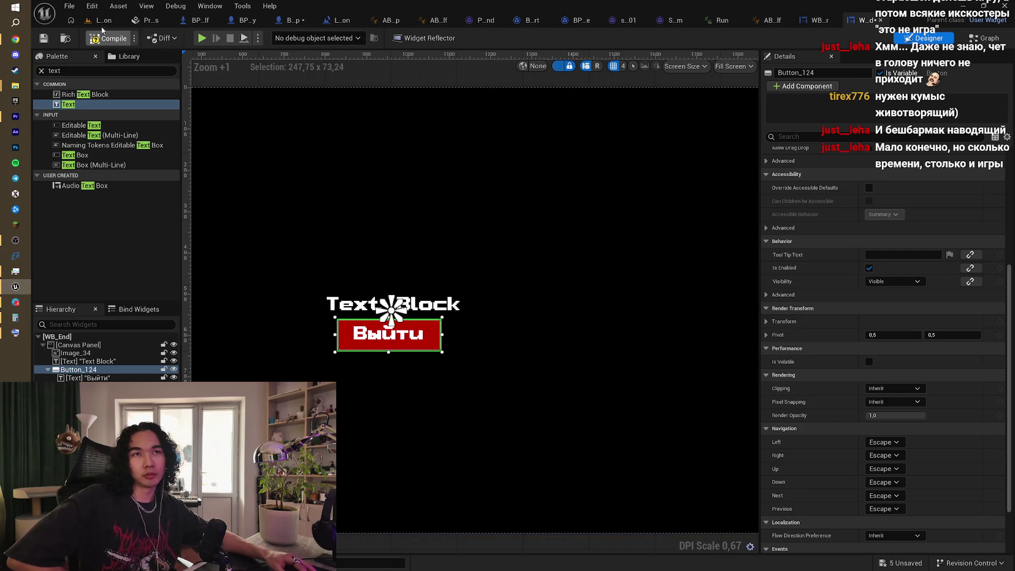
click(818, 20)
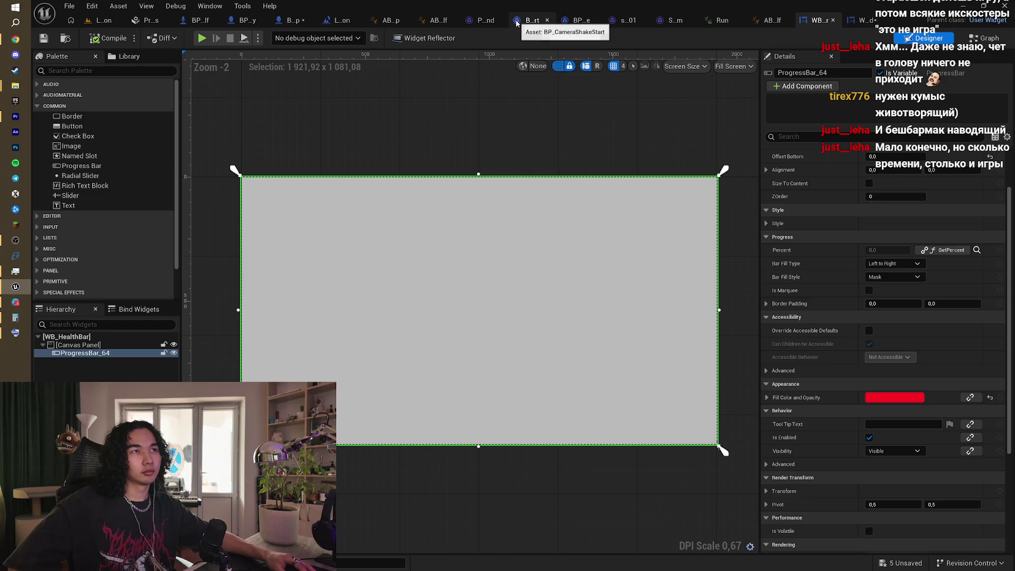
Step: In BP_Sheep, add a Create Widget node for WB_End on the Branch's True output
click(273, 20)
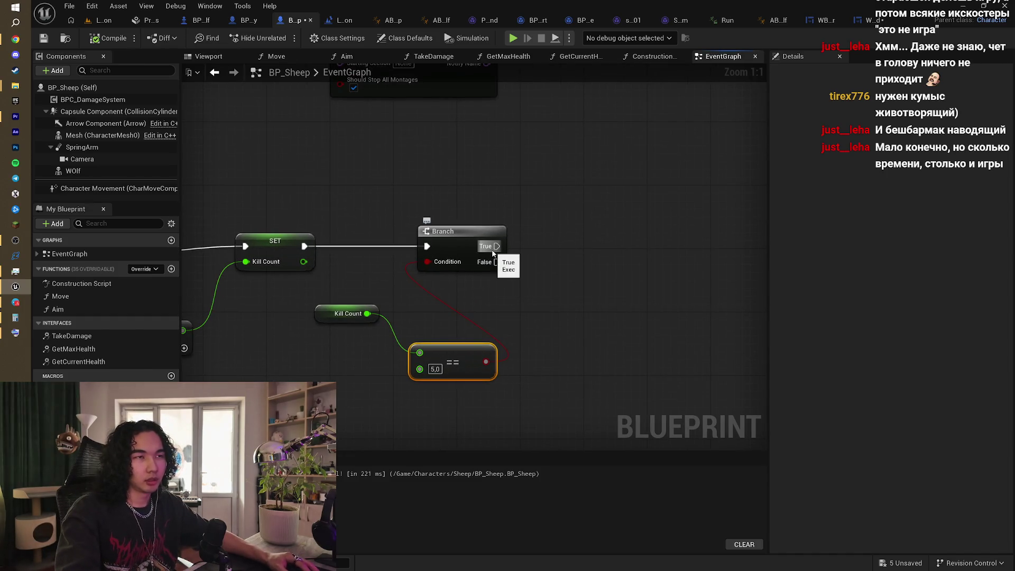
drag(493, 252, 630, 252)
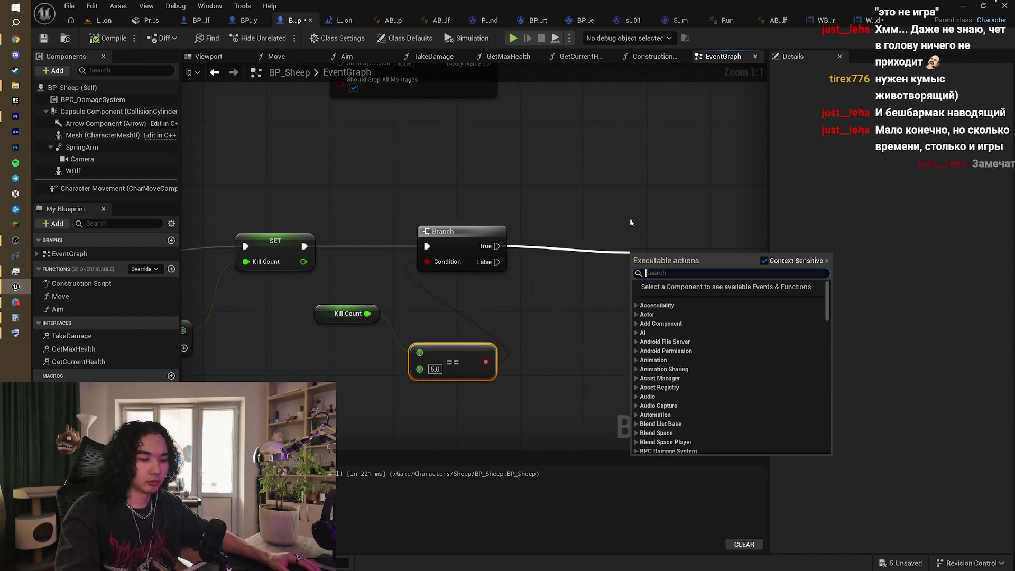
text(crea)
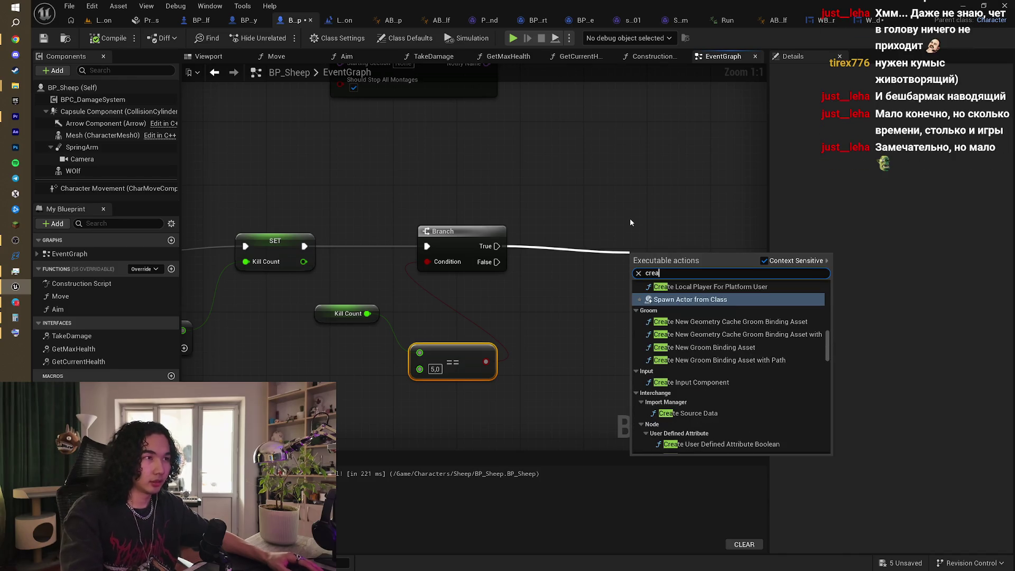
text(te widget)
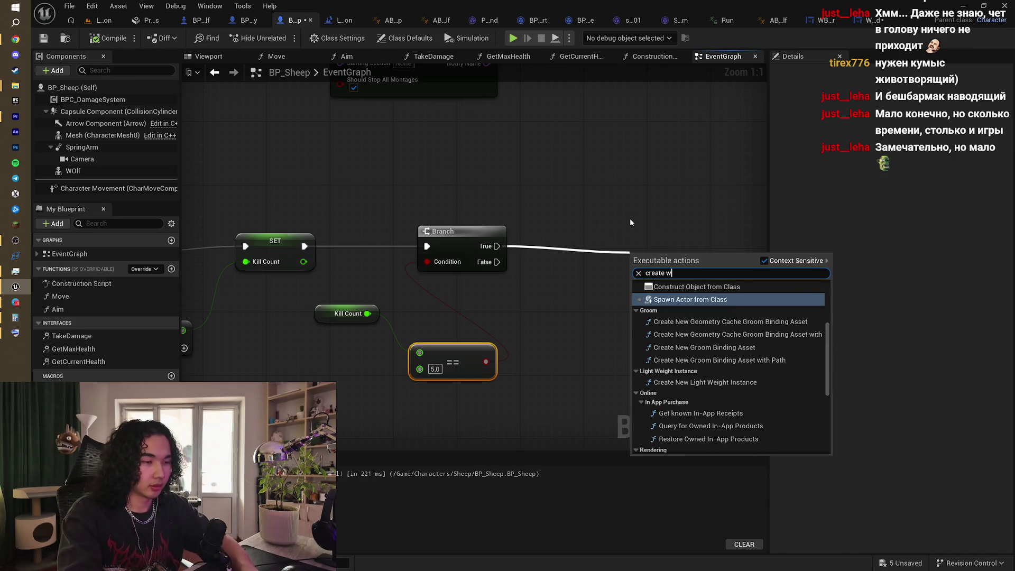
key(Return)
scroll(630, 218, down, 2)
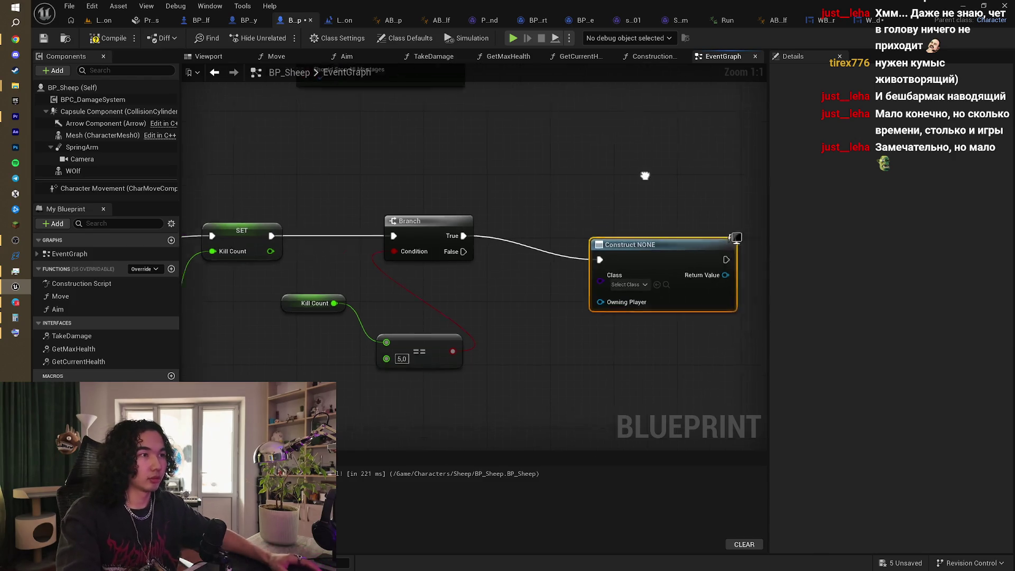
mouse_move(580, 218)
mouse_down()
mouse_move(507, 218)
mouse_move(548, 222)
mouse_move(515, 222)
mouse_move(537, 239)
mouse_move(534, 261)
mouse_move(462, 248)
mouse_up()
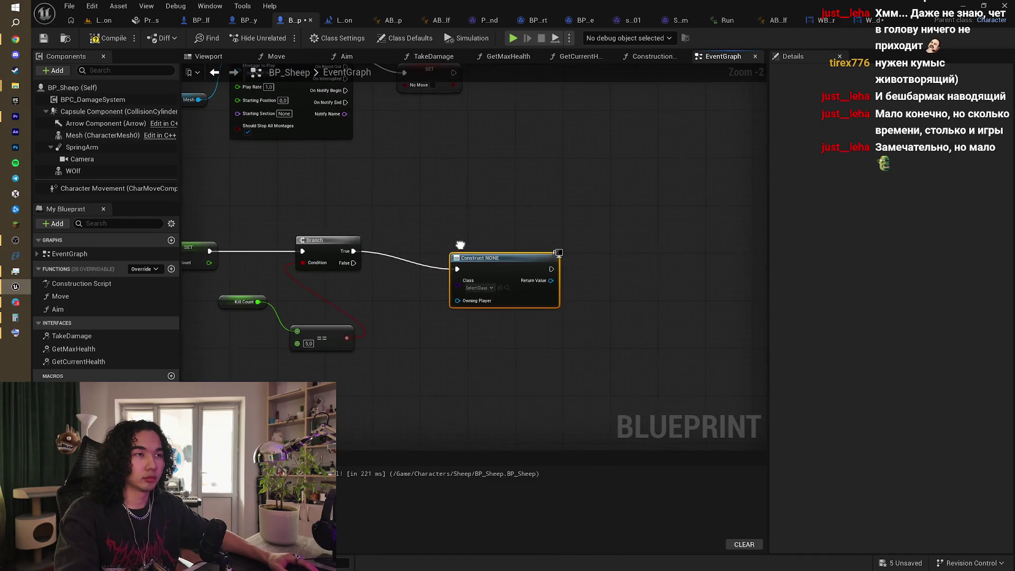
click(478, 287)
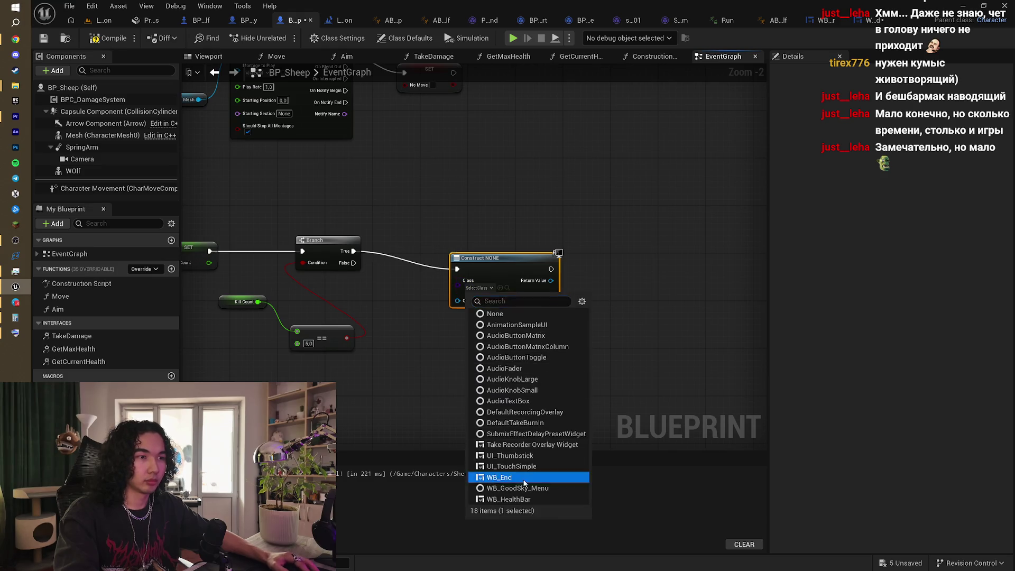
click(499, 477)
Step: Add the created WB_End widget to the viewport with an Add to Viewport node
mouse_move(514, 253)
mouse_down()
mouse_move(534, 236)
mouse_move(521, 236)
mouse_move(608, 262)
mouse_up()
text(add)
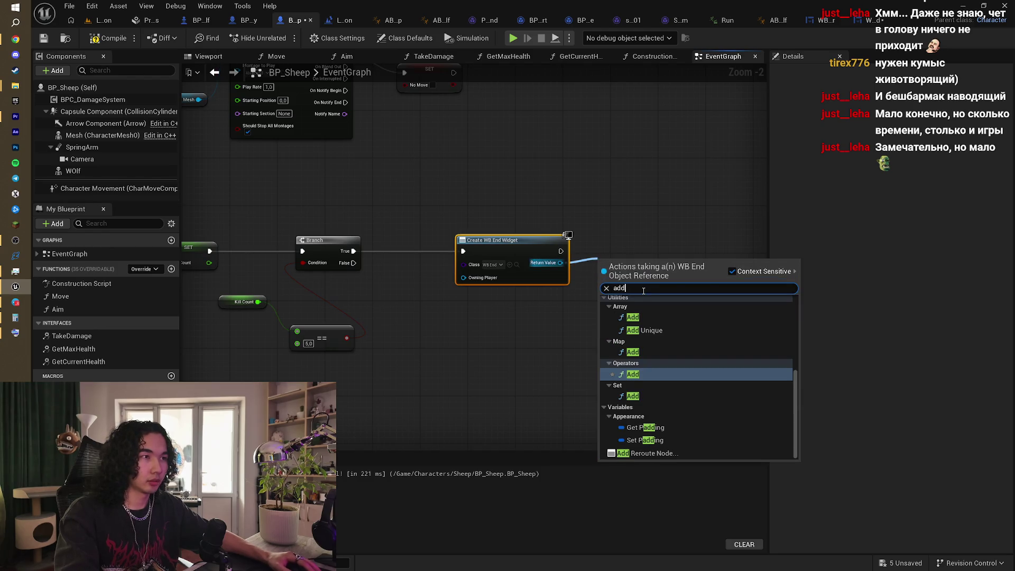
text( to)
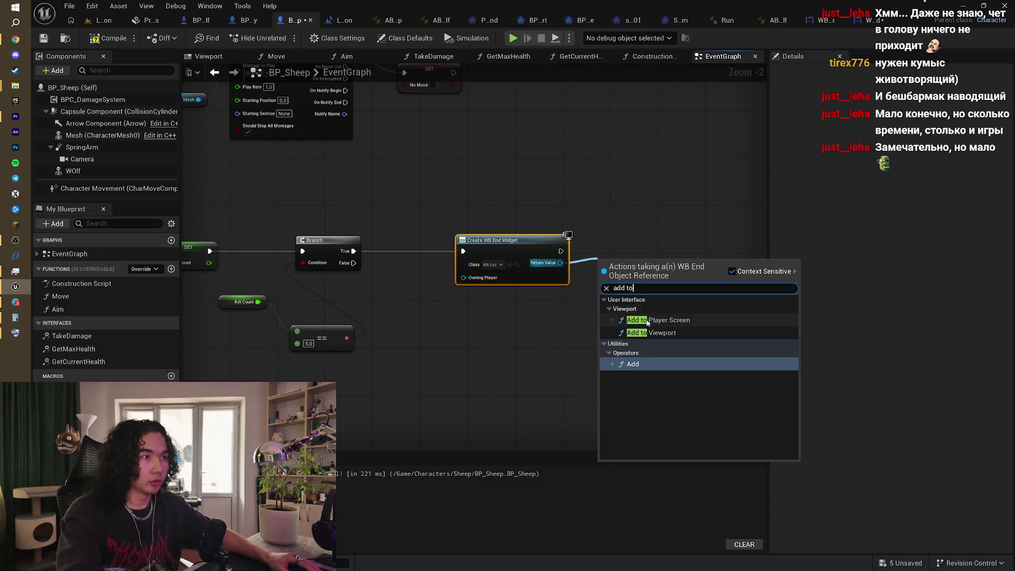
click(663, 332)
click(635, 259)
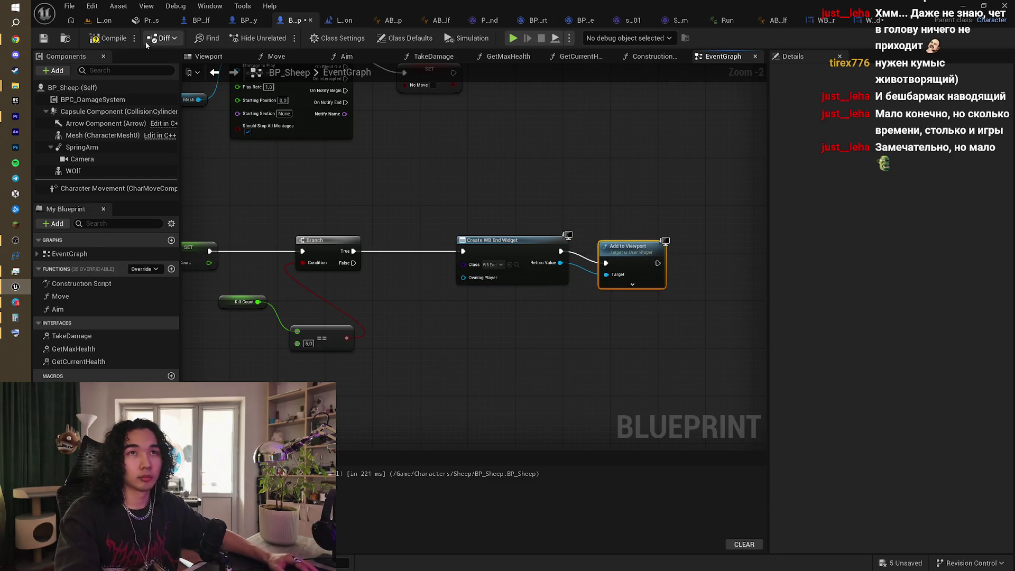
drag(490, 222, 531, 229)
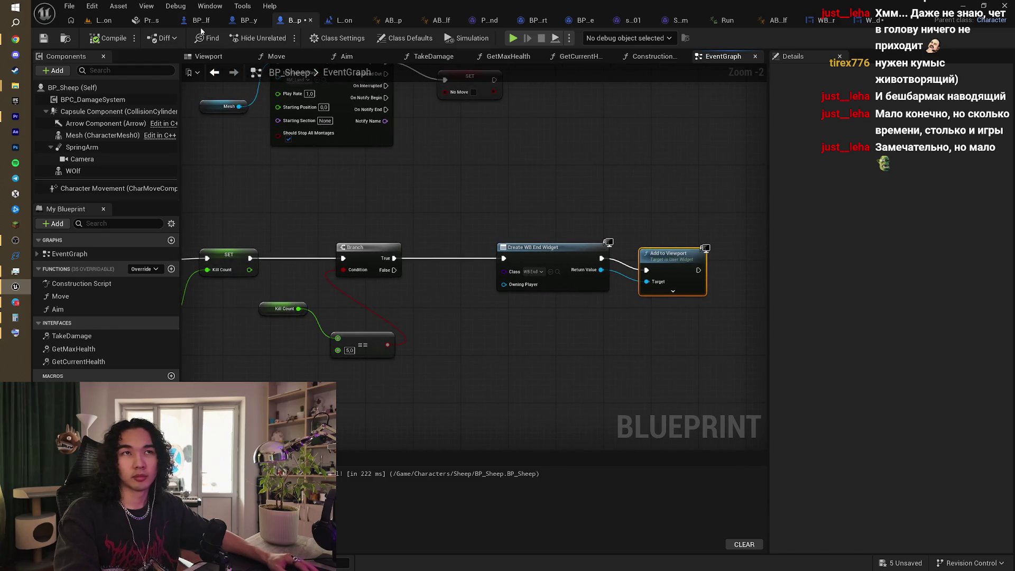
Step: Look around the level terrain, then bring up the BP_Enemy Blueprint
click(96, 21)
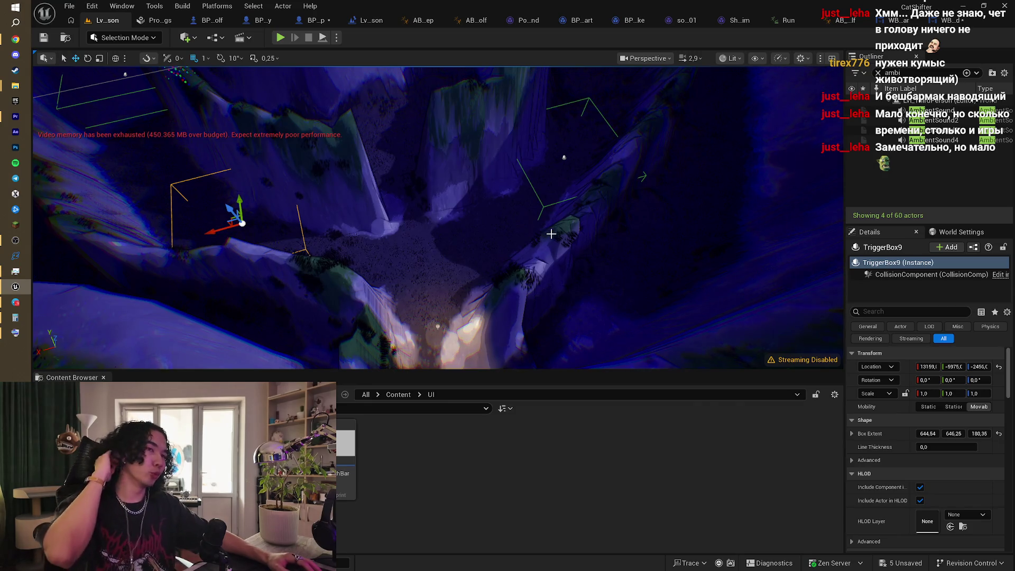
drag(423, 217, 476, 218)
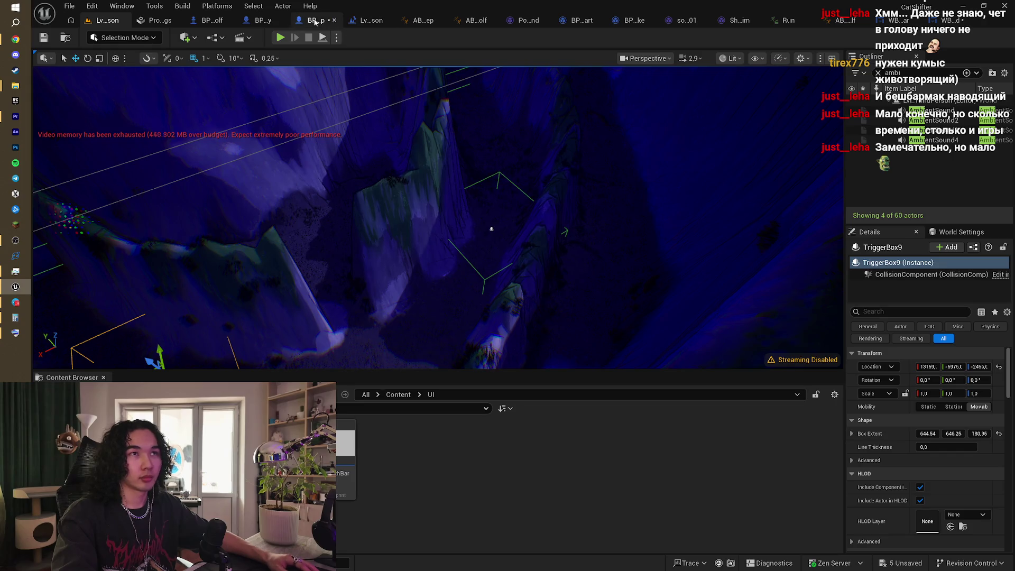
click(260, 20)
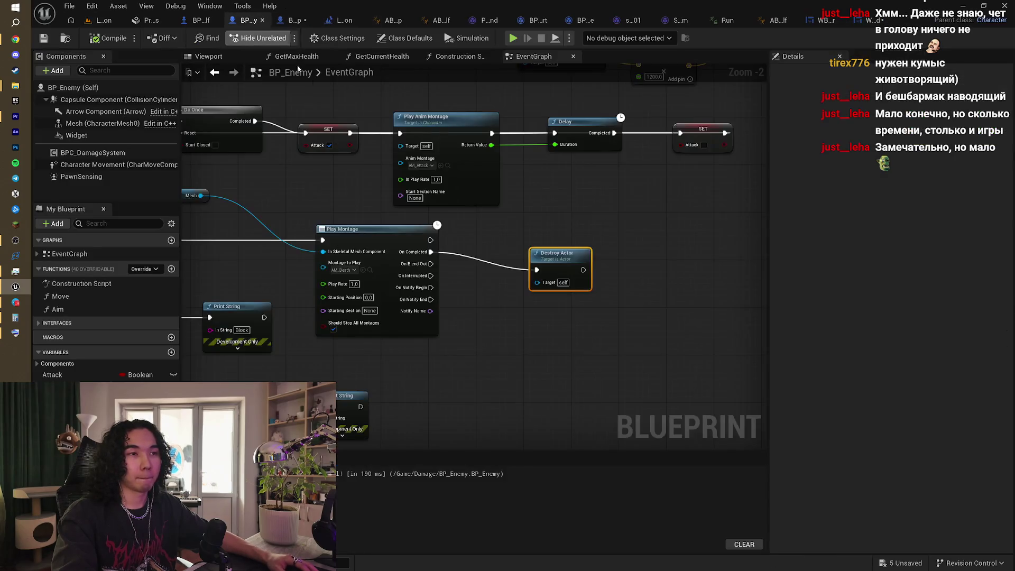
Step: Move Destroy Actor right to make room after the Play Montage node
drag(528, 349, 391, 368)
mouse_move(511, 338)
mouse_down()
mouse_move(492, 286)
mouse_move(612, 260)
mouse_up()
mouse_move(587, 325)
mouse_down()
mouse_move(666, 257)
mouse_move(639, 268)
mouse_up()
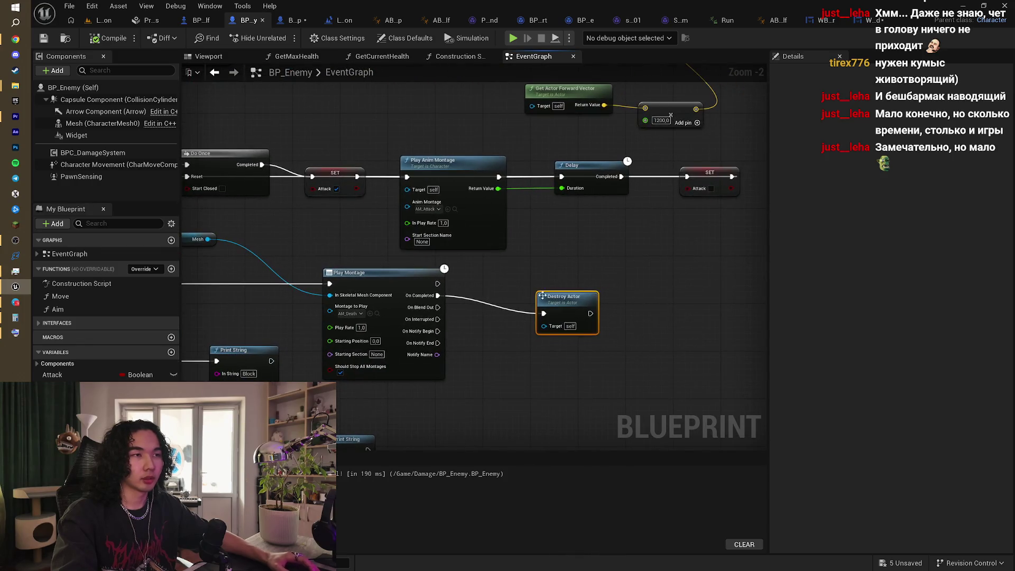
drag(568, 292, 691, 291)
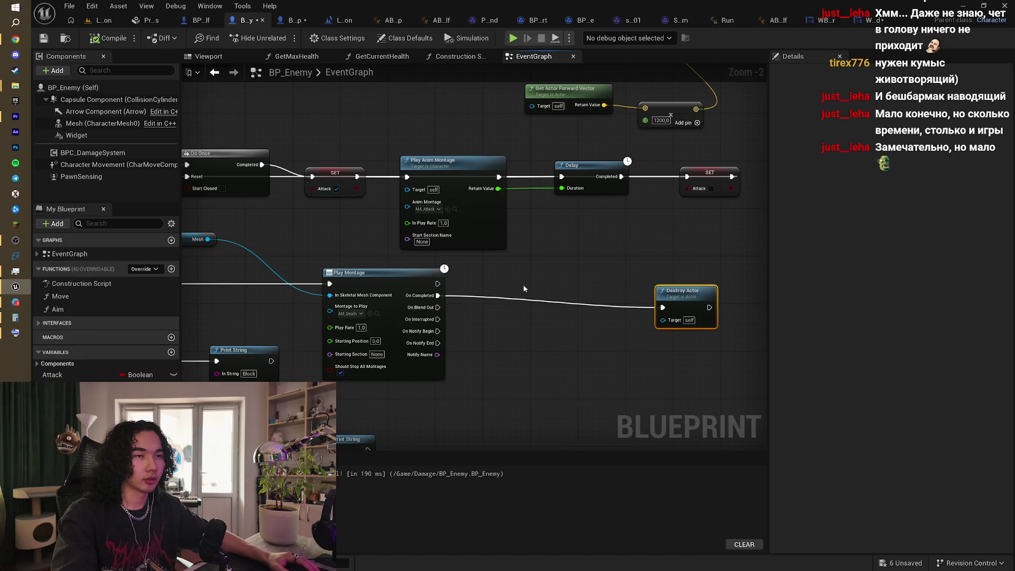
drag(524, 289, 484, 270)
drag(397, 276, 472, 281)
Step: Add a Get Player Character node to the enemy's death logic
right_click(414, 383)
text(get )
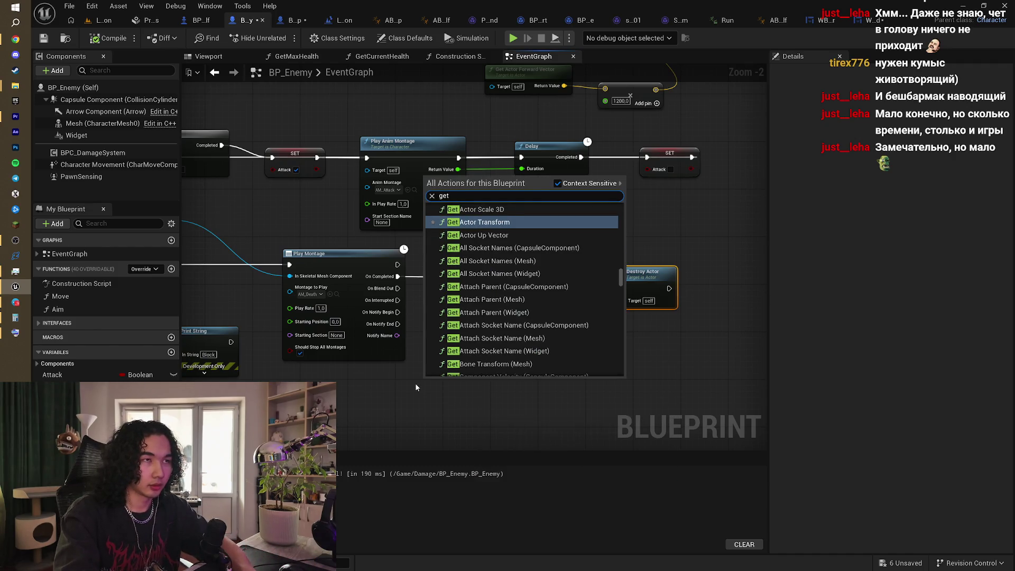
text(pla)
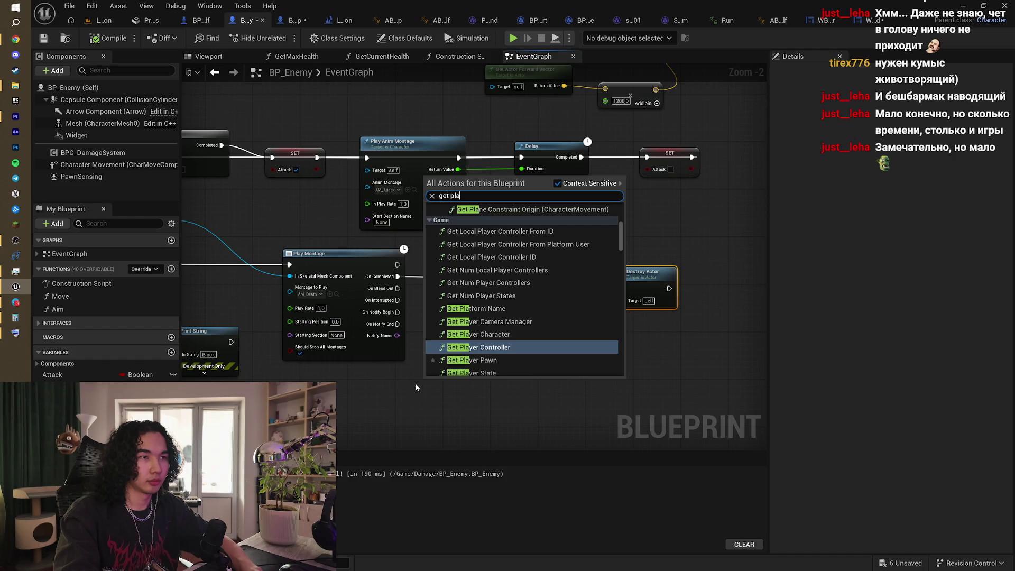
key(Up)
key(Return)
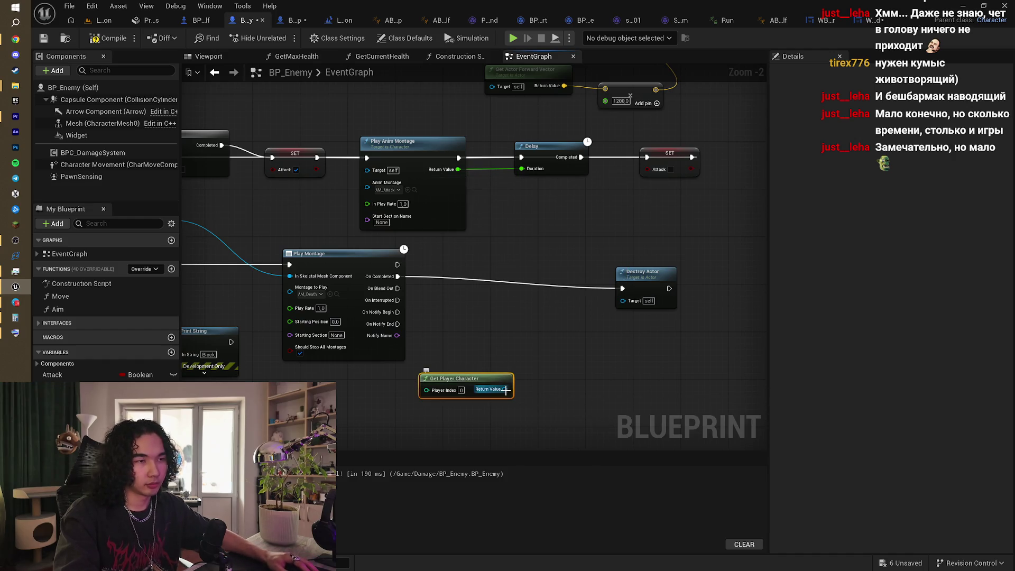
Step: Cast the player character to BP_Sheep, driven by the montage's On Completed output
drag(506, 390, 513, 307)
text(csa)
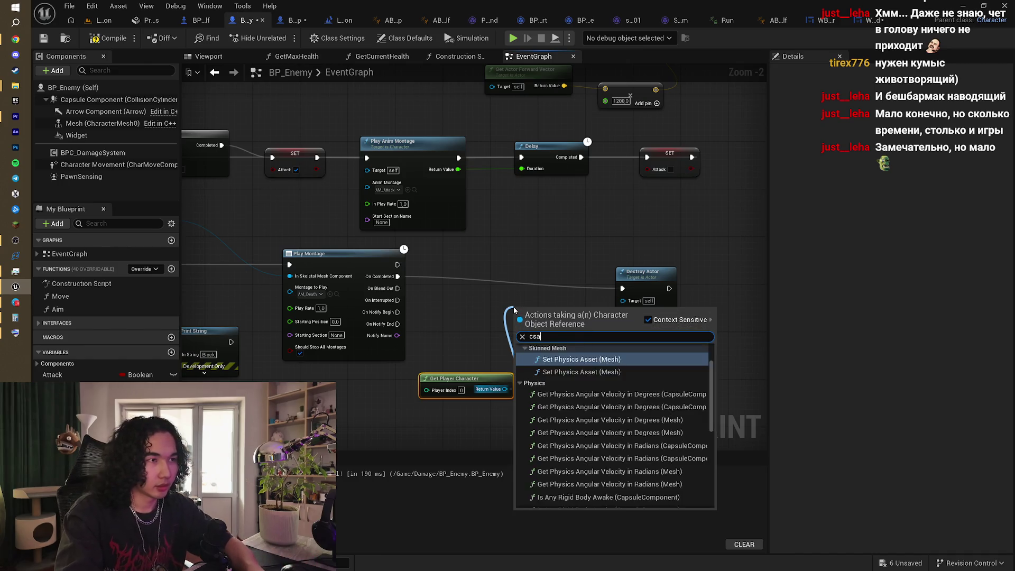
key(BackSpace)
key(BackSpace)
text(ast)
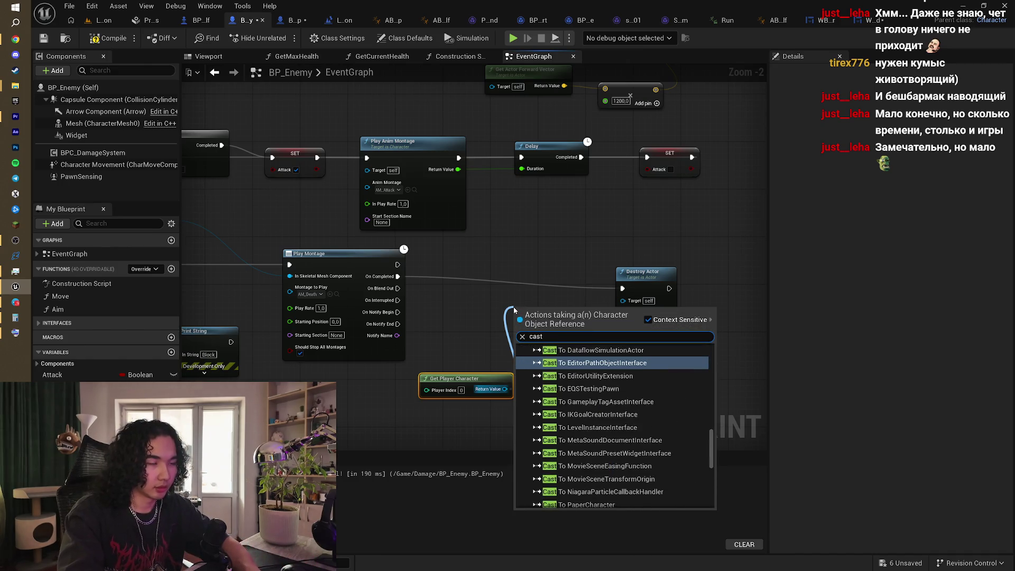
text( to bp)
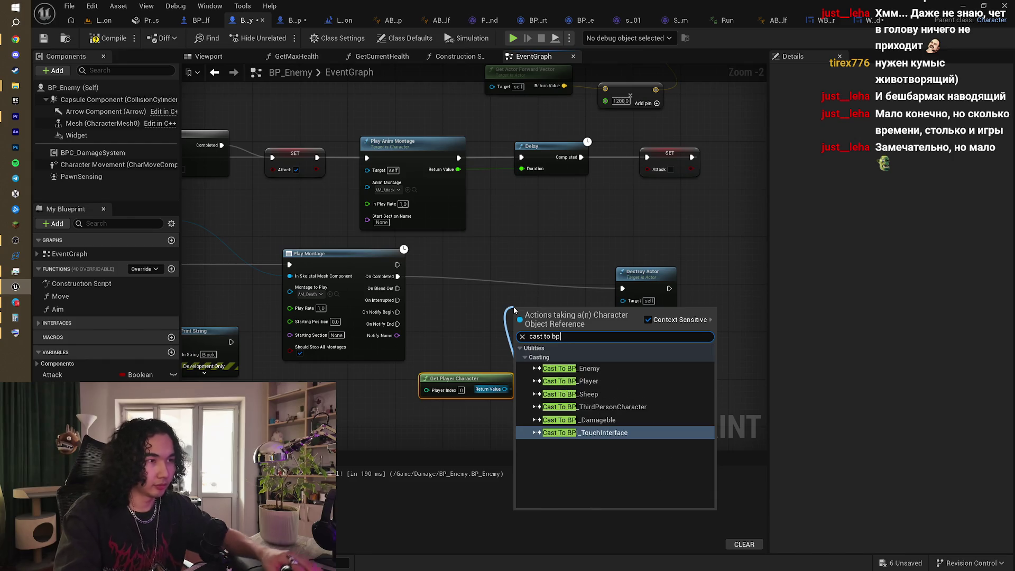
click(589, 395)
drag(534, 307, 523, 271)
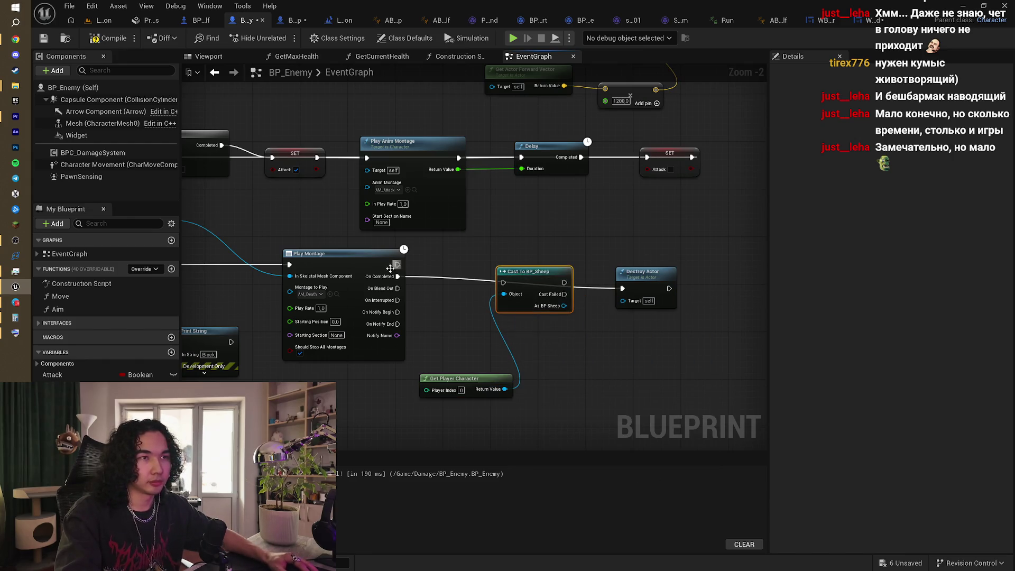
mouse_move(398, 276)
mouse_down()
mouse_move(470, 291)
mouse_move(505, 282)
mouse_up()
Step: Call Kill on the cast BP_Sheep, wire it into Destroy Actor, and compile
drag(609, 256, 539, 264)
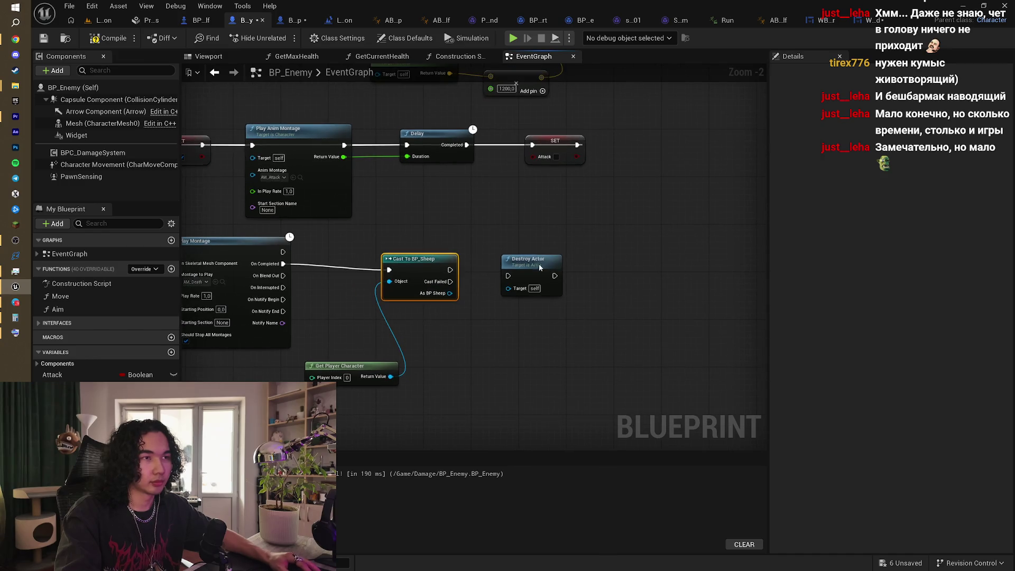
click(661, 260)
drag(450, 293, 505, 284)
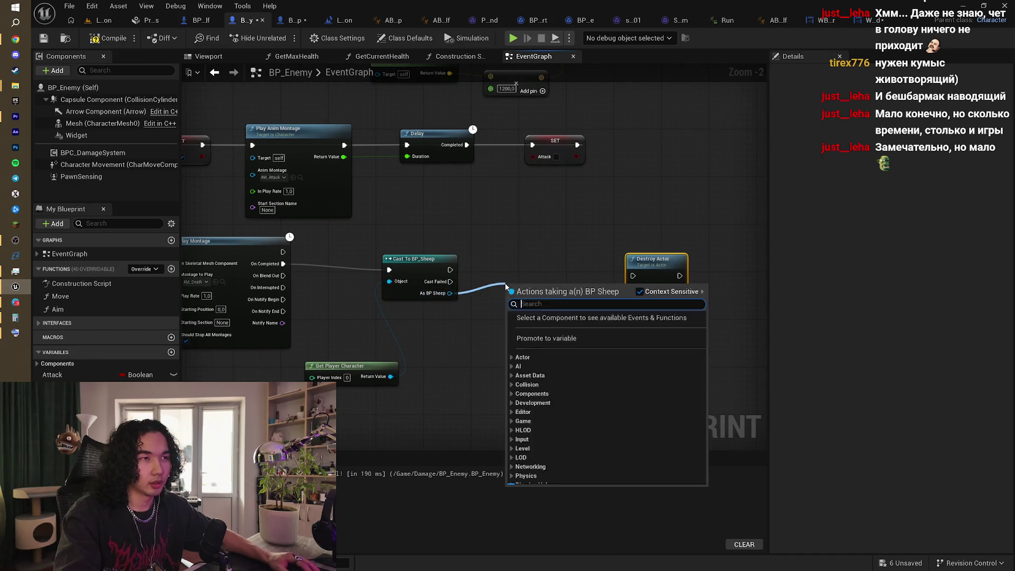
text(kill)
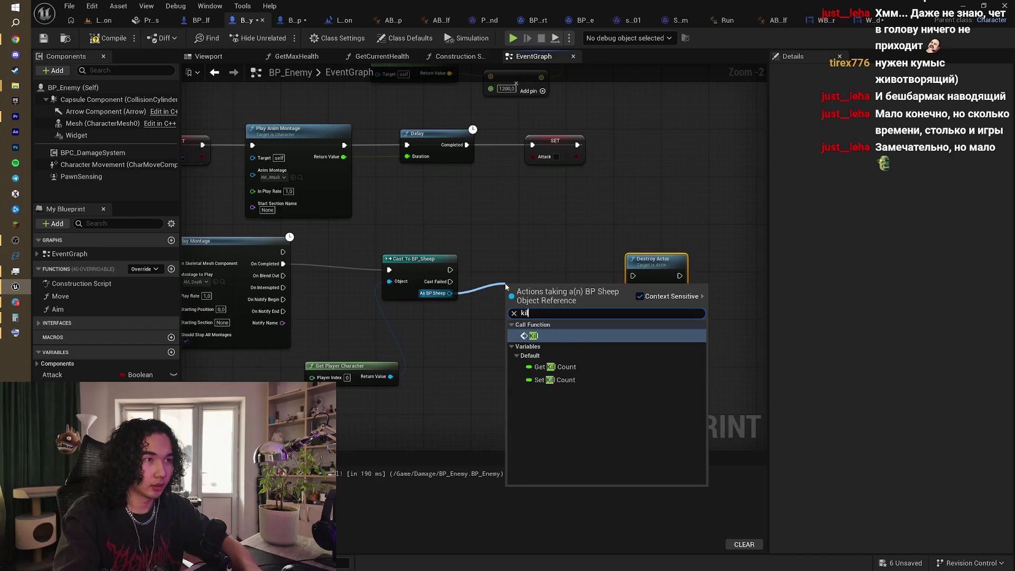
key(Return)
mouse_move(505, 283)
mouse_down()
mouse_move(499, 271)
mouse_move(631, 284)
mouse_up()
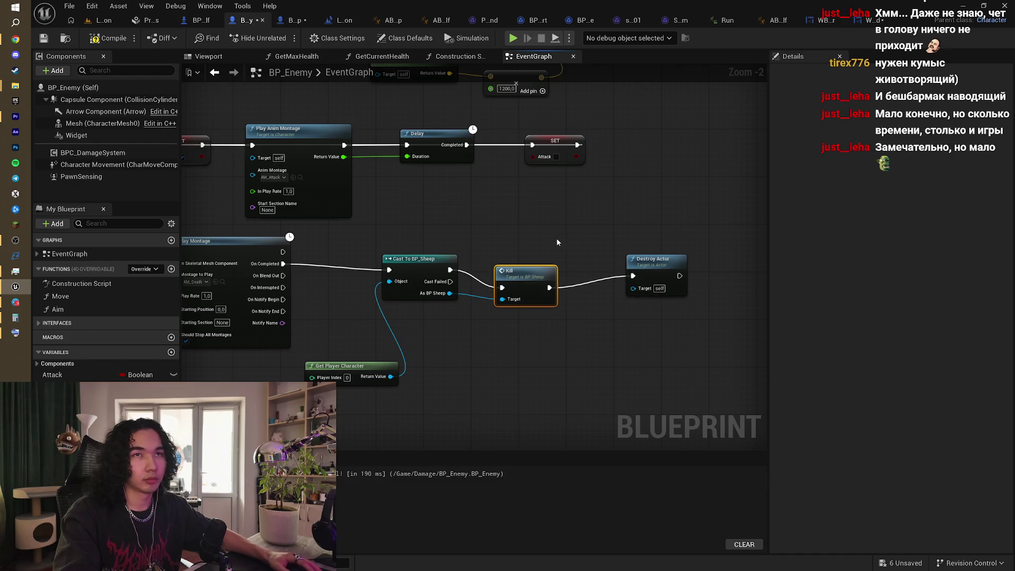
click(113, 42)
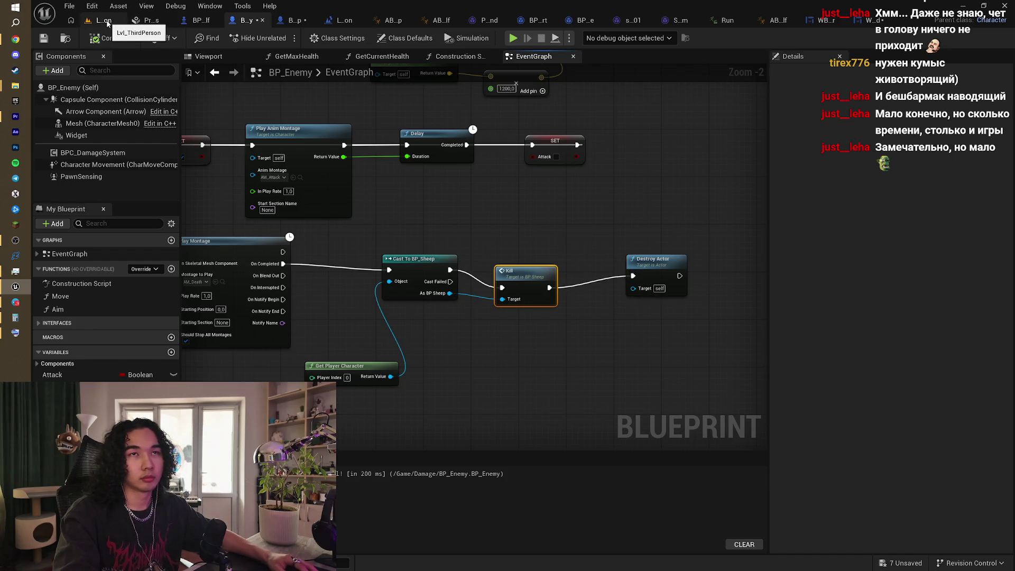
mouse_move(183, 91)
mouse_down()
mouse_move(604, 195)
mouse_move(399, 268)
mouse_move(356, 233)
mouse_up()
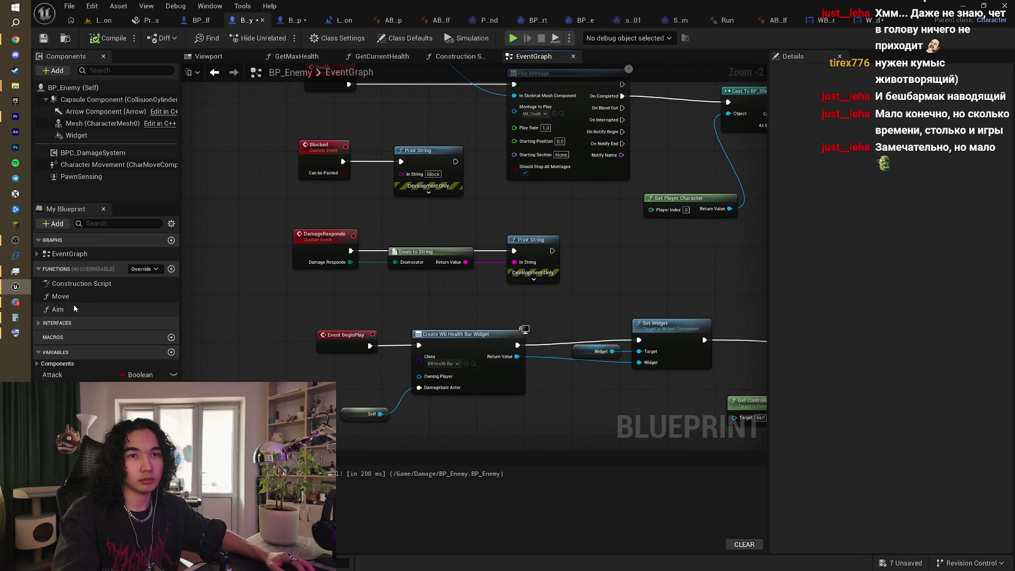
Step: Expand Interfaces and select BPC_DamageSystem to show Health and Max Health of 50
click(39, 325)
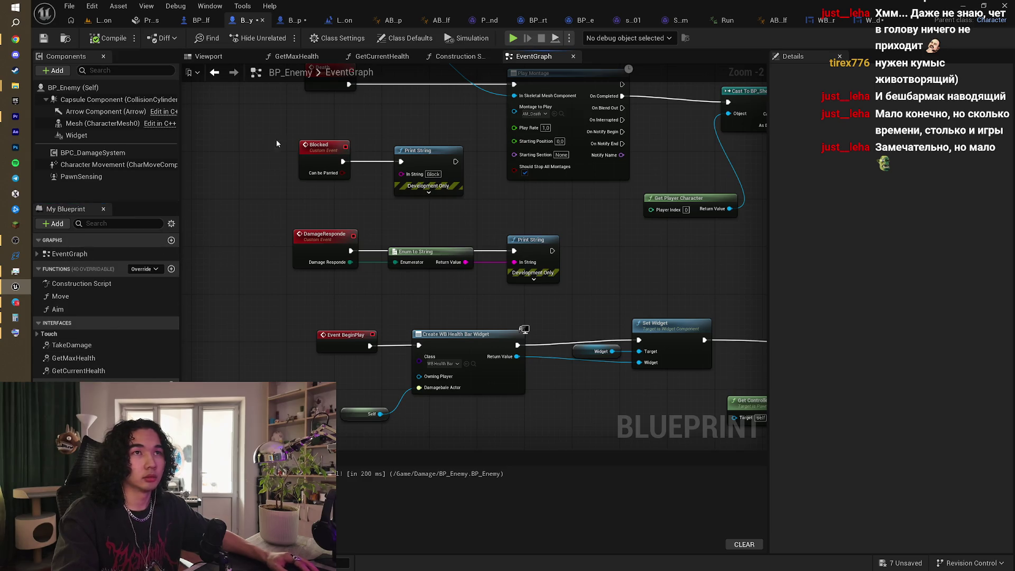
click(95, 153)
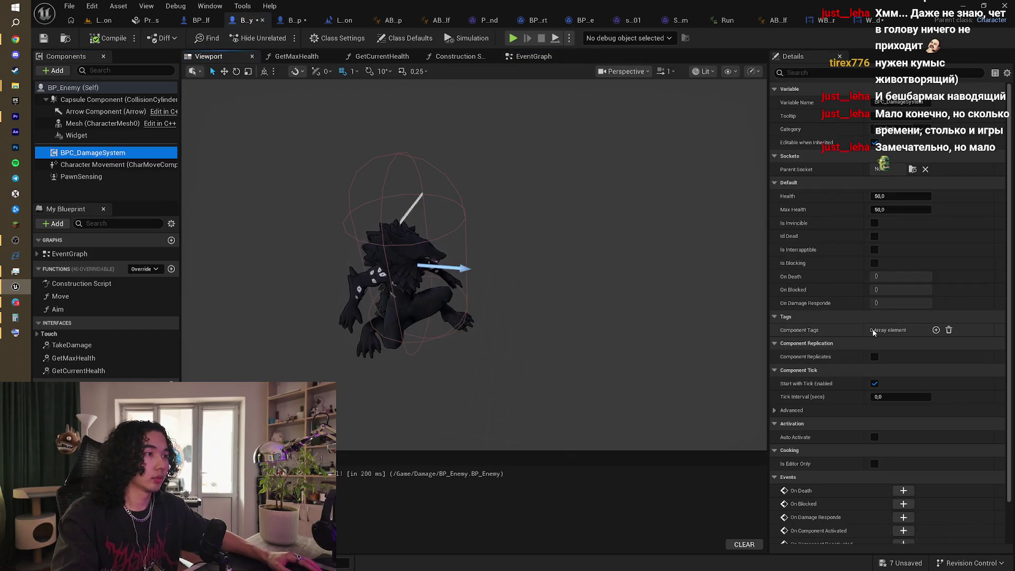
Step: Change BPC_DamageSystem's Health and Max Health from 50 to 30 each
click(123, 157)
click(907, 196)
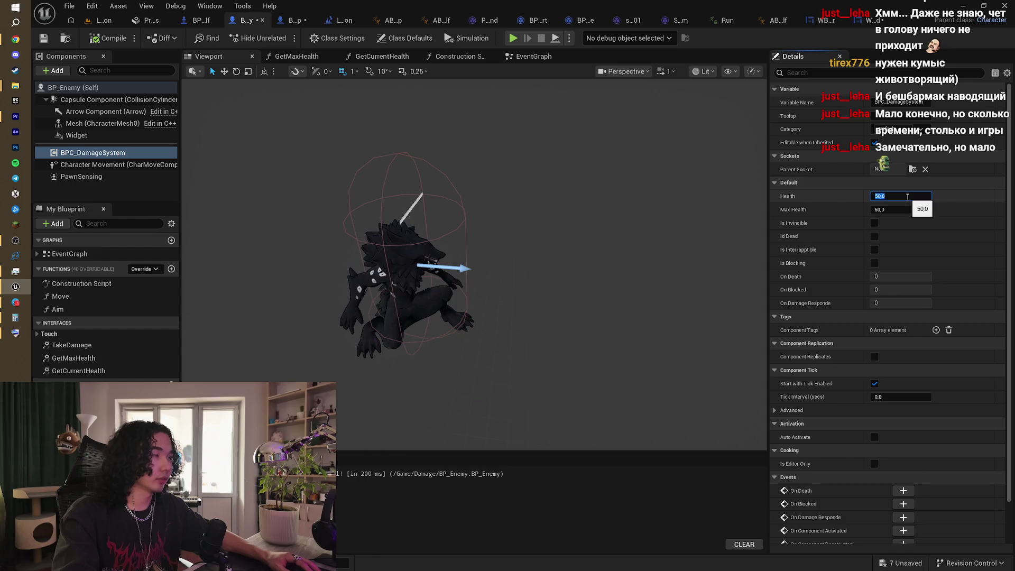
text(30)
key(Return)
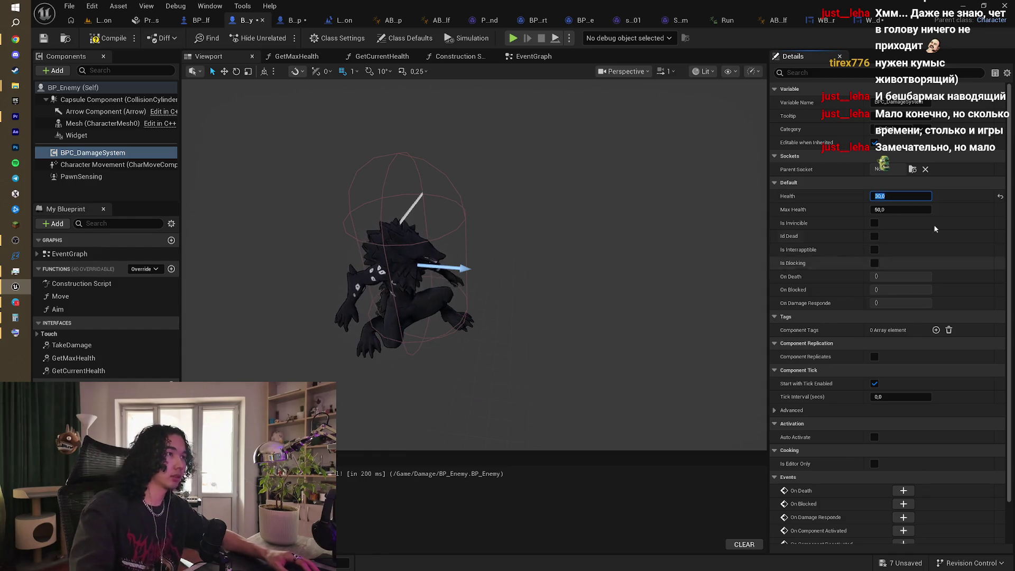
text(30)
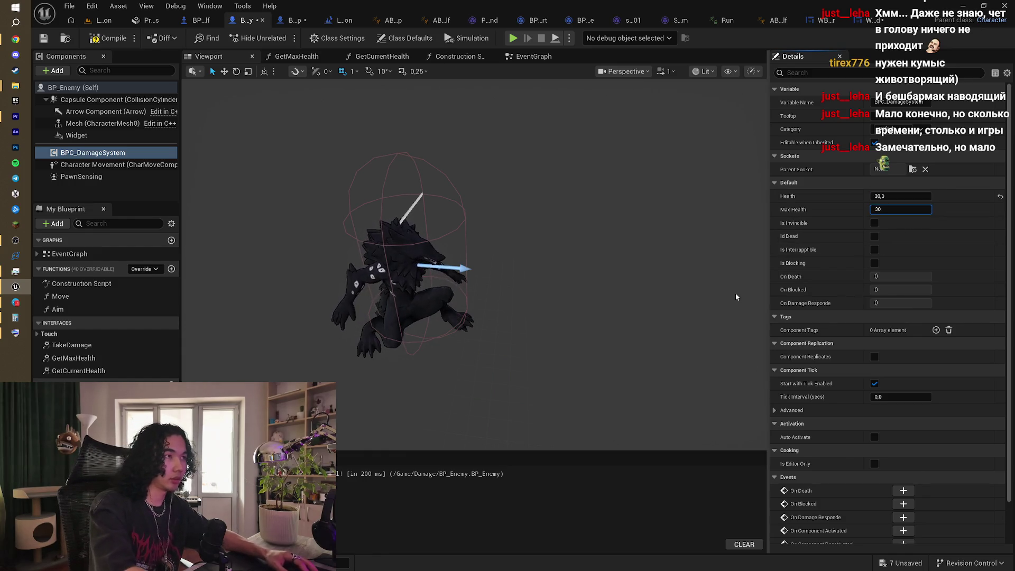
click(519, 256)
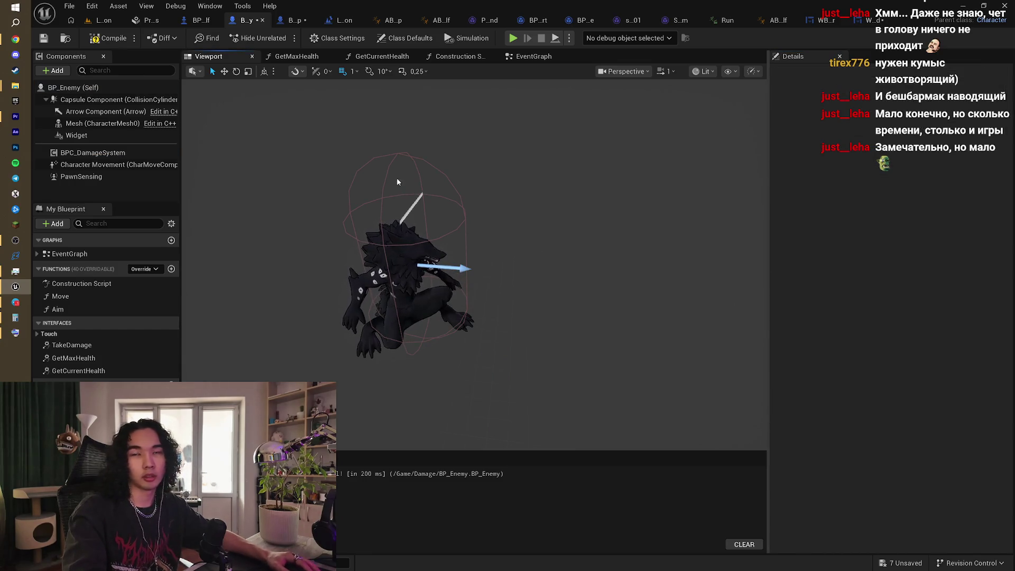
double_click(71, 345)
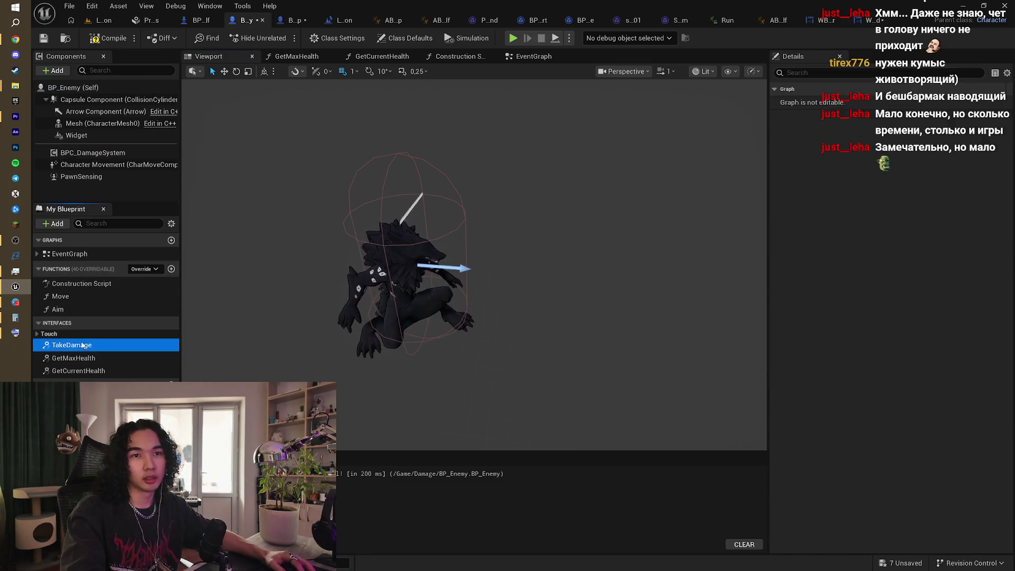
Step: Add a Play Anim Montage node after Print String in TakeDamage, playing M_hit
scroll(554, 194, down, 1)
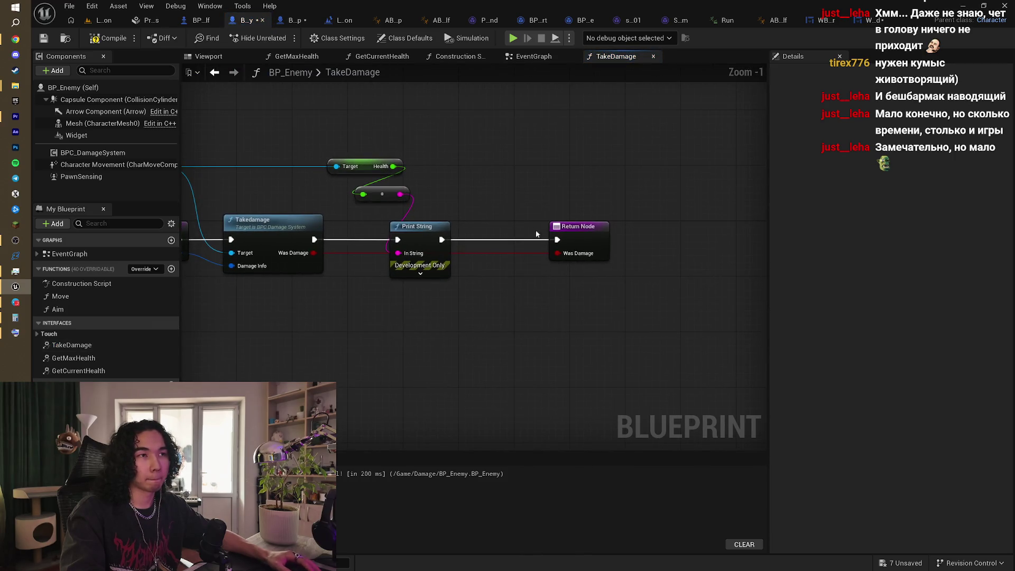
mouse_move(560, 239)
mouse_down()
mouse_move(645, 242)
mouse_move(637, 238)
mouse_up()
click(520, 187)
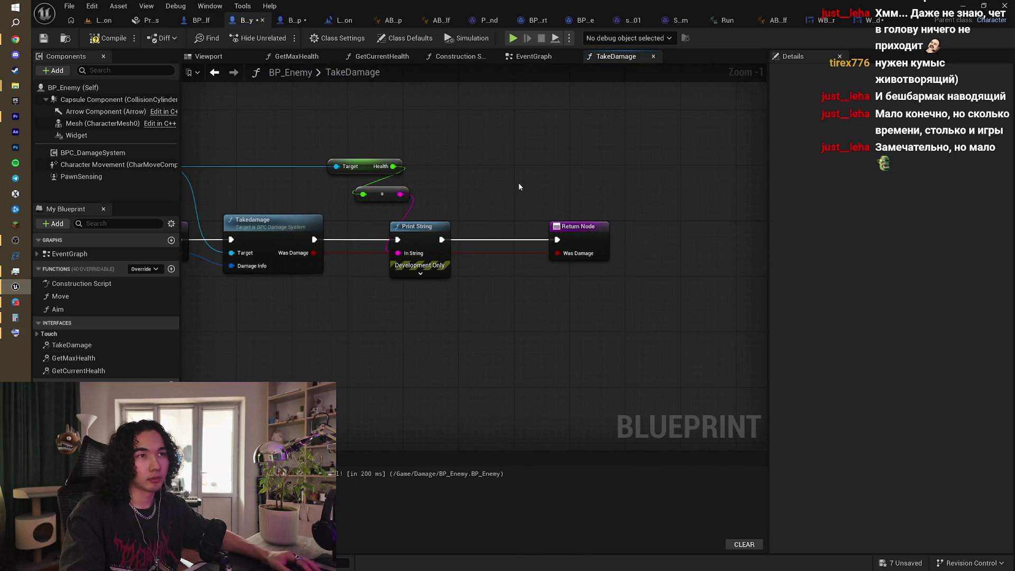
mouse_move(578, 228)
mouse_down()
mouse_move(634, 228)
mouse_move(572, 195)
mouse_up()
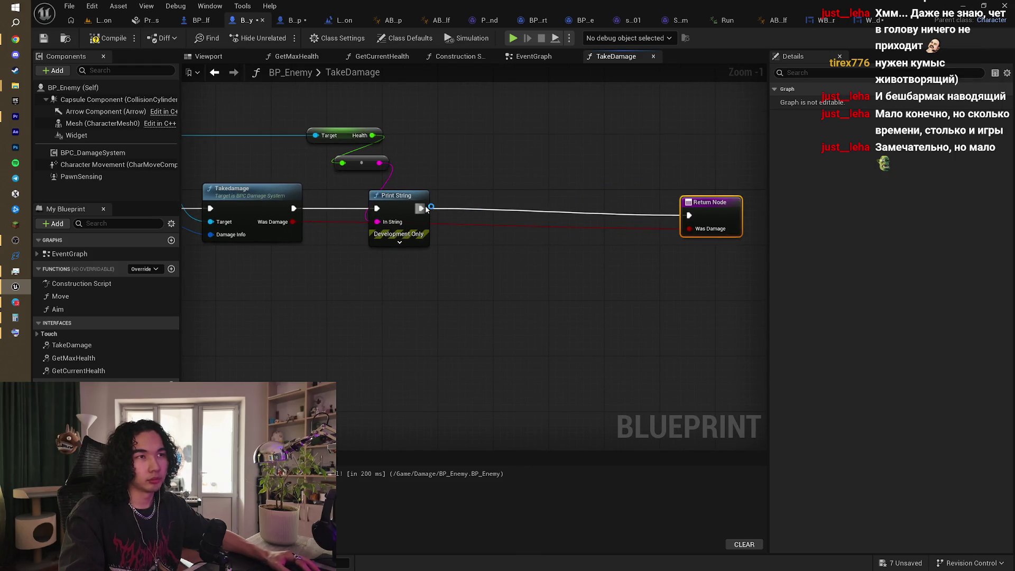
drag(426, 209, 468, 211)
text(pla)
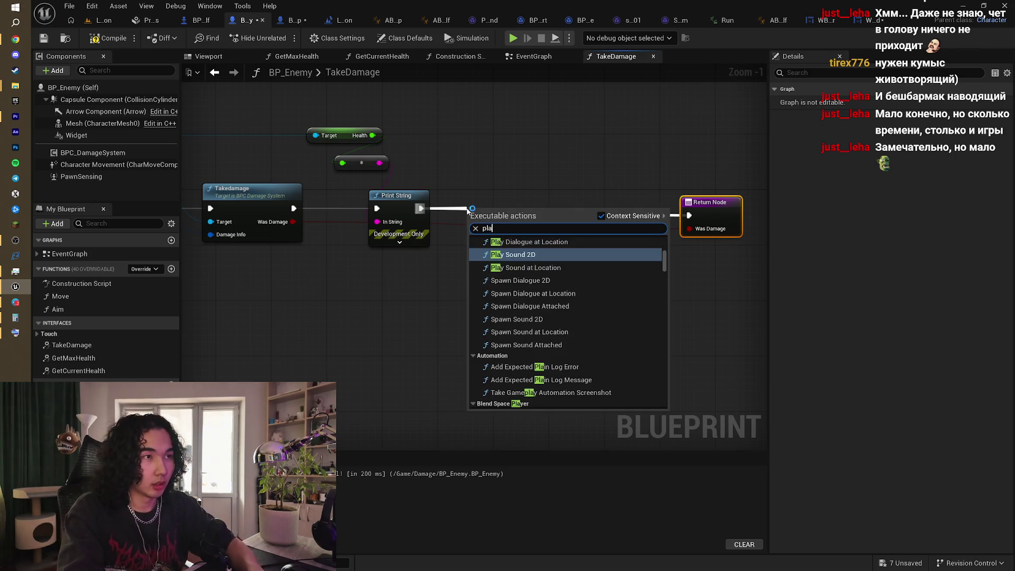
text(y mont)
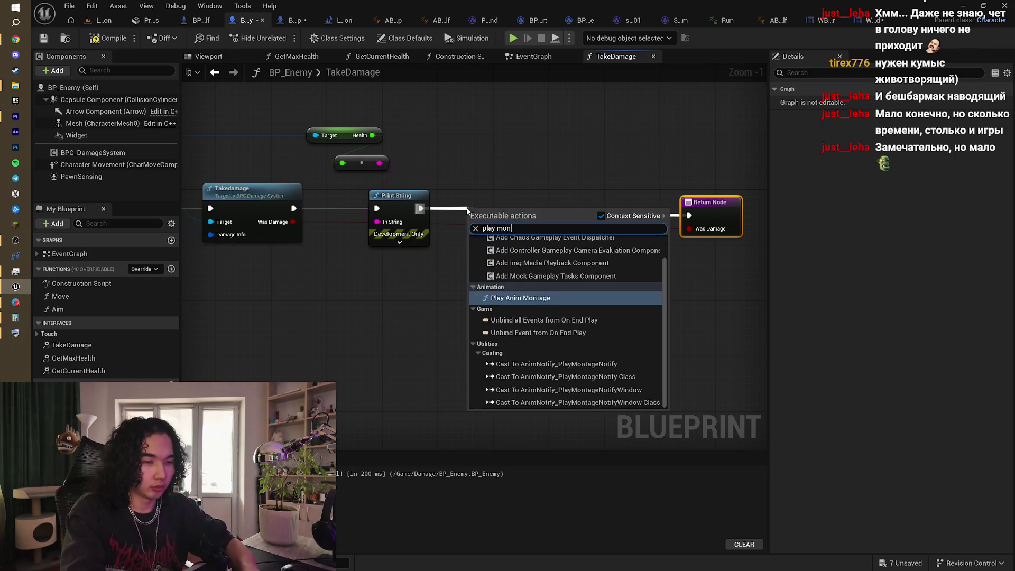
click(528, 255)
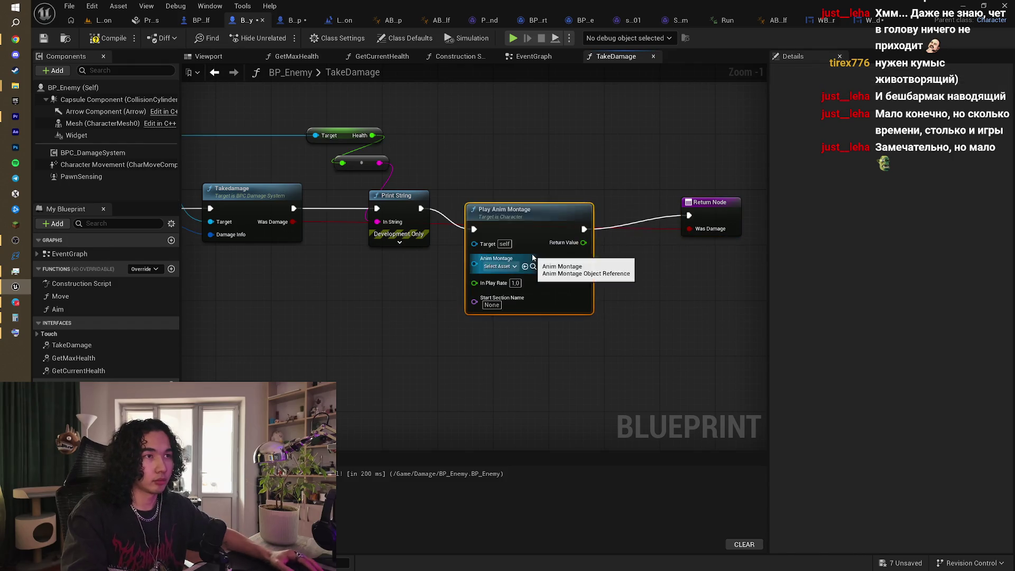
drag(541, 217, 567, 162)
click(528, 211)
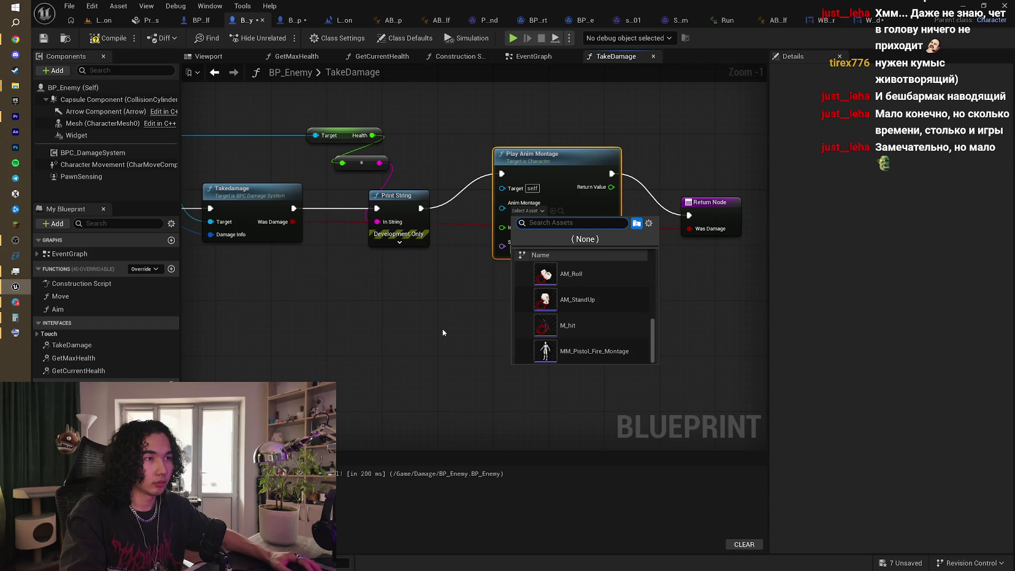
click(591, 326)
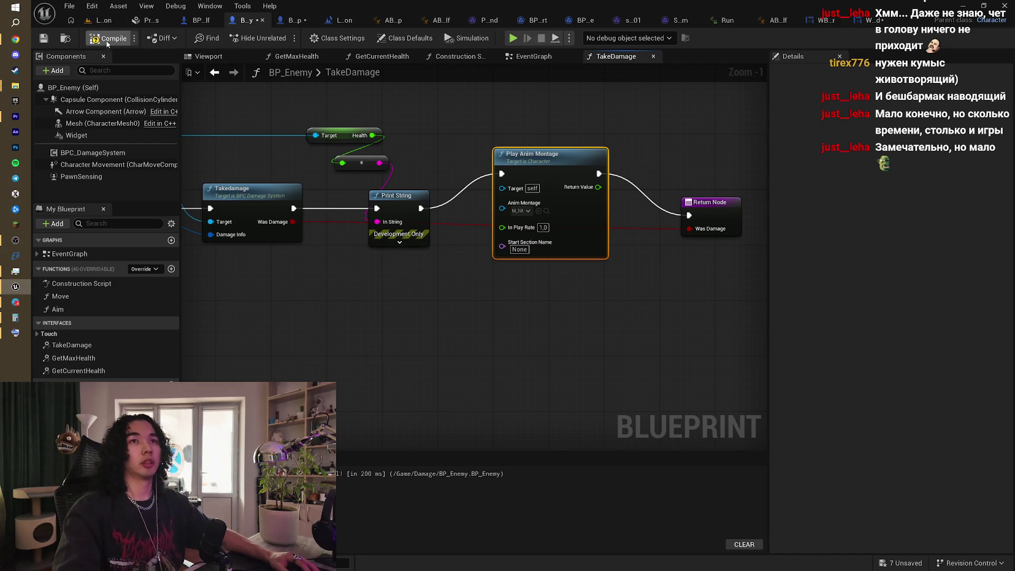
Step: Return to the level and fly the camera over the canopy, path and moonlit rock
click(101, 20)
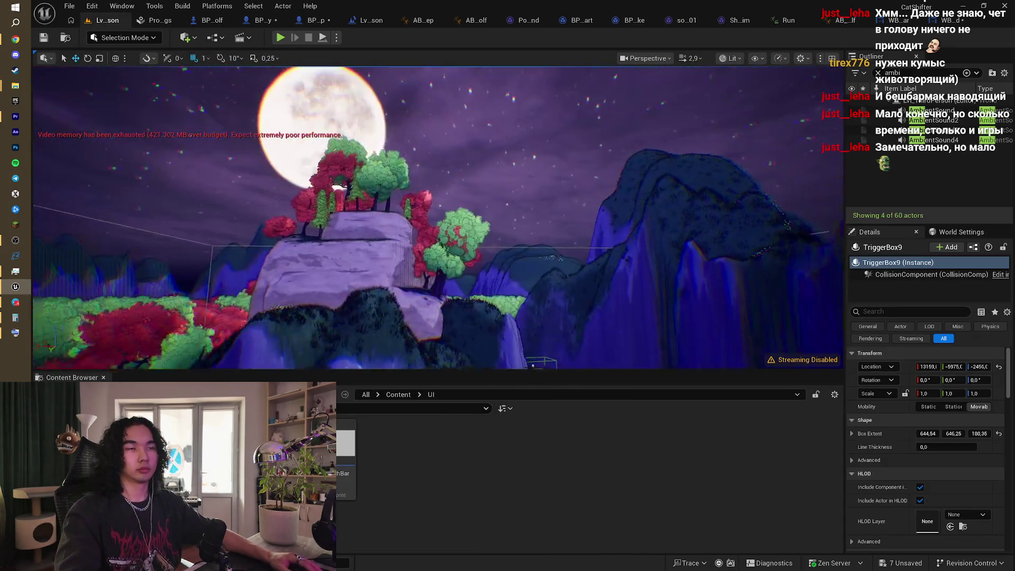
key(w)
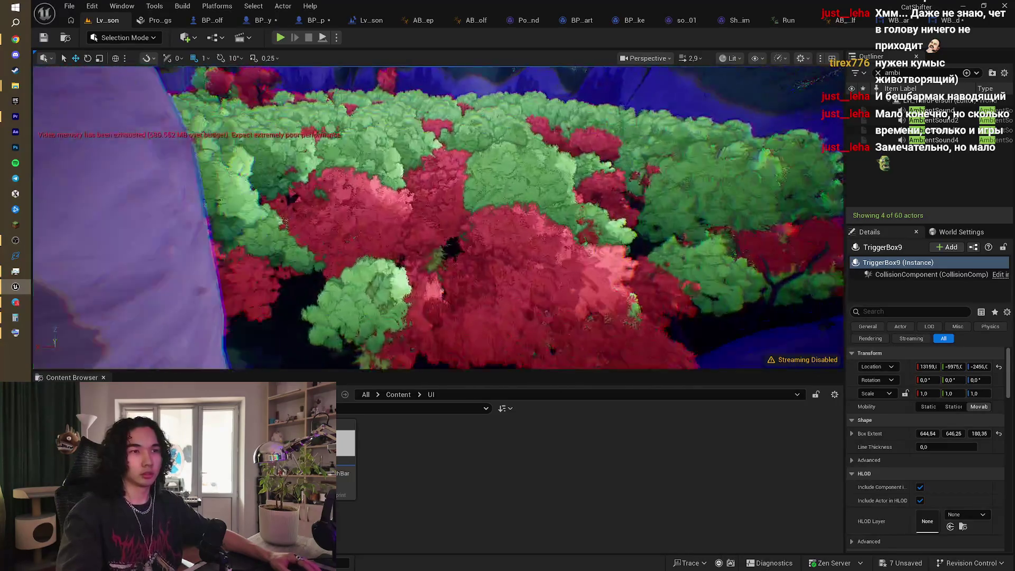
key(w)
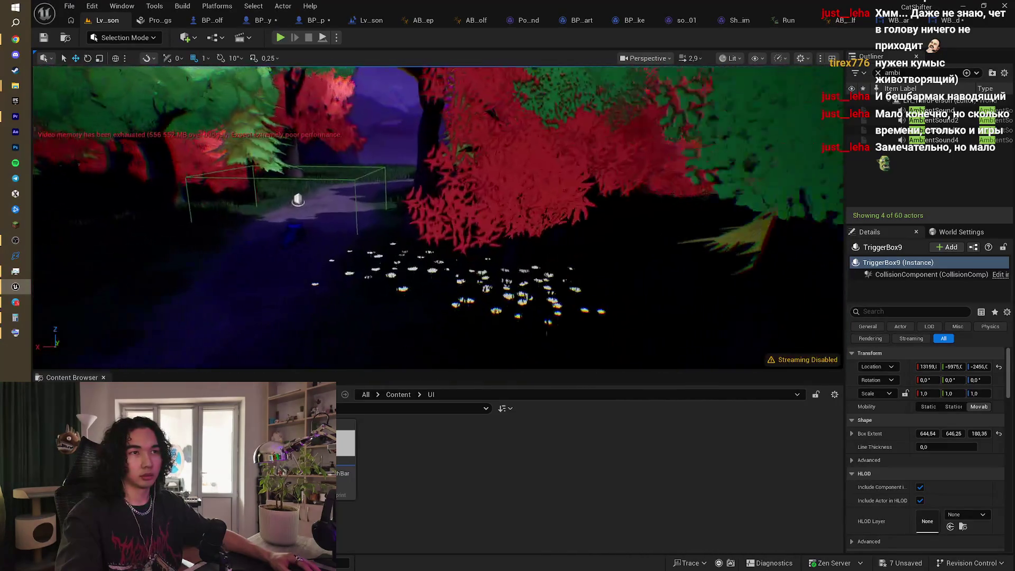
key(w)
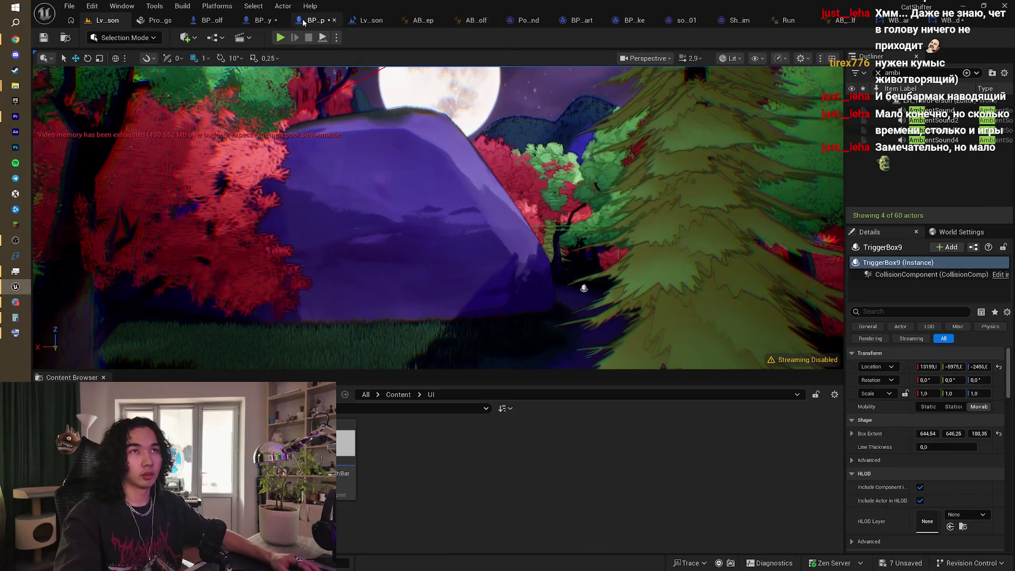
Step: Insert a Print String showing Kill Count between SET and Branch, then return to the running game
click(304, 22)
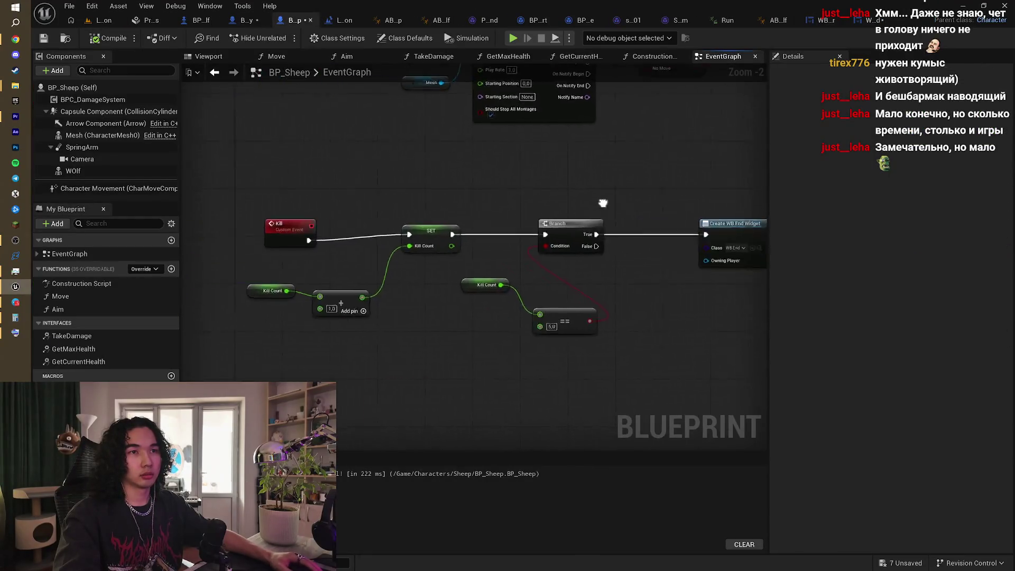
drag(603, 203, 662, 194)
drag(351, 218, 328, 214)
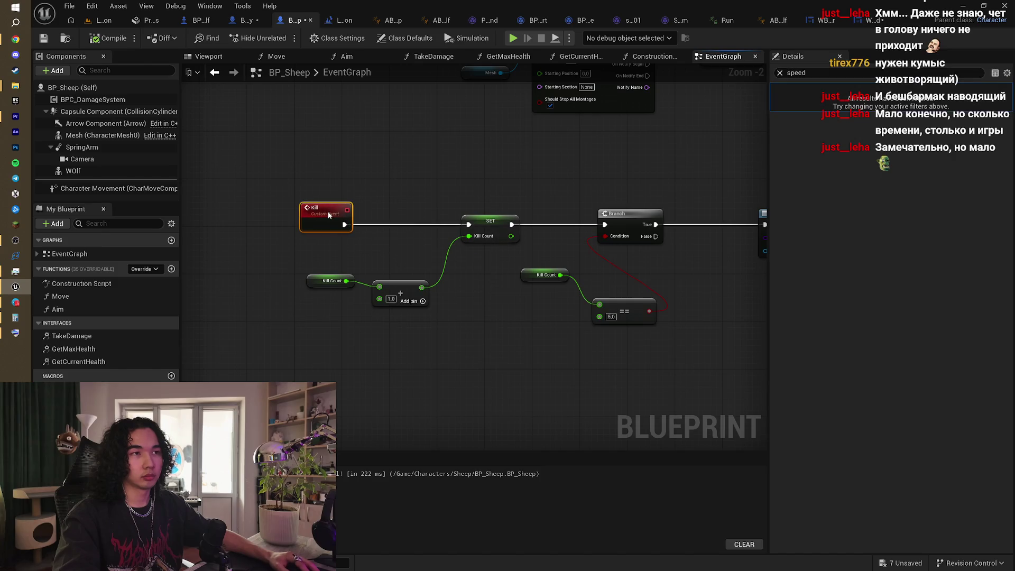
drag(630, 217, 717, 214)
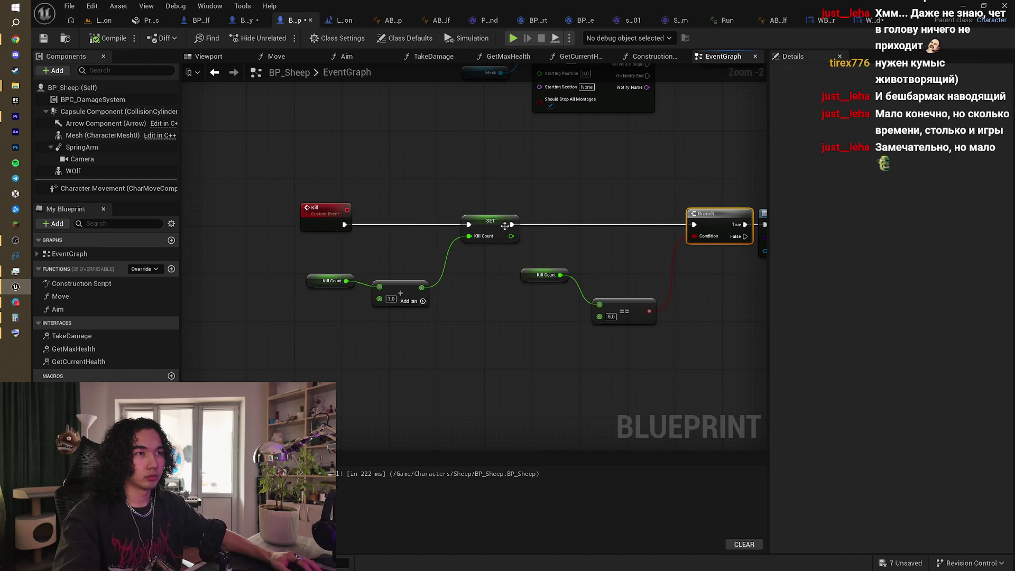
drag(504, 227, 538, 222)
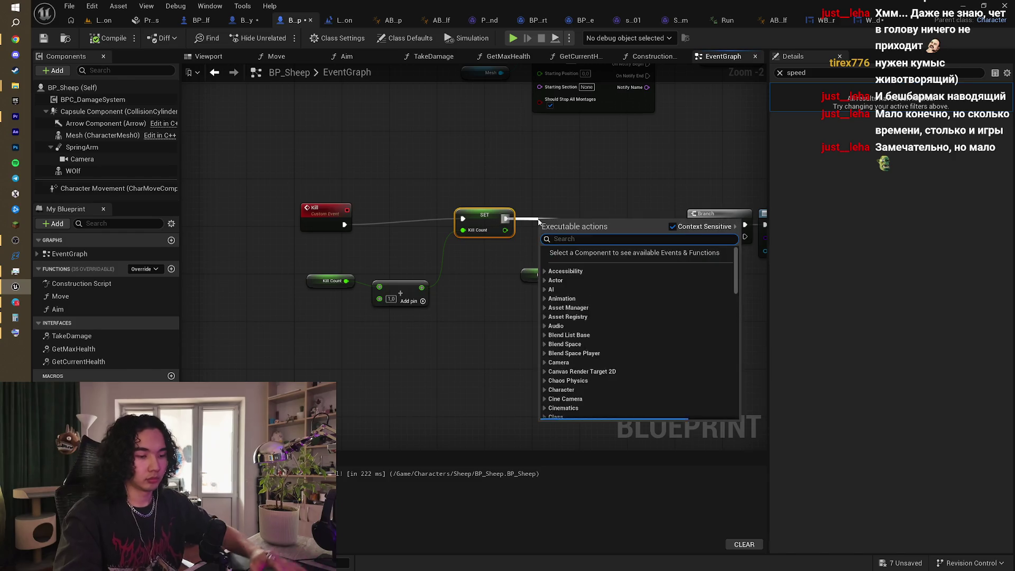
text(prin)
key(Return)
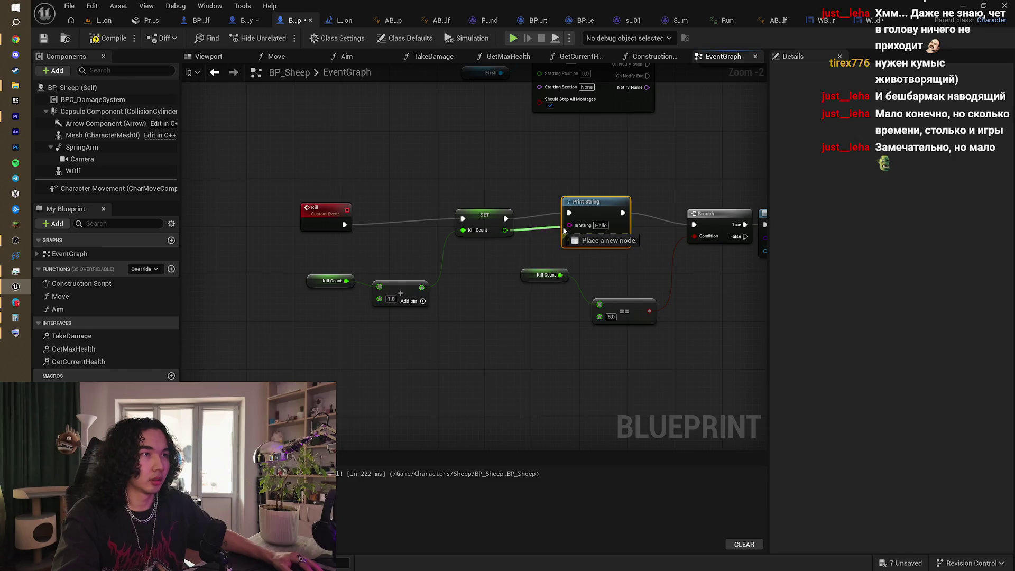
drag(568, 229, 569, 226)
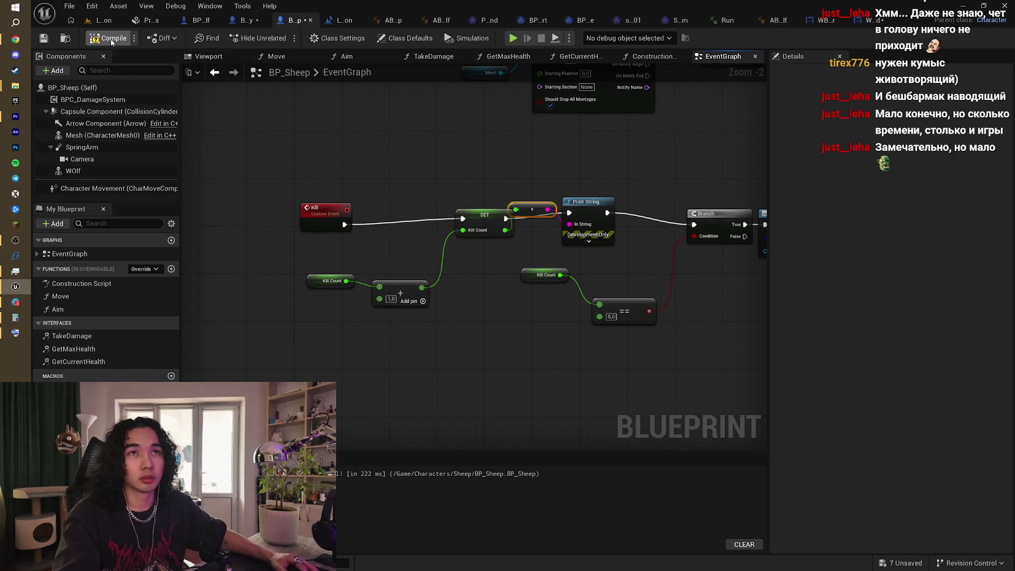
click(104, 21)
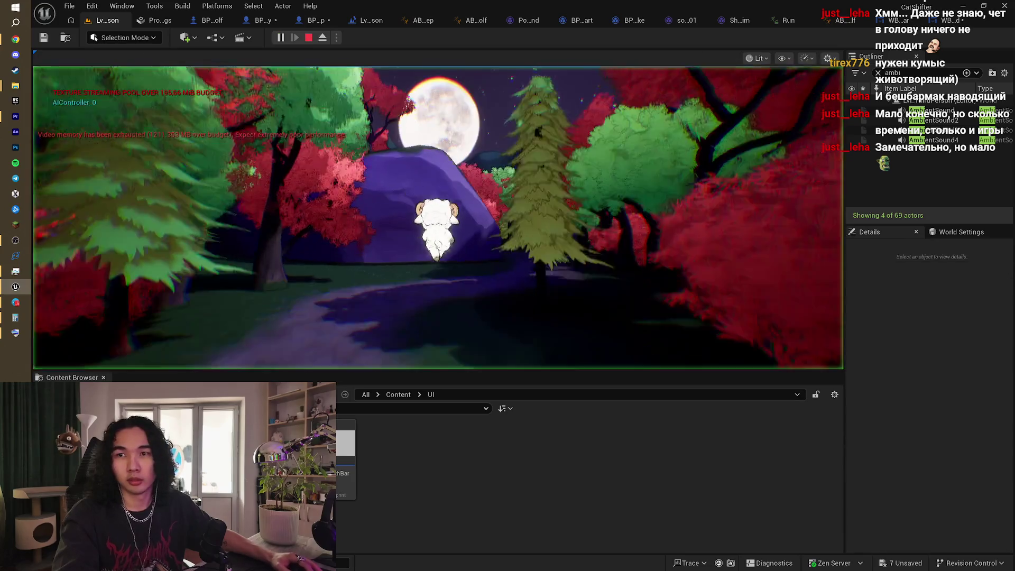
click(437, 217)
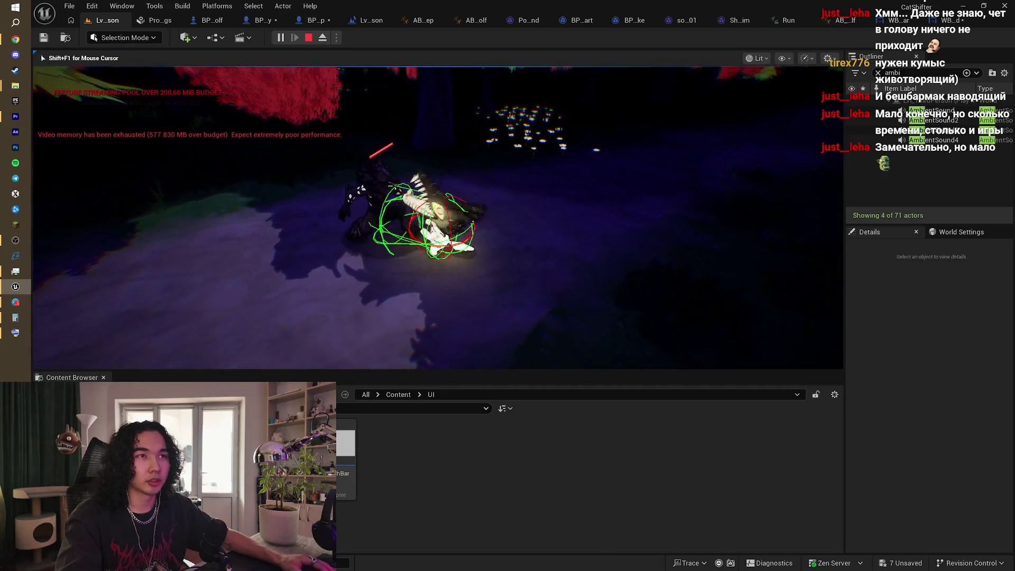
key(Escape)
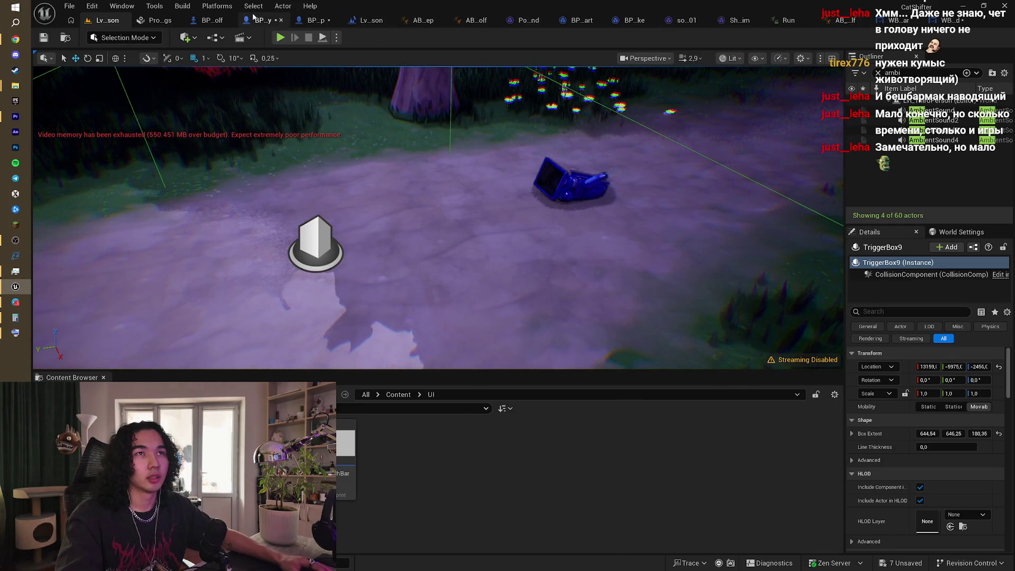
Step: Delete the Play Anim Montage node from TakeDamage and reposition Print String
click(259, 26)
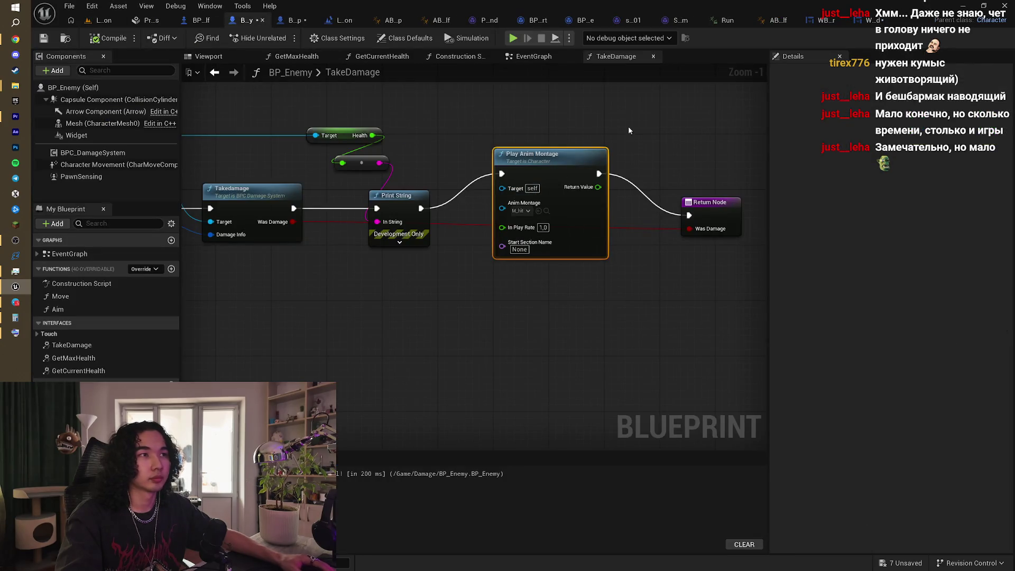
drag(628, 125, 590, 139)
drag(505, 172, 518, 164)
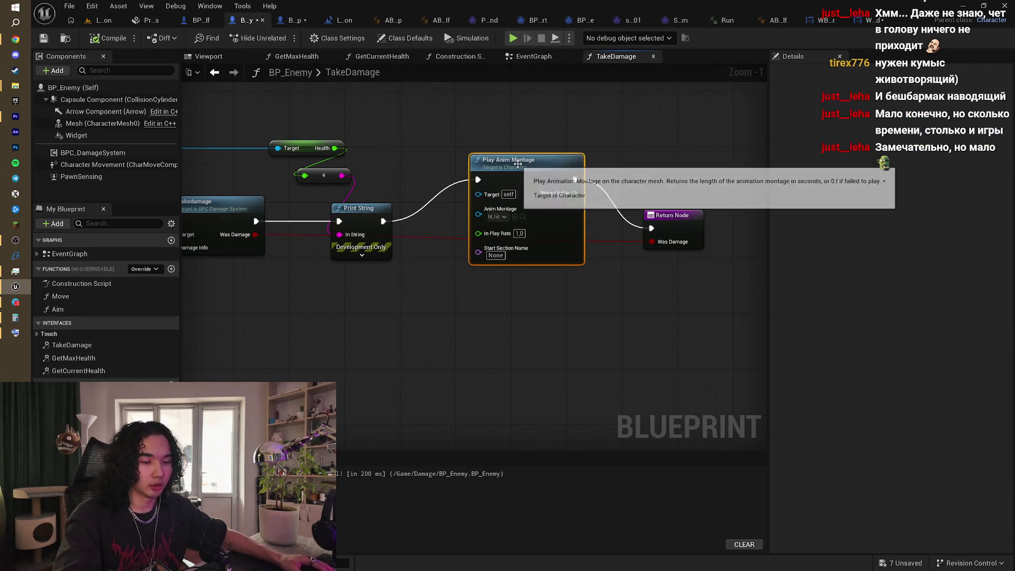
key(Delete)
mouse_move(377, 220)
mouse_down()
mouse_move(639, 225)
mouse_move(422, 214)
mouse_move(654, 233)
mouse_up()
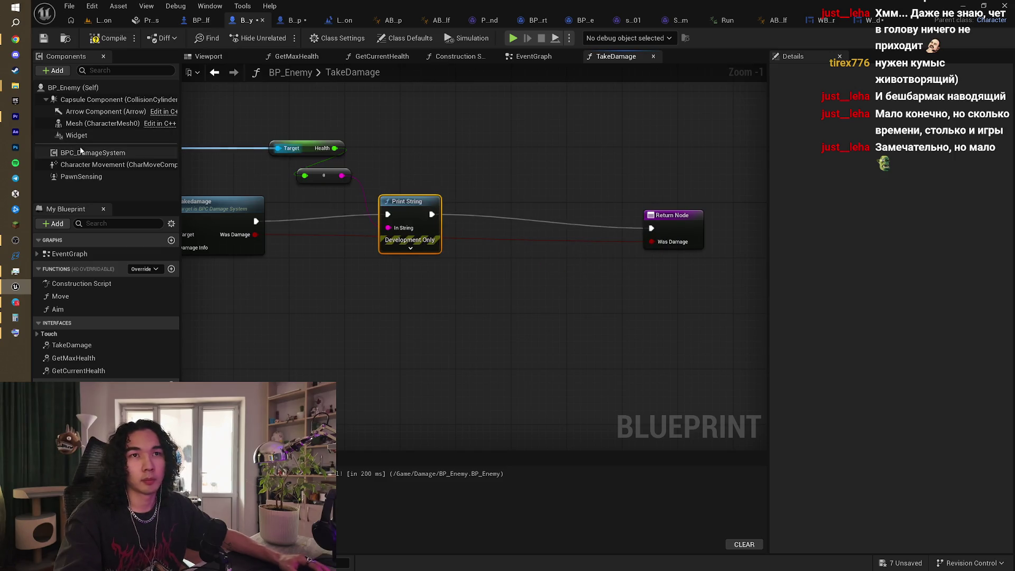
Step: Check the Mesh component, then browse the event graph's Blocked and DamageResponde events
click(88, 123)
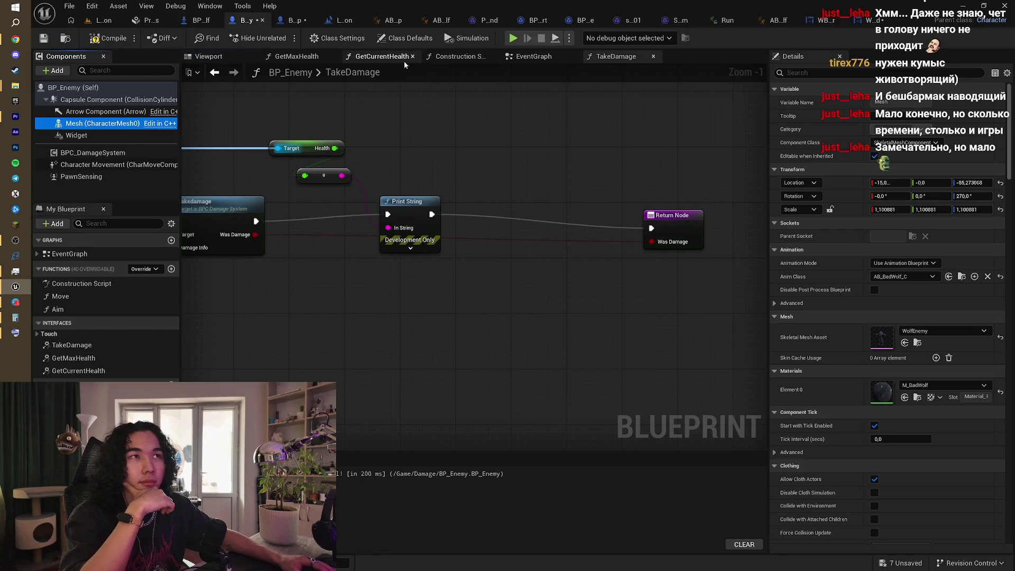
click(532, 57)
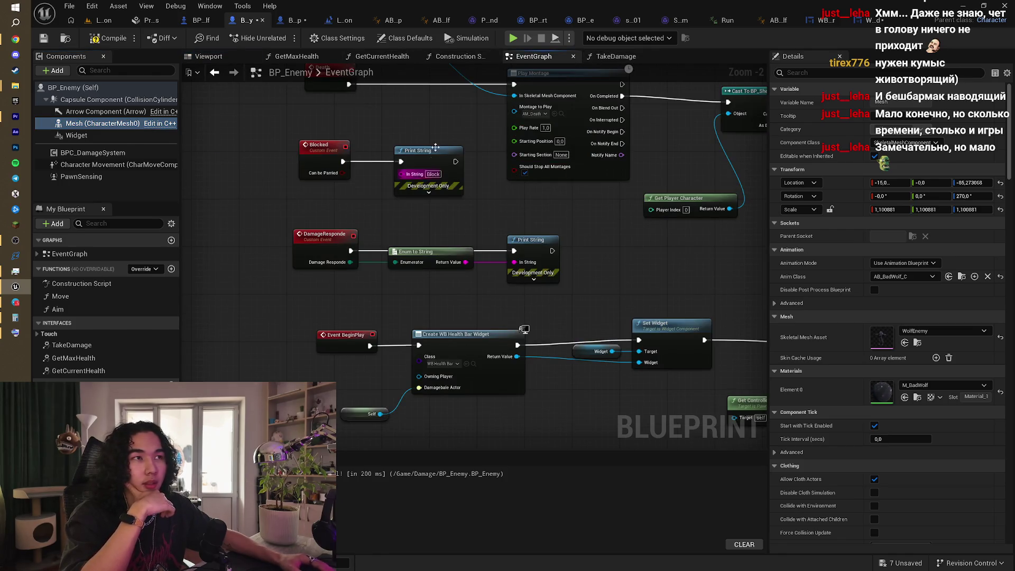
scroll(453, 143, down, 4)
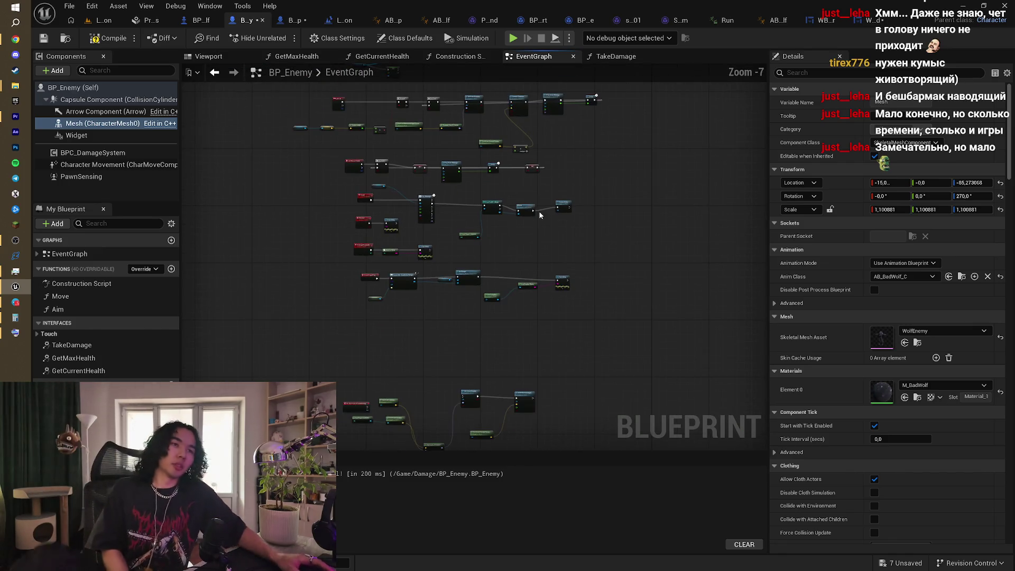
scroll(427, 239, up, 1)
drag(522, 261, 458, 228)
scroll(458, 228, up, 5)
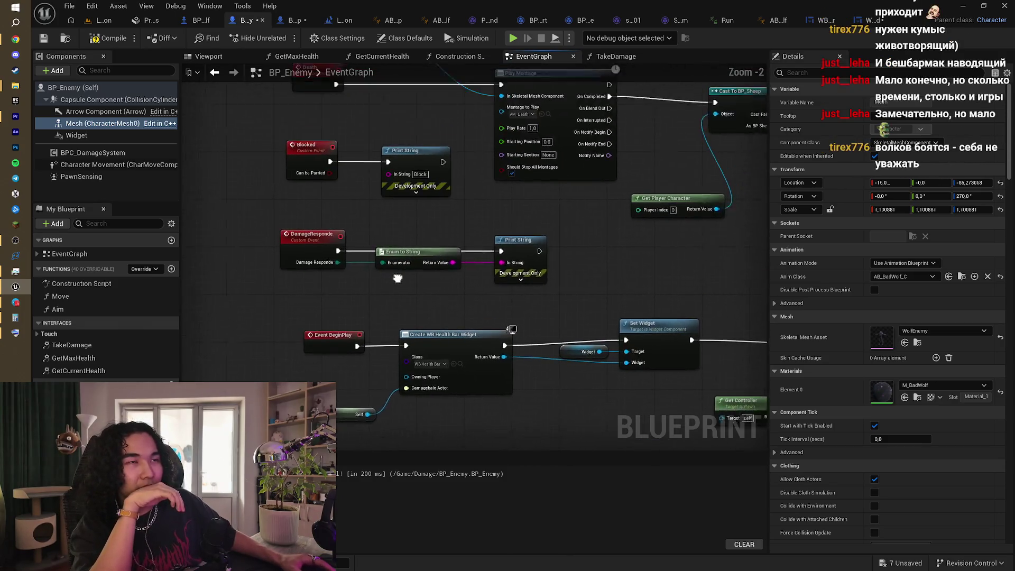
drag(449, 232, 411, 232)
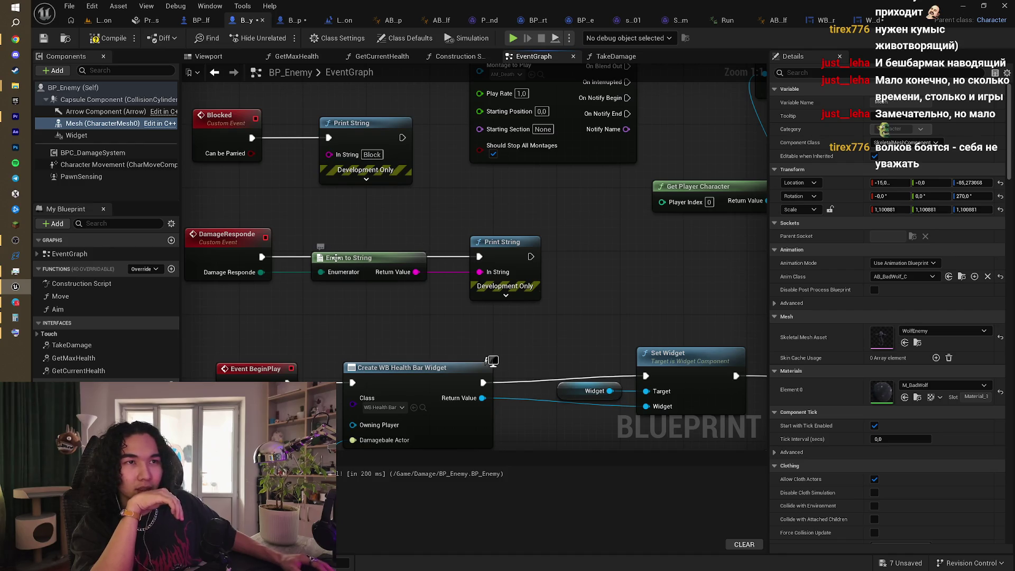
mouse_move(419, 242)
mouse_down()
mouse_move(395, 244)
mouse_move(591, 209)
mouse_move(560, 219)
mouse_move(534, 311)
mouse_move(524, 221)
mouse_move(515, 302)
mouse_up()
scroll(560, 218, down, 2)
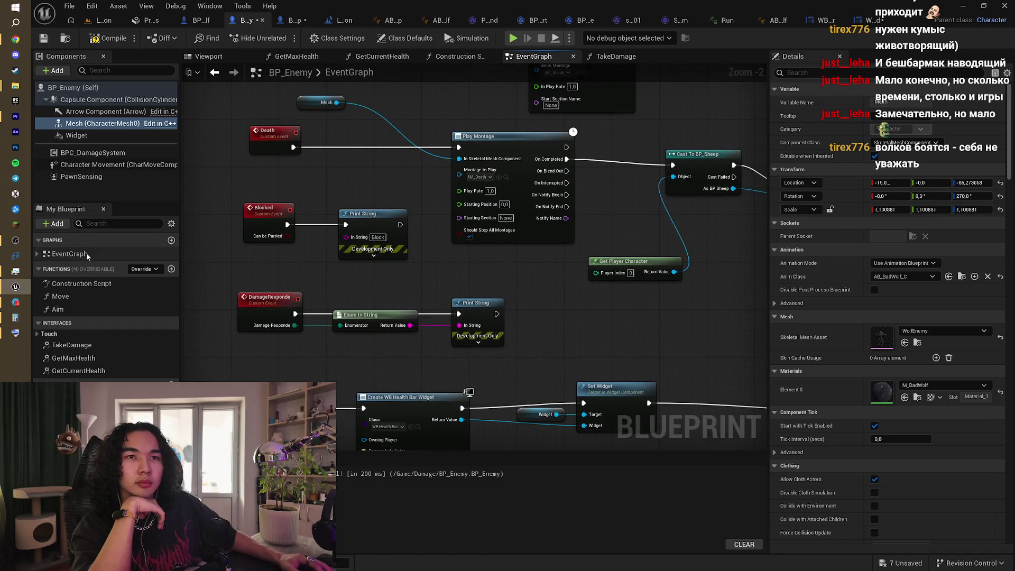
Step: Review the Construction Script's BPC Damage System node and TakeDamage, then reopen the EventGraph
click(448, 56)
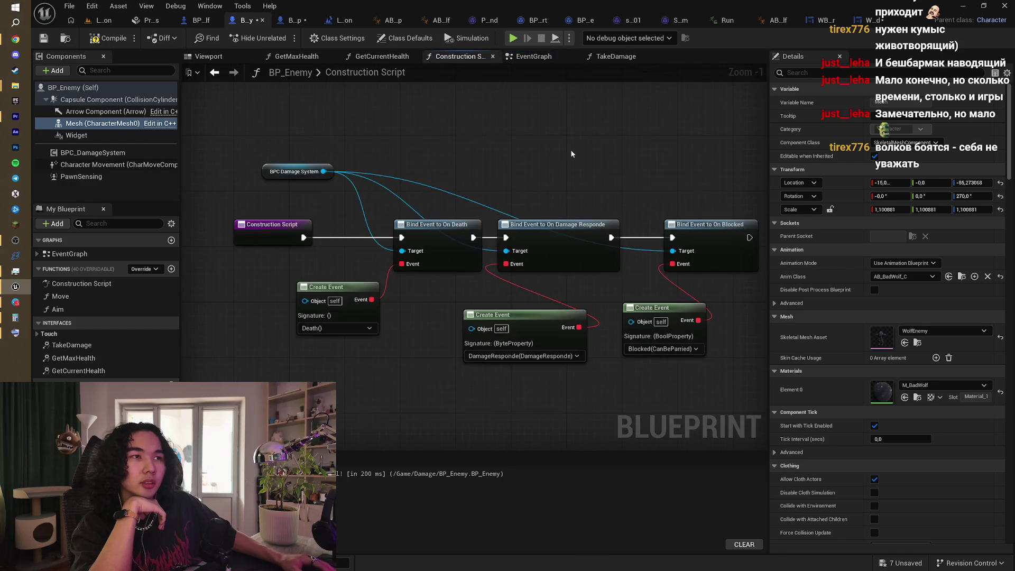
mouse_move(656, 297)
mouse_down()
mouse_move(510, 301)
mouse_move(500, 280)
mouse_up()
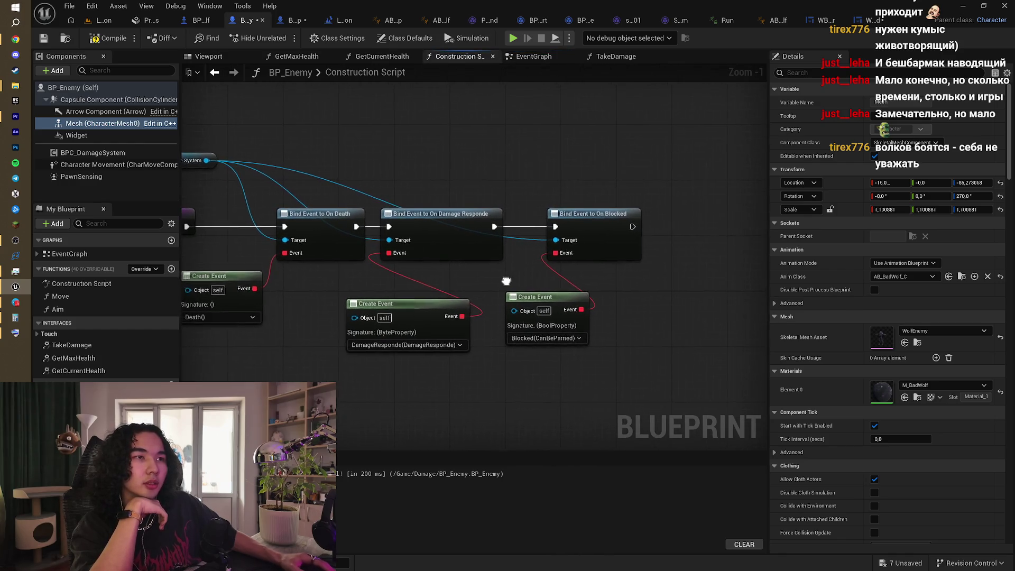
drag(382, 259, 492, 213)
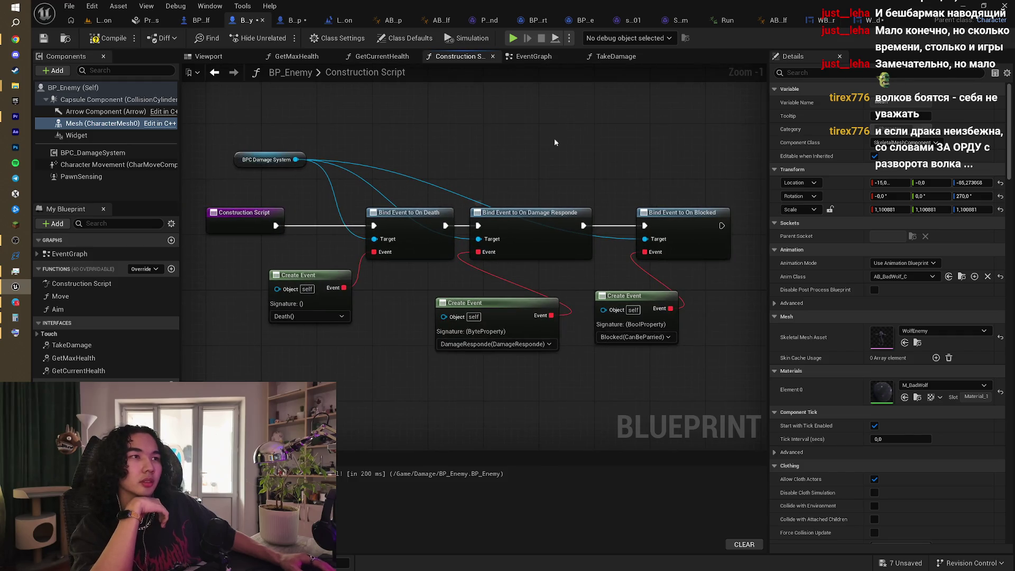
click(593, 57)
click(529, 56)
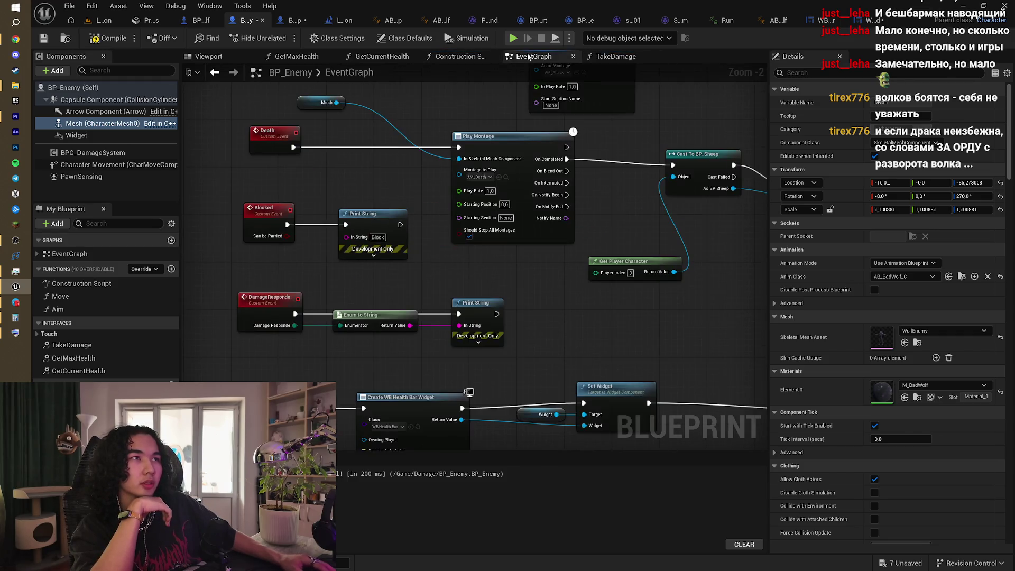
Step: Add a Play Montage node after the damage print playing M_hit on the enemy Mesh
drag(505, 255, 495, 232)
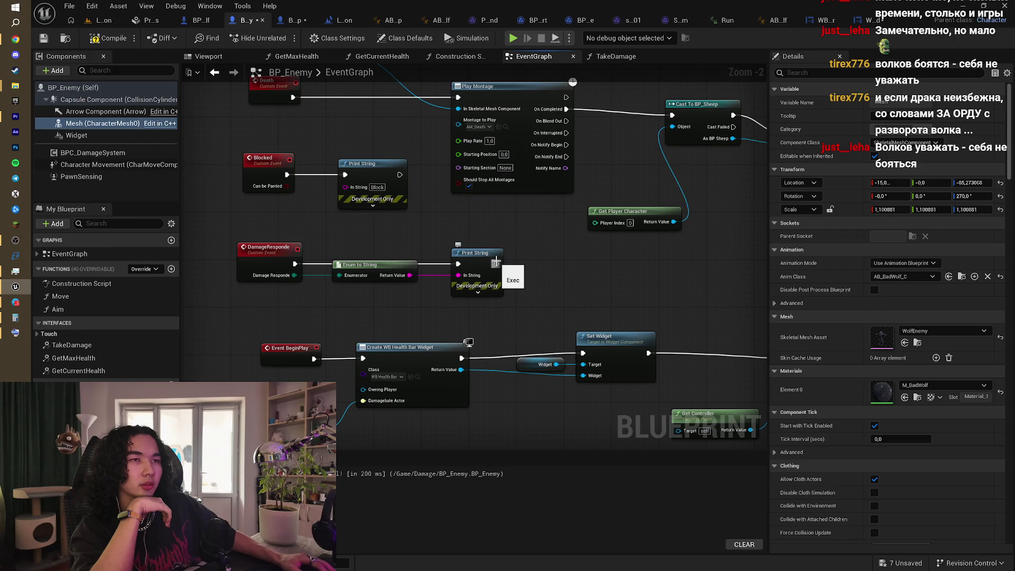
drag(497, 264, 530, 266)
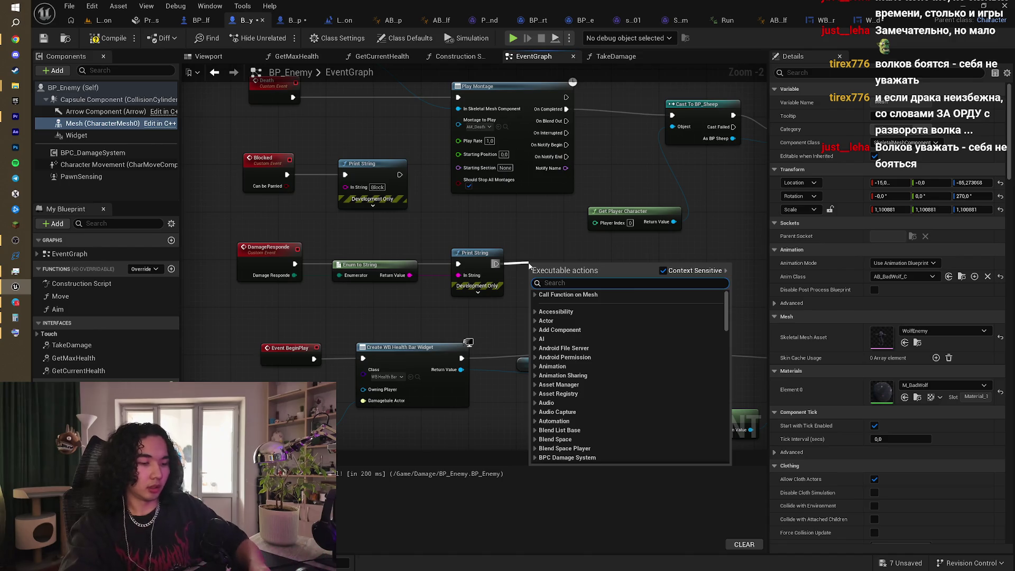
text(pla)
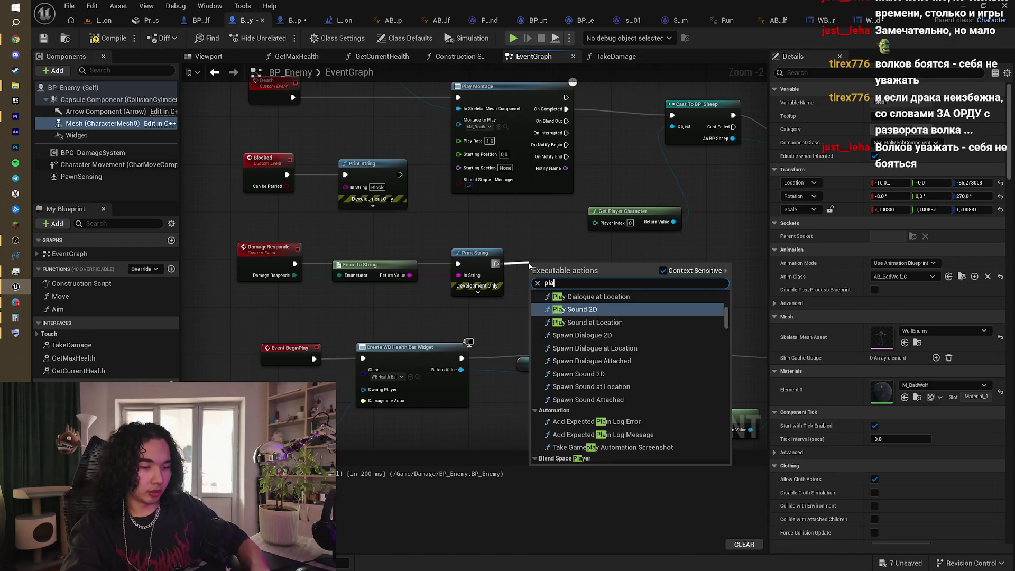
text(y mon)
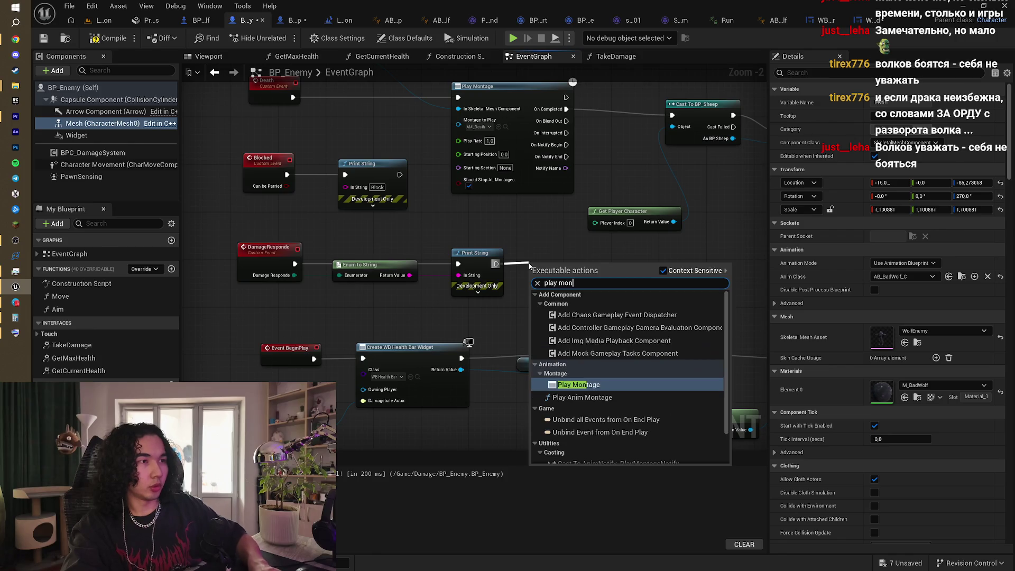
click(566, 374)
drag(566, 255, 582, 243)
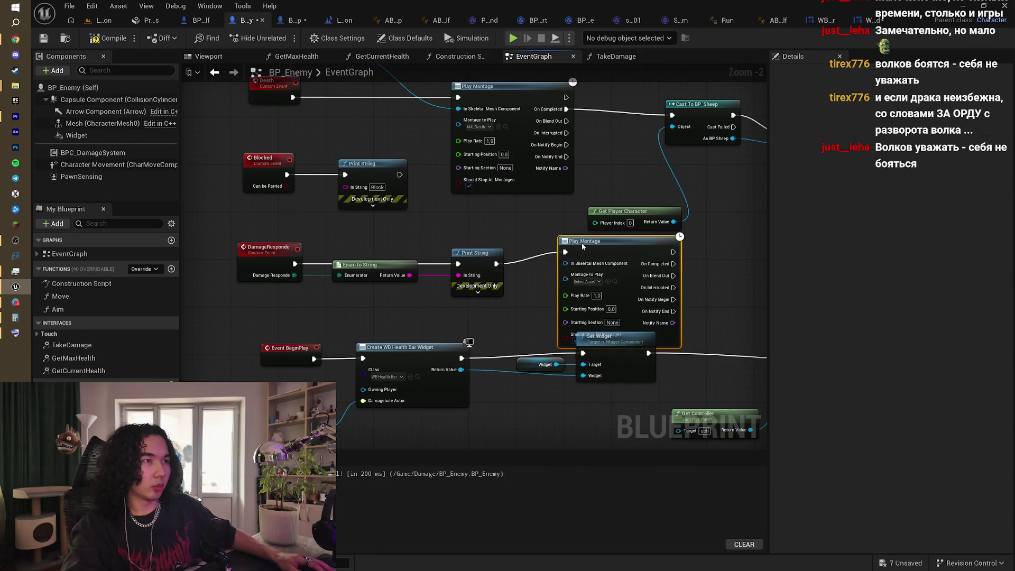
click(586, 282)
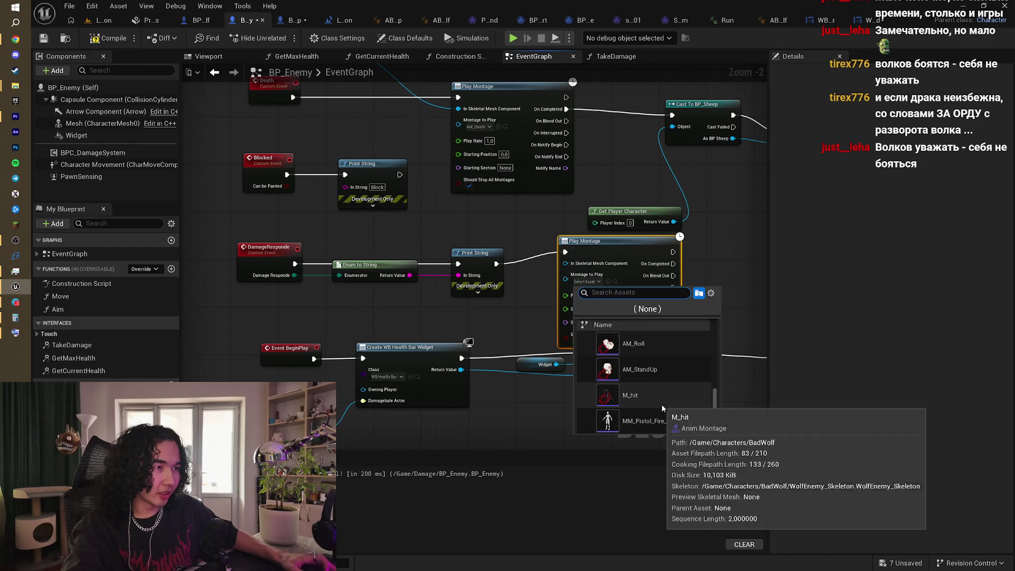
click(662, 404)
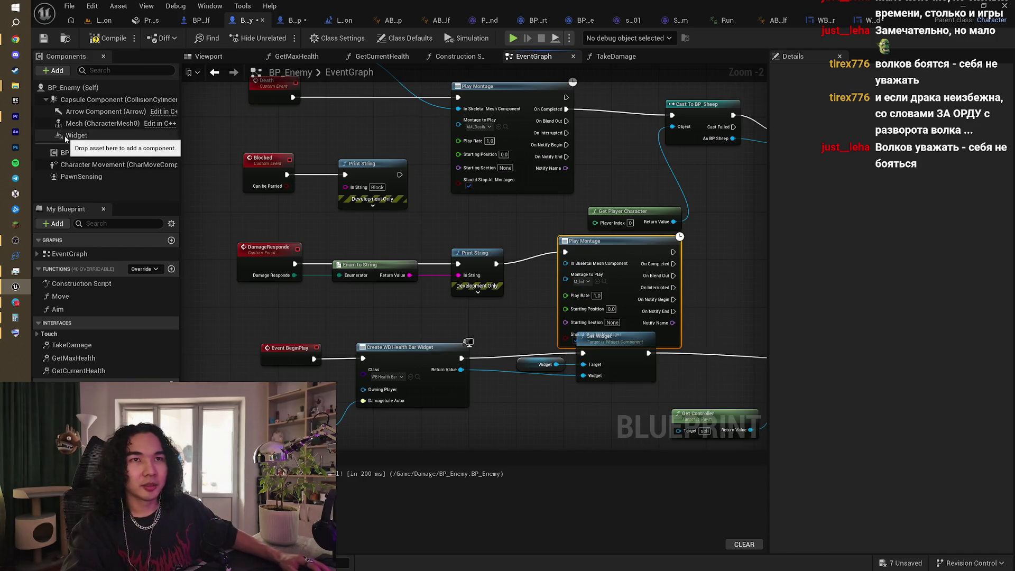
mouse_move(100, 123)
mouse_down()
mouse_move(454, 221)
mouse_move(601, 276)
mouse_move(590, 270)
mouse_up()
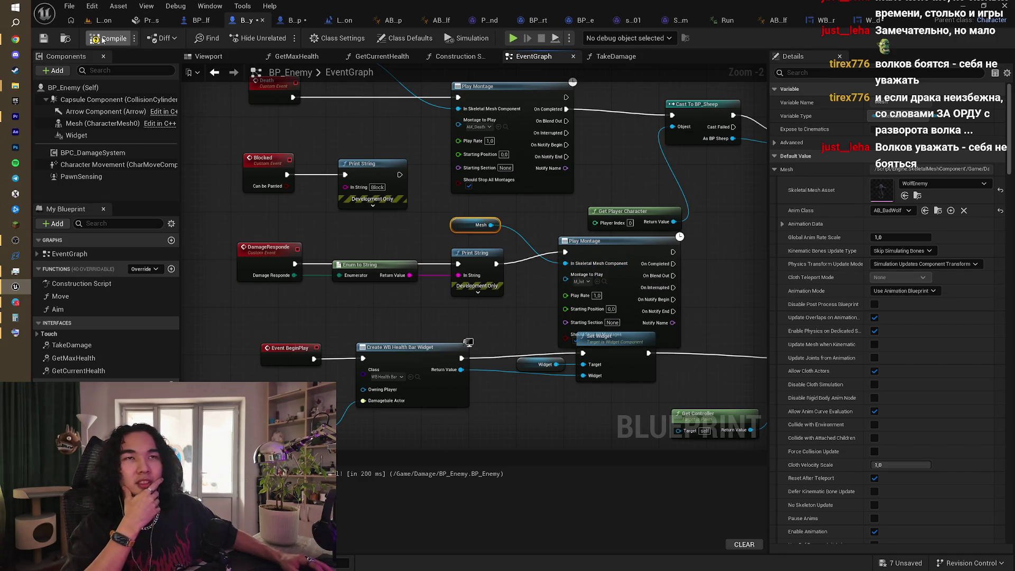
click(107, 21)
right_click(113, 69)
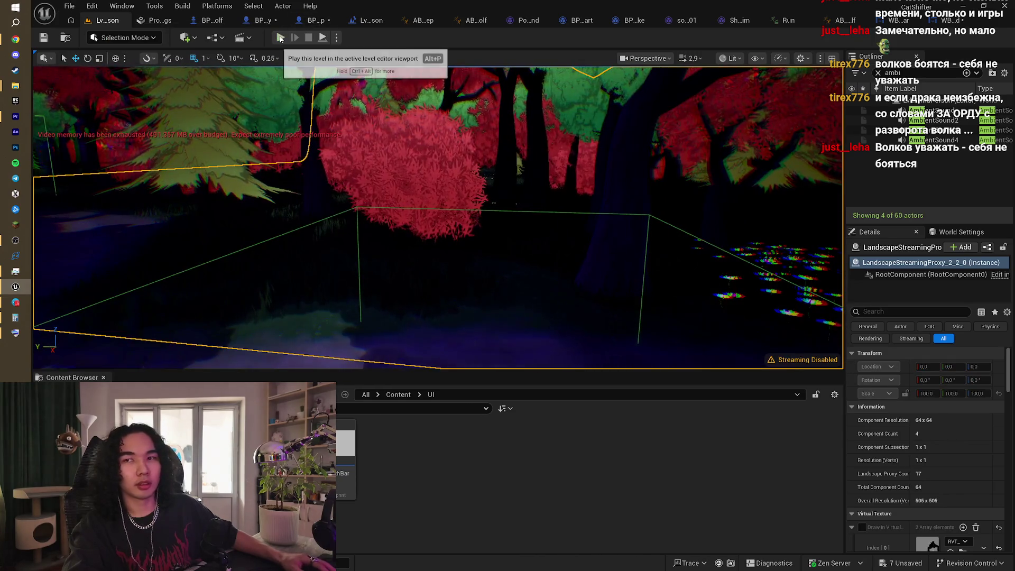
Step: Start Play in Editor, walk the sheep onto the path and transform into the wolf
key(alt+p)
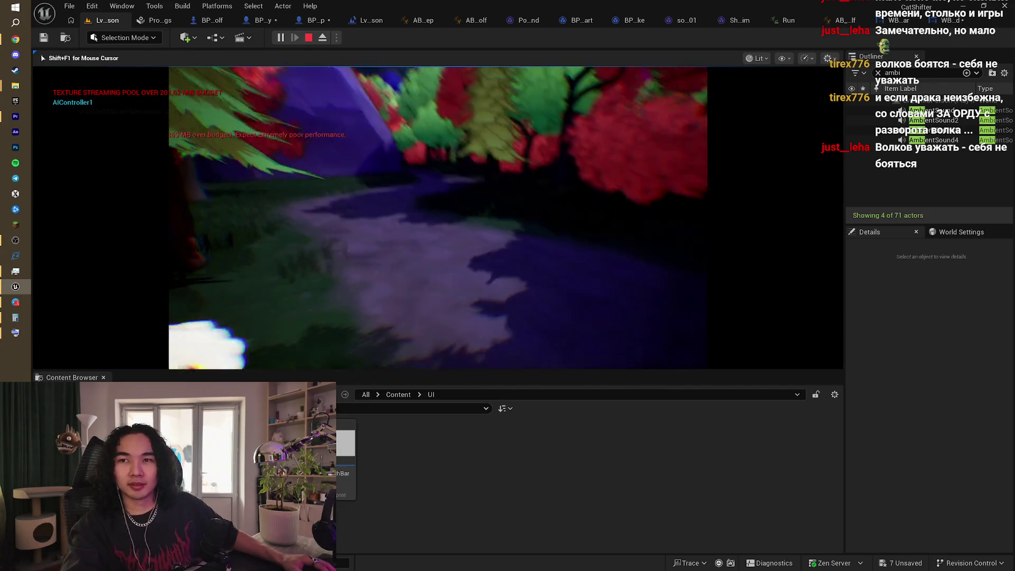
key(w)
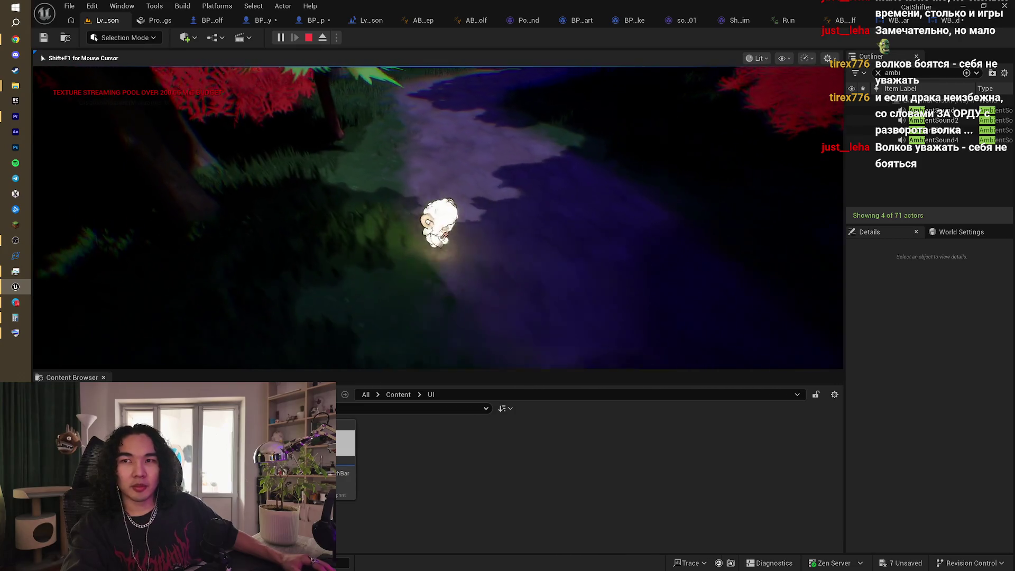
key(s)
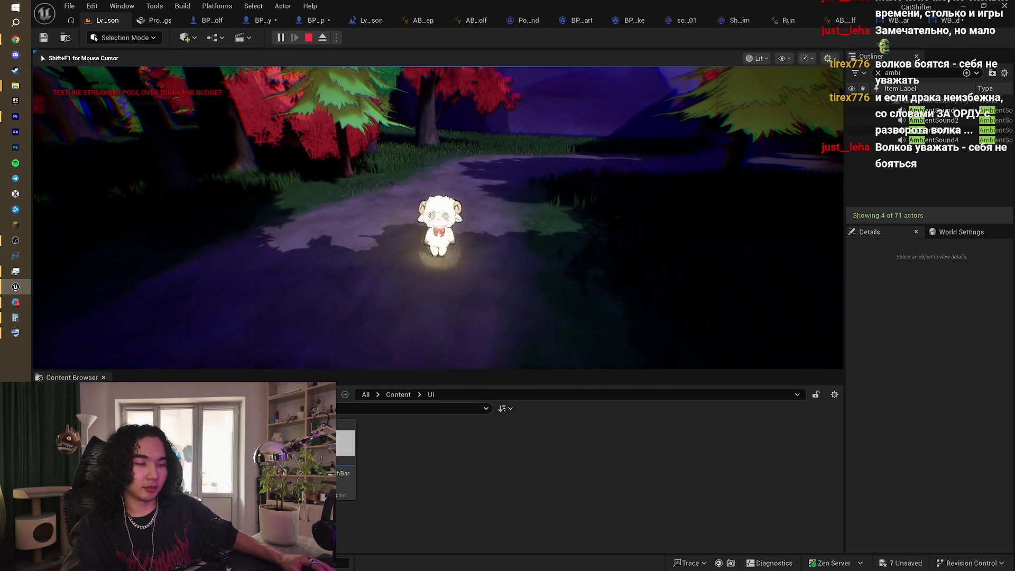
key(e)
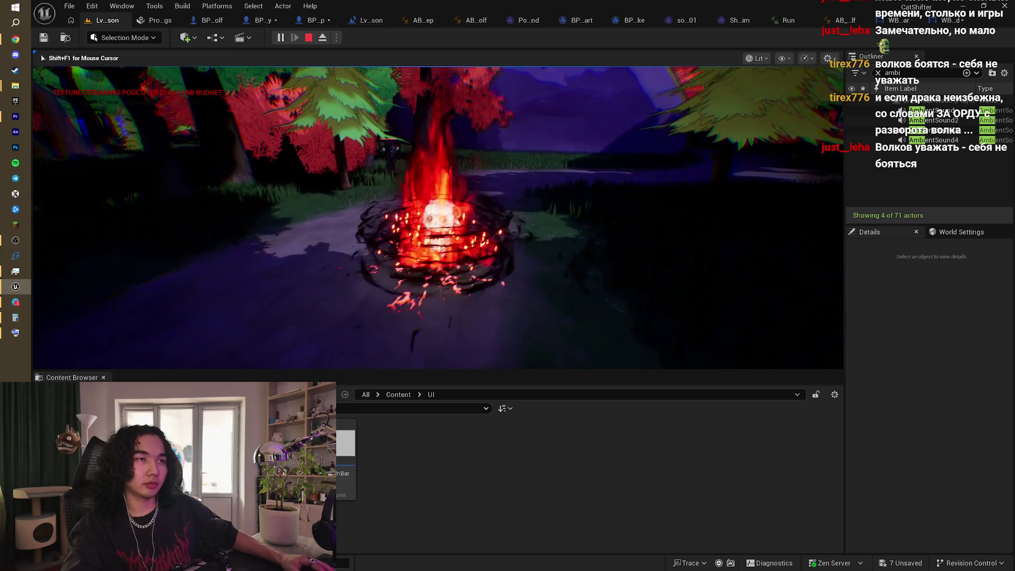
key(w)
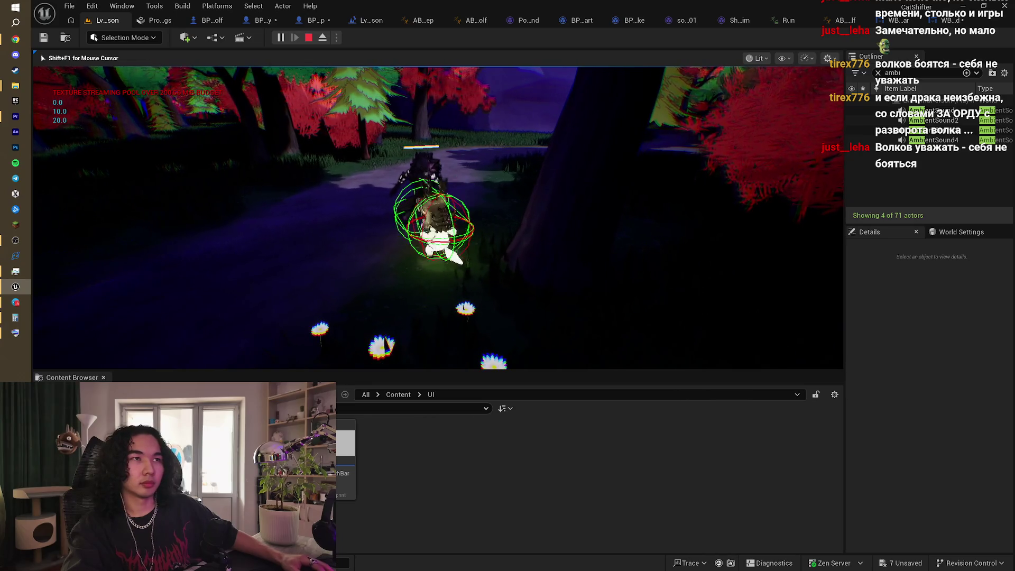
Step: Run up the forest path past the cliff until the Выйти end screen, then stop the session
key(w)
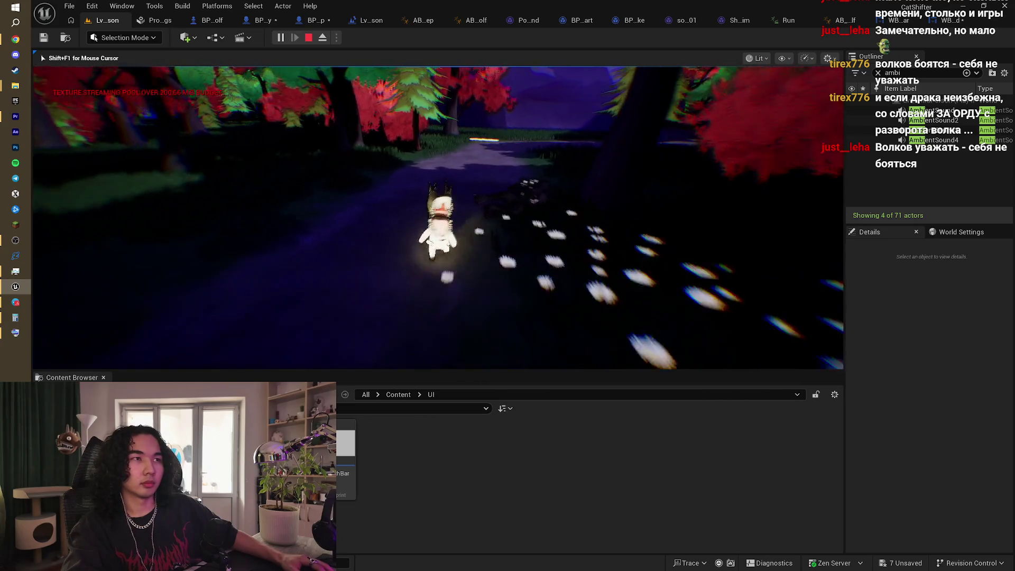
key(w)
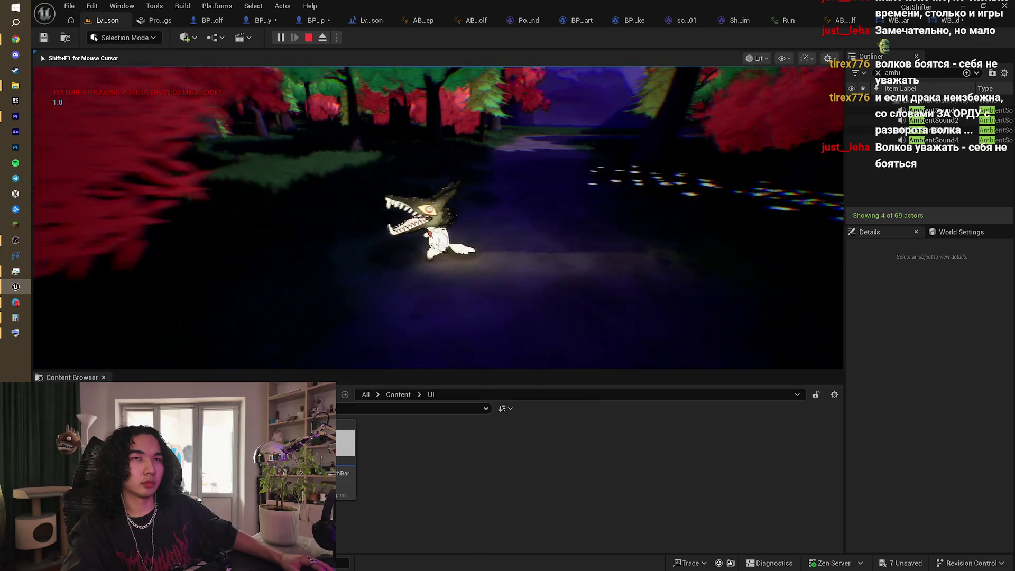
key(w)
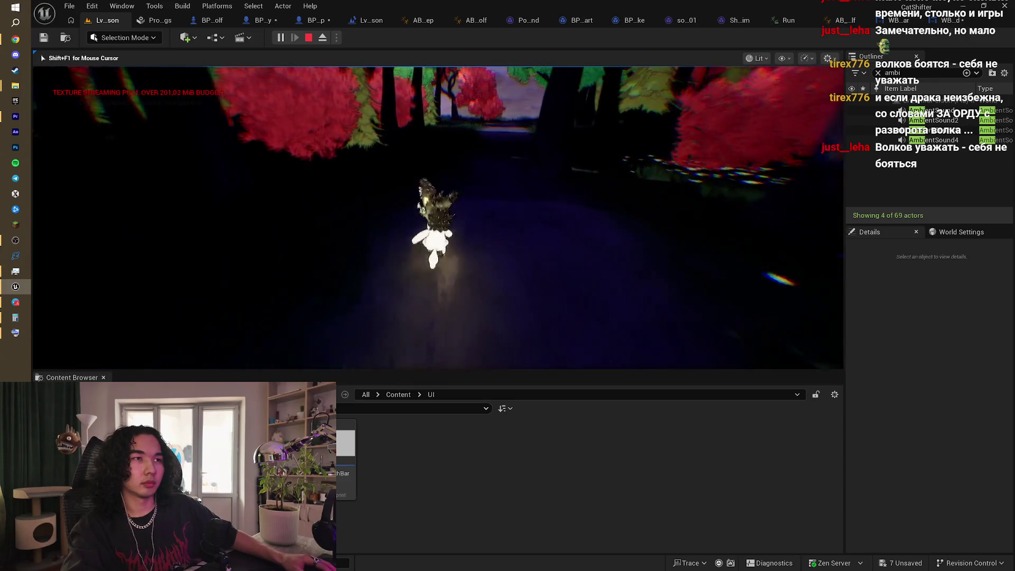
key(w)
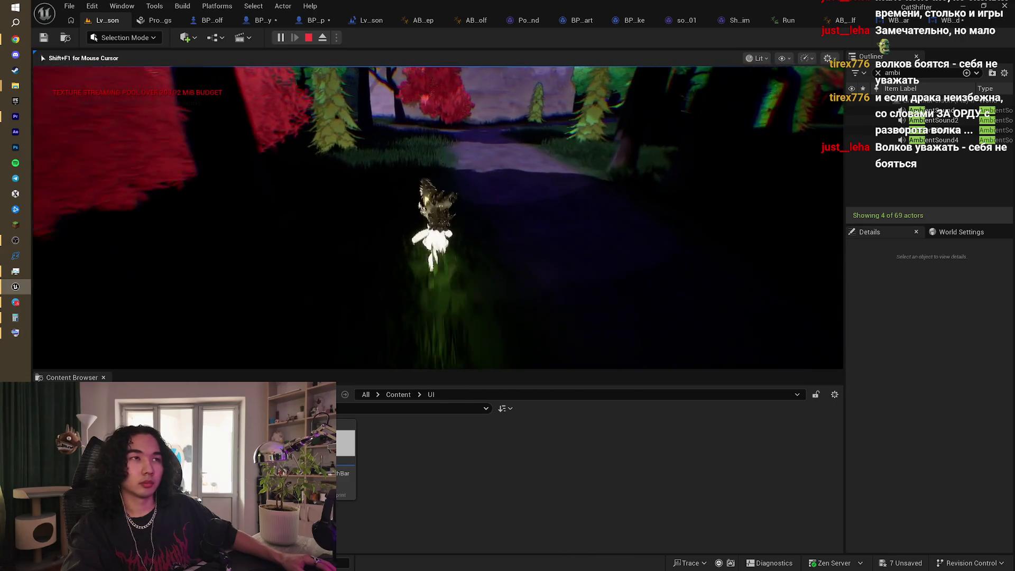
key(w)
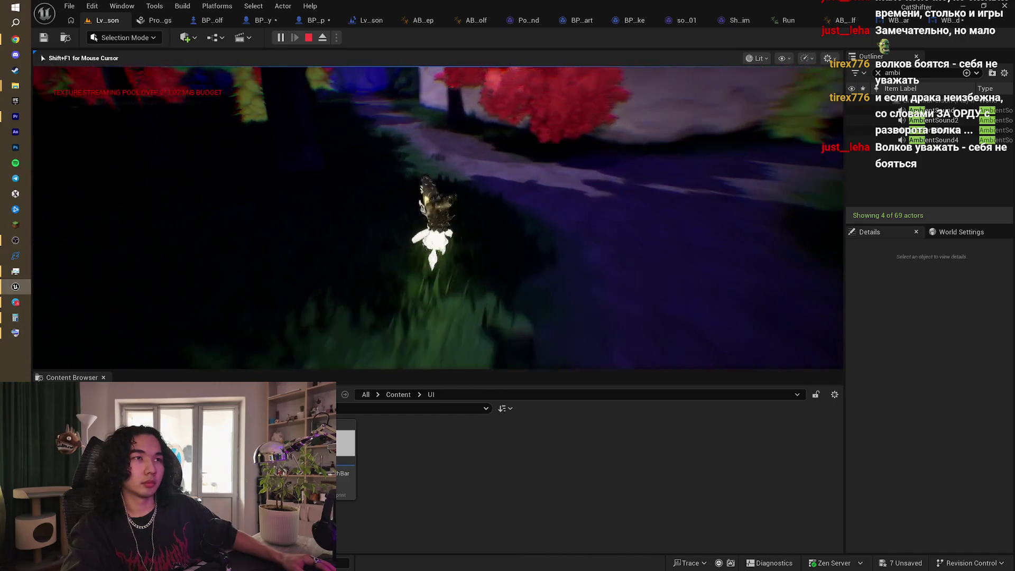
key(w)
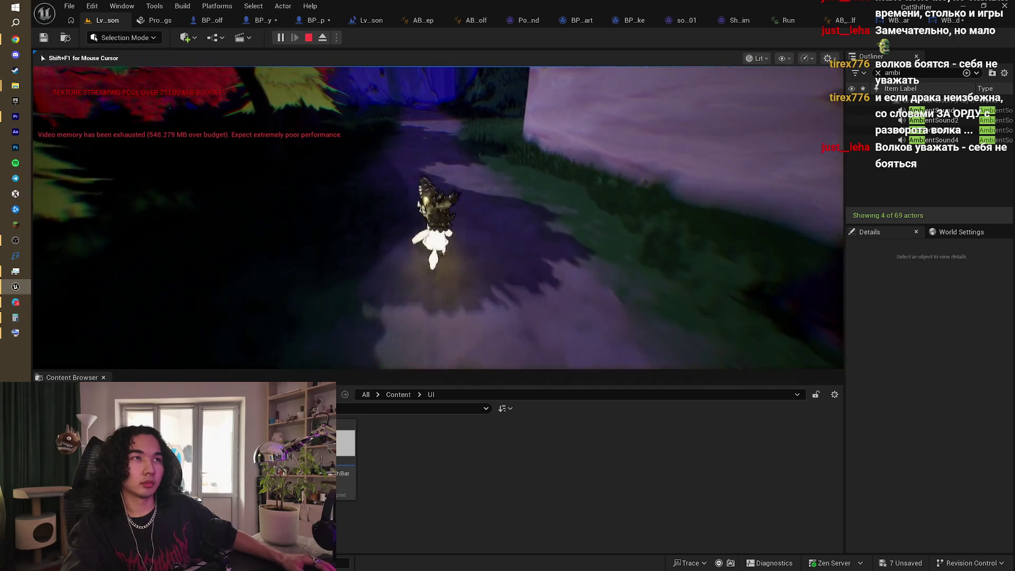
key(w)
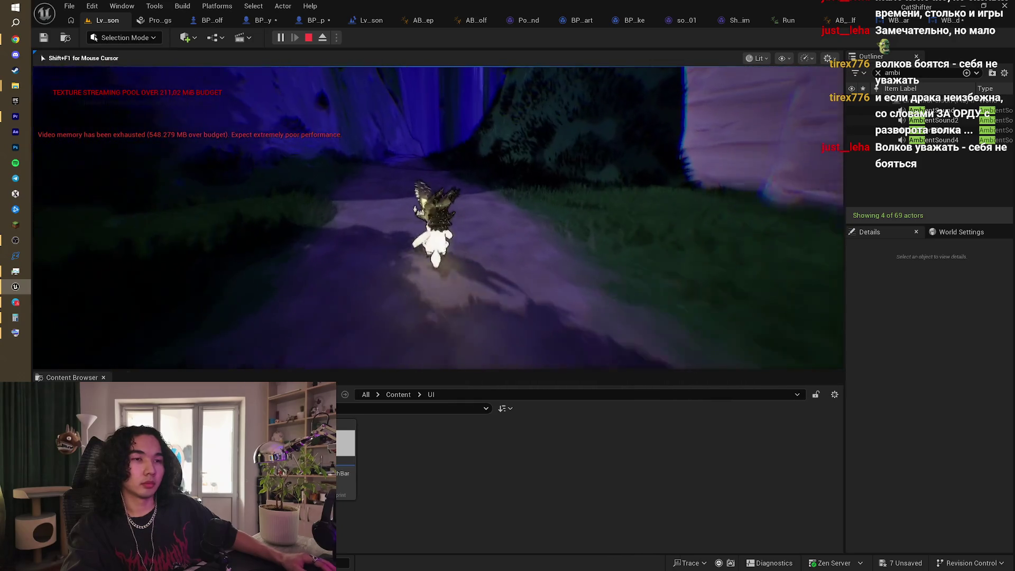
key(w)
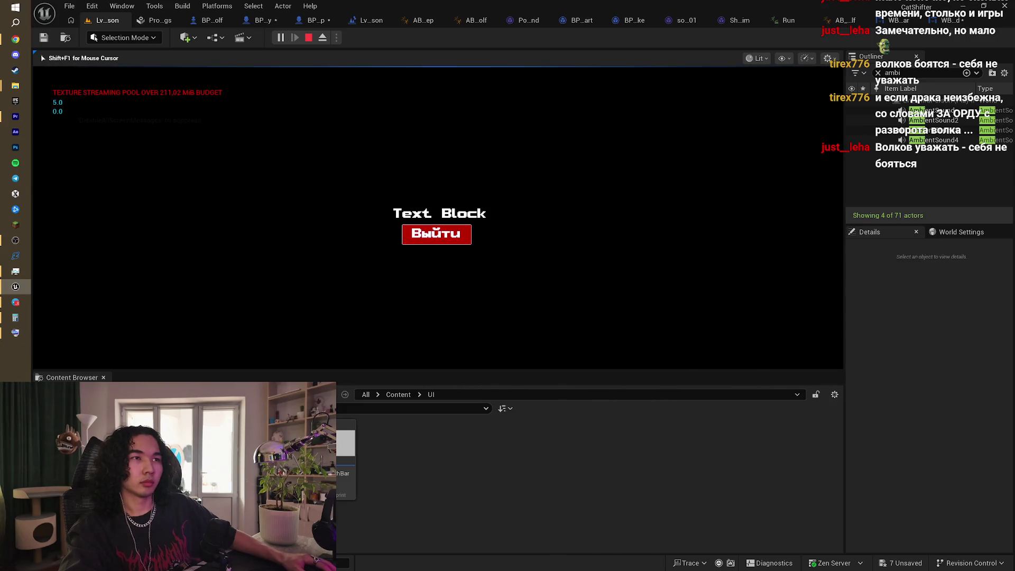
key(Escape)
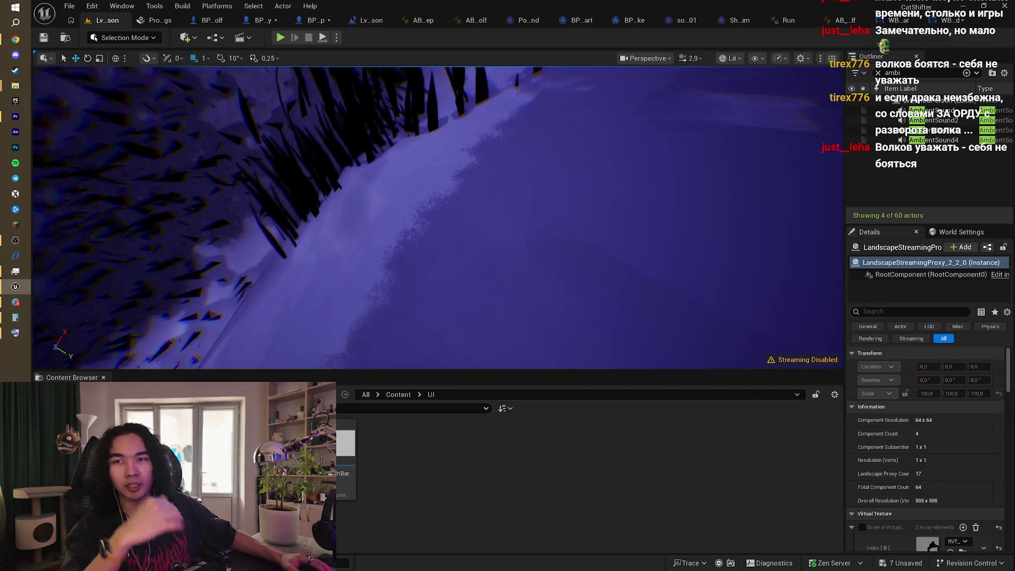
Step: Fly the editor camera over the glowing canyon and cliff face, opening and closing the Blueprint dropdown
scroll(586, 210, down, 5)
scroll(586, 210, down, 2)
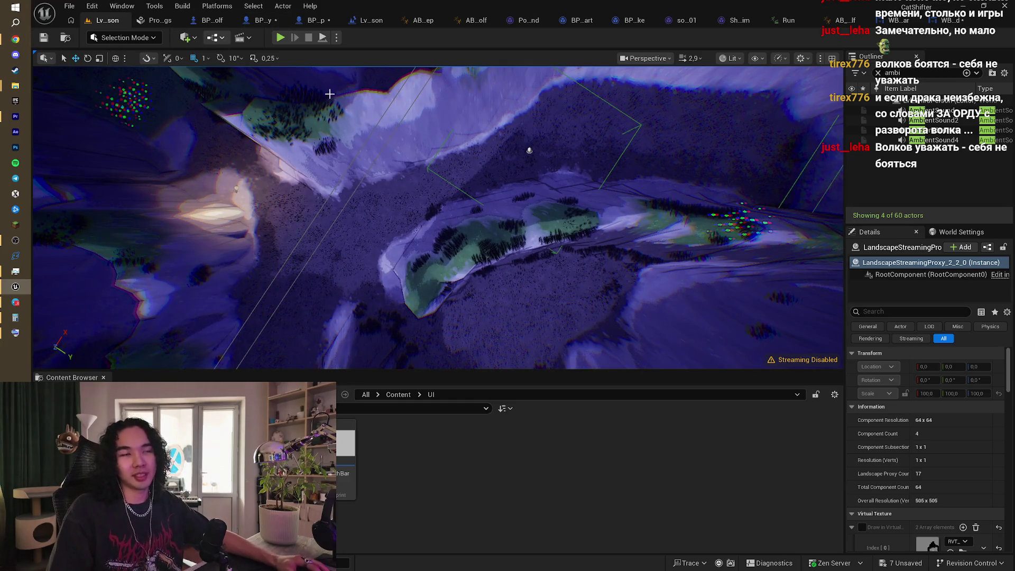
drag(329, 94, 370, 137)
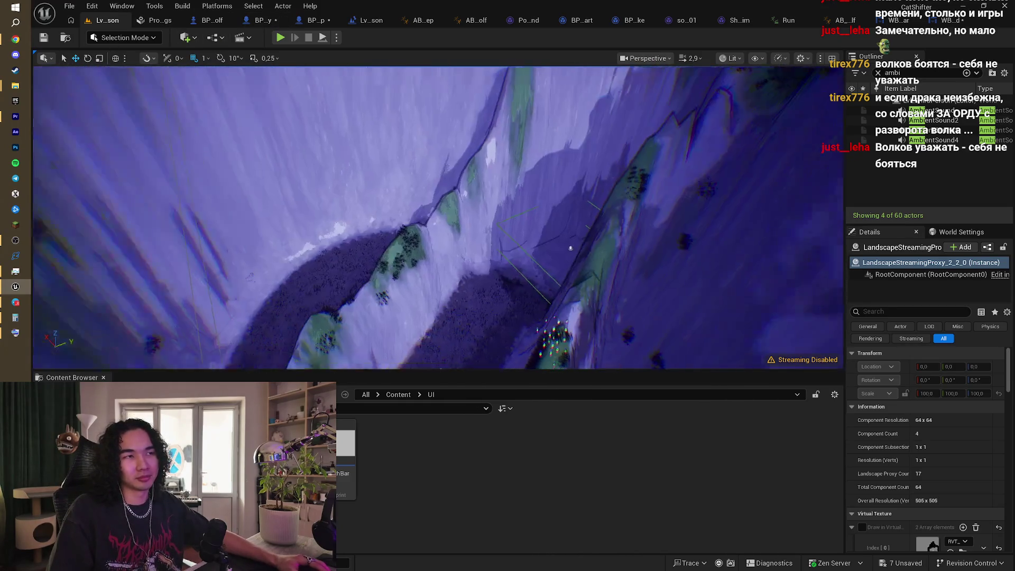
drag(570, 247, 169, 257)
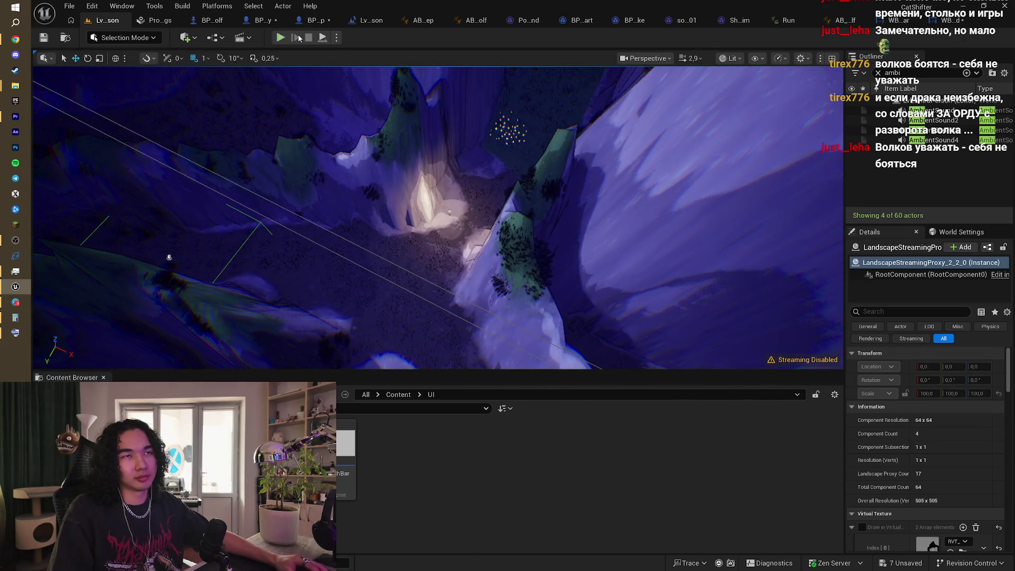
click(216, 38)
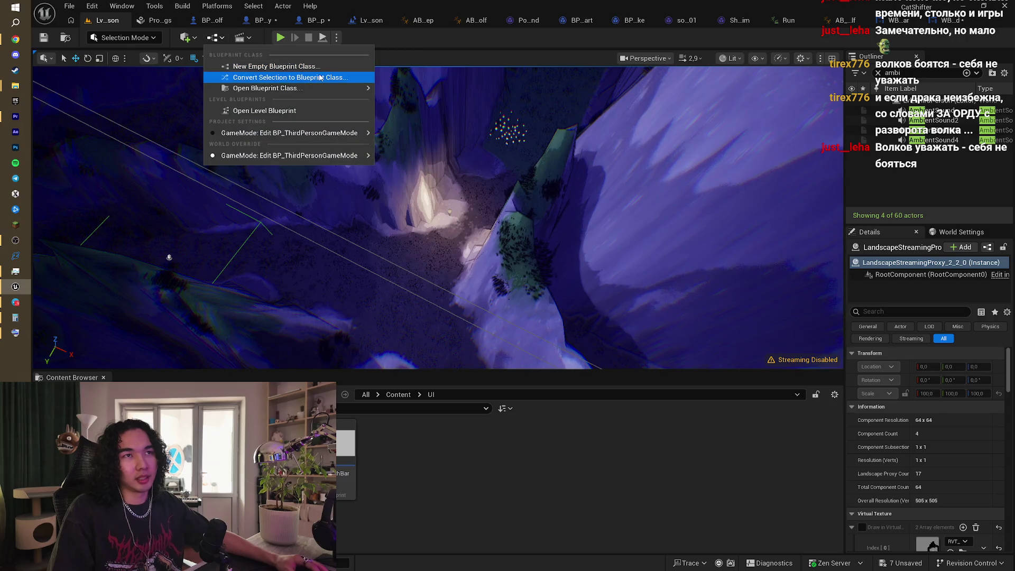
click(456, 45)
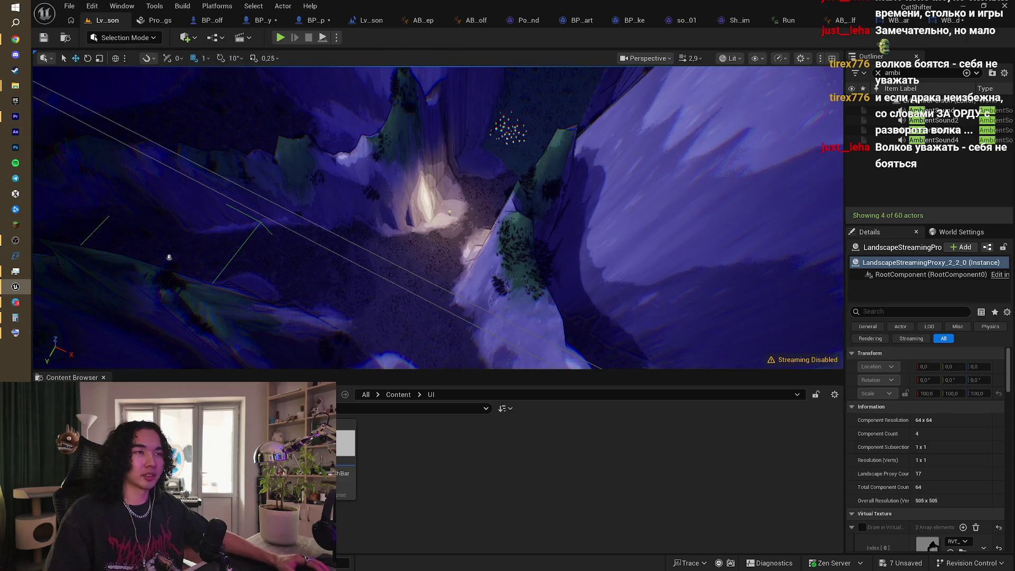
drag(169, 257, 209, 242)
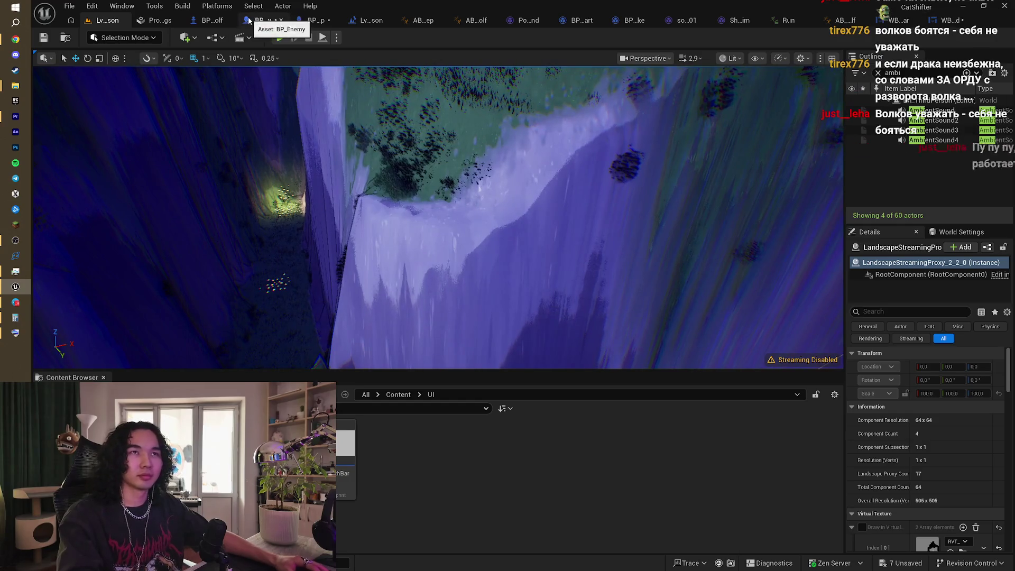
Step: Switch to BP_Sheep's event graph and pan around the No Move setter area
click(249, 20)
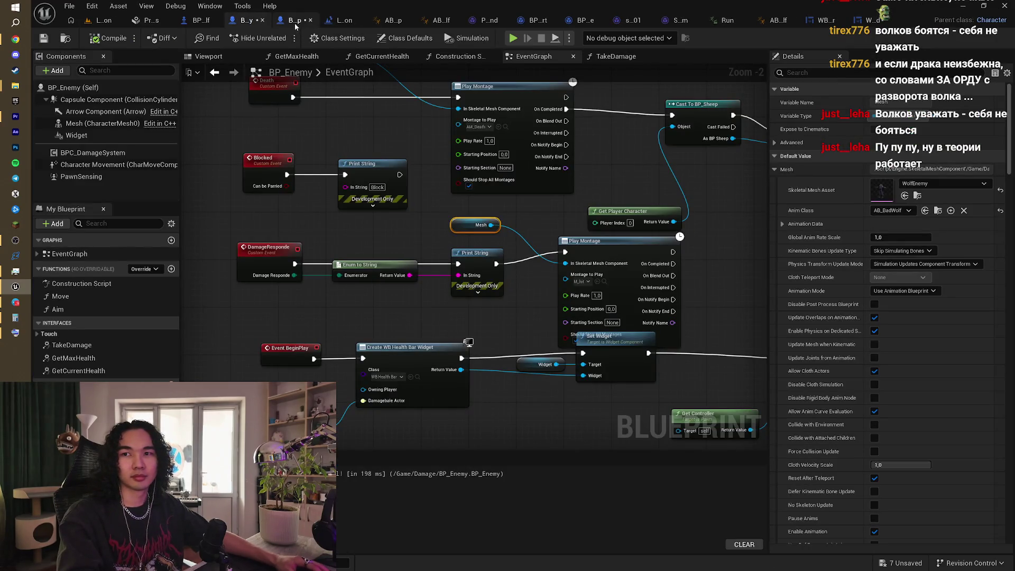
click(294, 20)
mouse_move(396, 184)
mouse_down()
mouse_move(430, 185)
mouse_move(367, 184)
mouse_move(377, 183)
mouse_move(377, 380)
mouse_up()
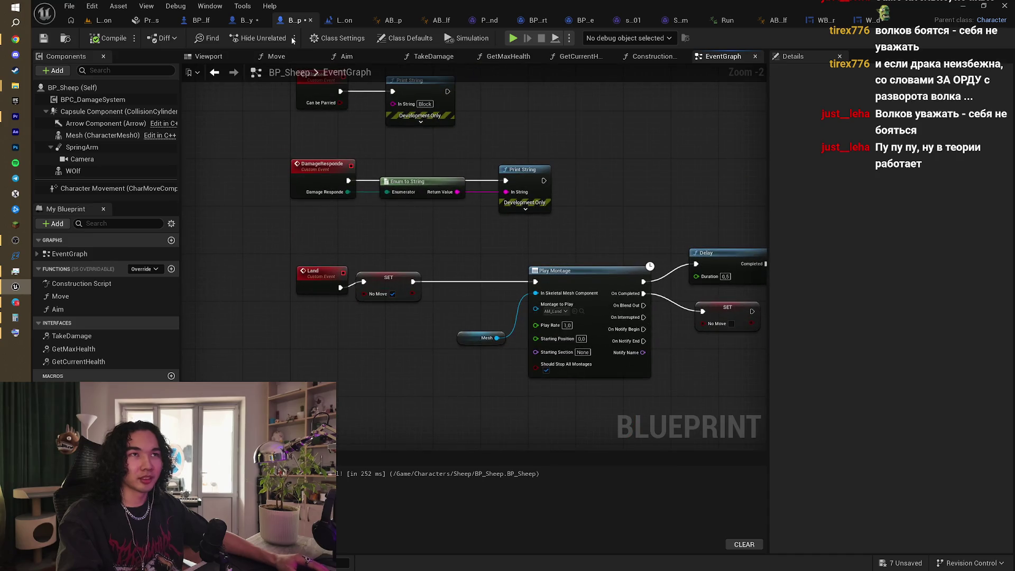
scroll(391, 211, down, 3)
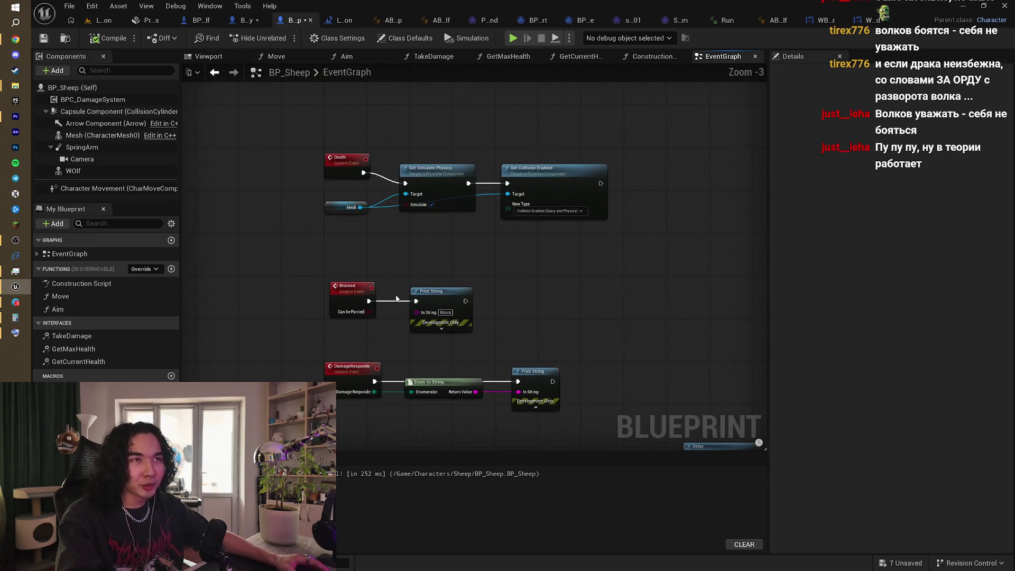
mouse_move(392, 313)
mouse_down()
mouse_move(371, 317)
mouse_move(370, 370)
mouse_move(342, 450)
mouse_move(341, 296)
mouse_up()
scroll(341, 274, up, 4)
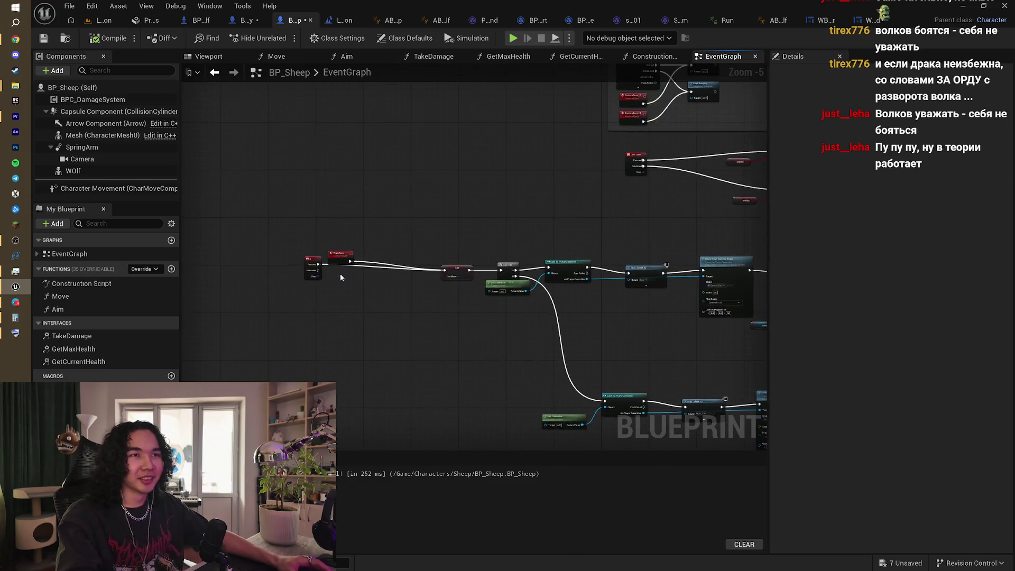
ctrl+click(408, 265)
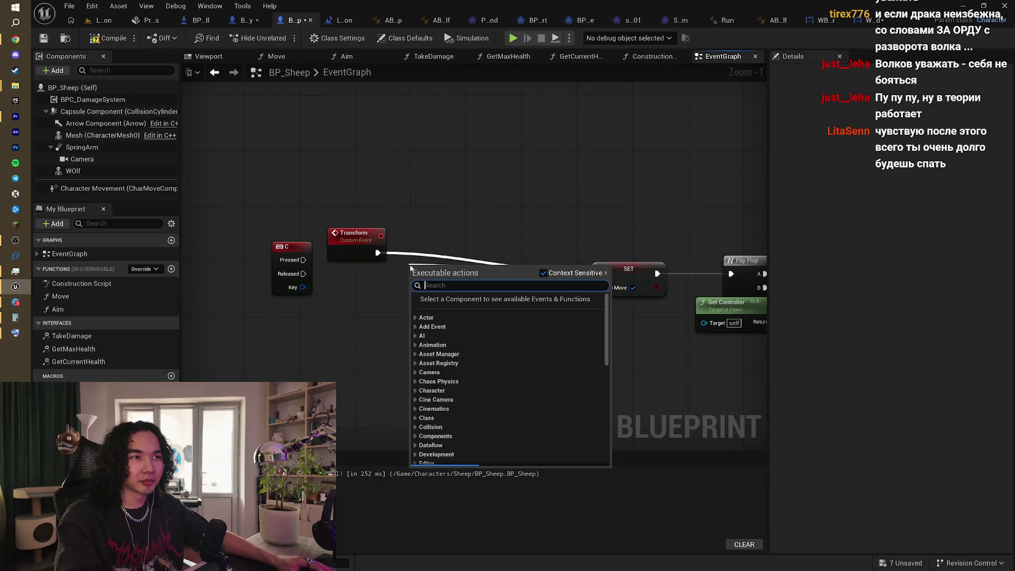
click(422, 216)
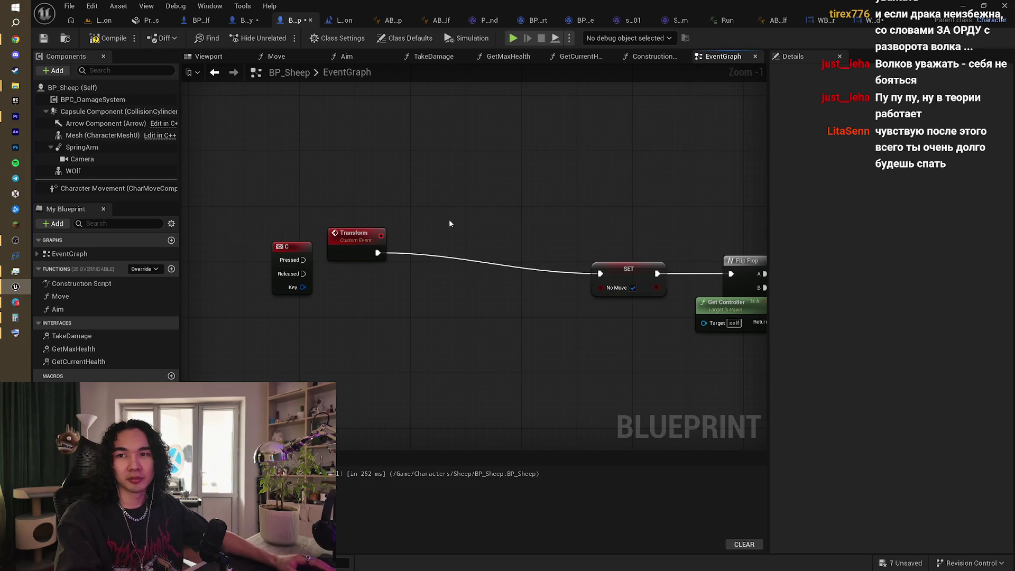
Step: Pan past the Blocked, DamageResponde and Land chains to centre the Kill chain
scroll(449, 219, down, 5)
mouse_move(496, 268)
mouse_down()
mouse_move(434, 186)
mouse_move(469, 129)
mouse_up()
scroll(469, 128, up, 3)
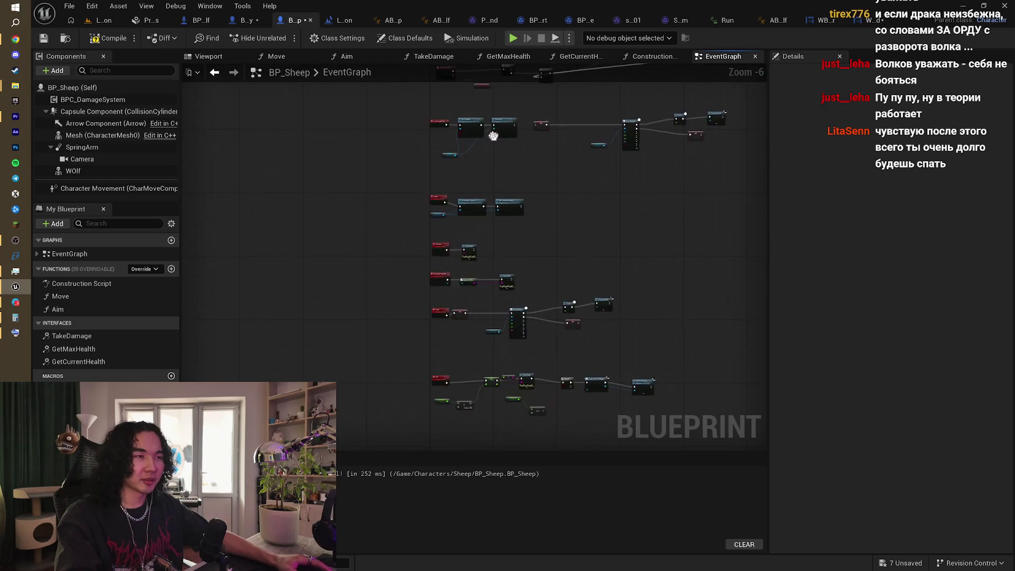
mouse_move(555, 256)
mouse_down()
mouse_move(569, 240)
mouse_move(546, 154)
mouse_move(526, 122)
mouse_up()
drag(660, 226, 621, 117)
mouse_move(644, 231)
mouse_down()
mouse_move(607, 172)
mouse_move(635, 153)
mouse_move(465, 170)
mouse_up()
scroll(623, 195, down, 1)
scroll(623, 195, up, 1)
scroll(466, 170, up, 1)
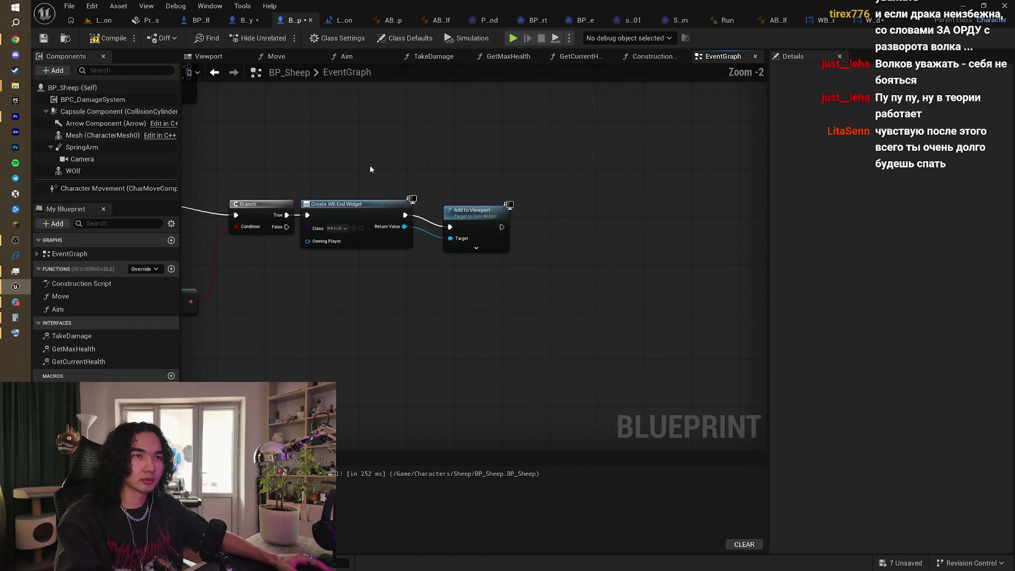
Step: Move the end-widget nodes right and call Transform from the Branch's True output
drag(359, 167, 493, 242)
drag(344, 209, 568, 200)
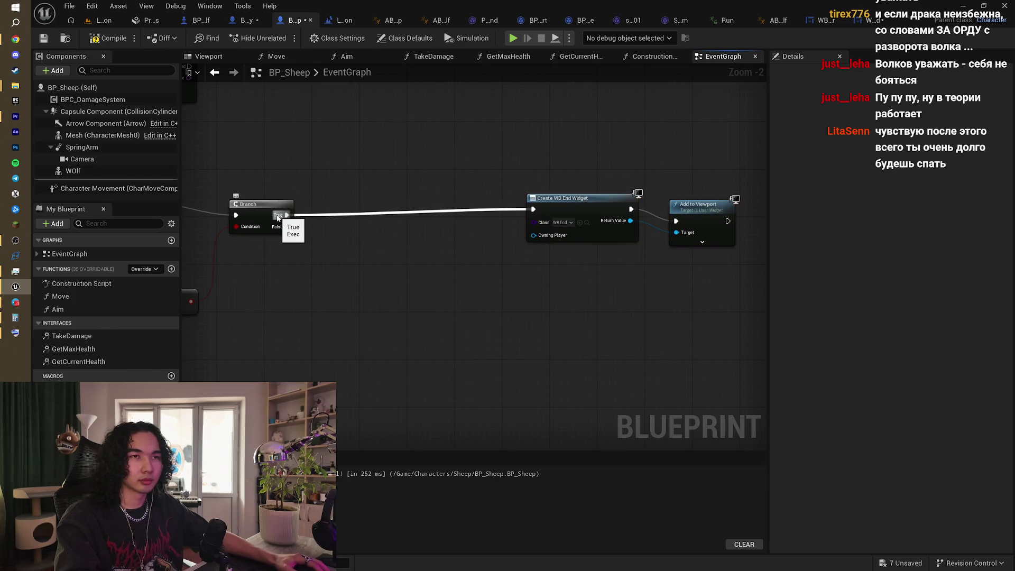
drag(348, 218, 348, 218)
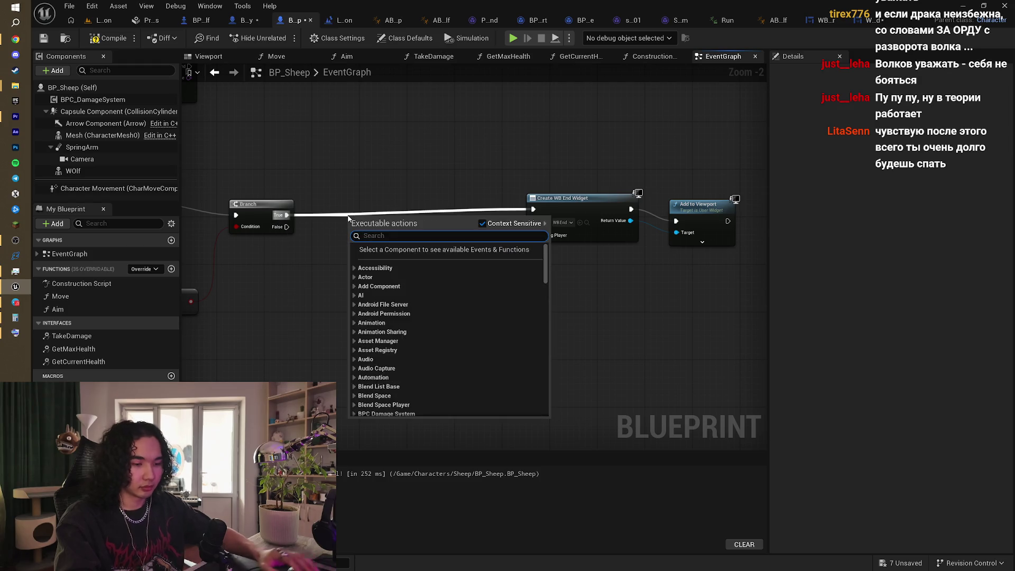
text(trna)
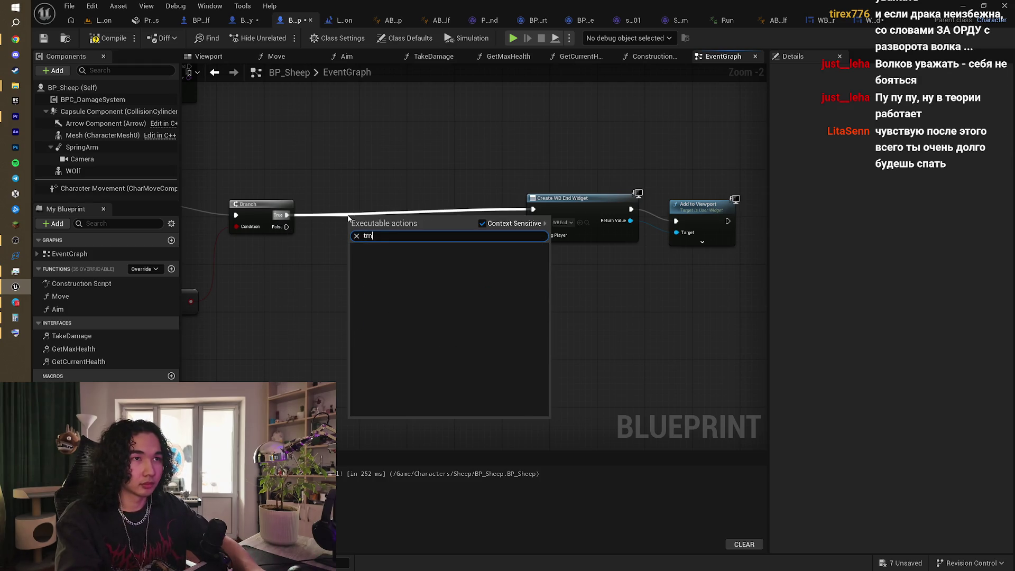
key(BackSpace)
text(ans)
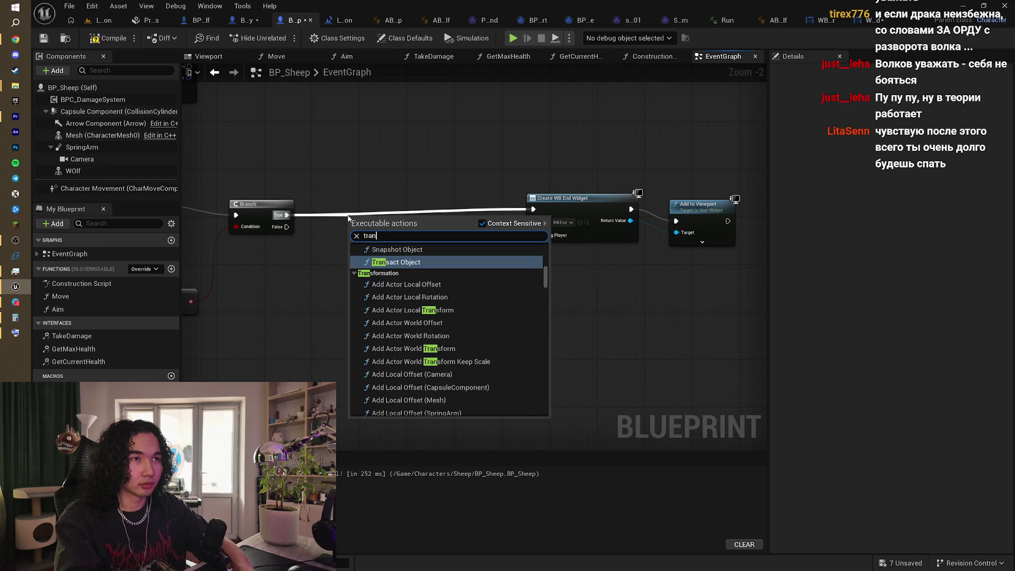
text(form)
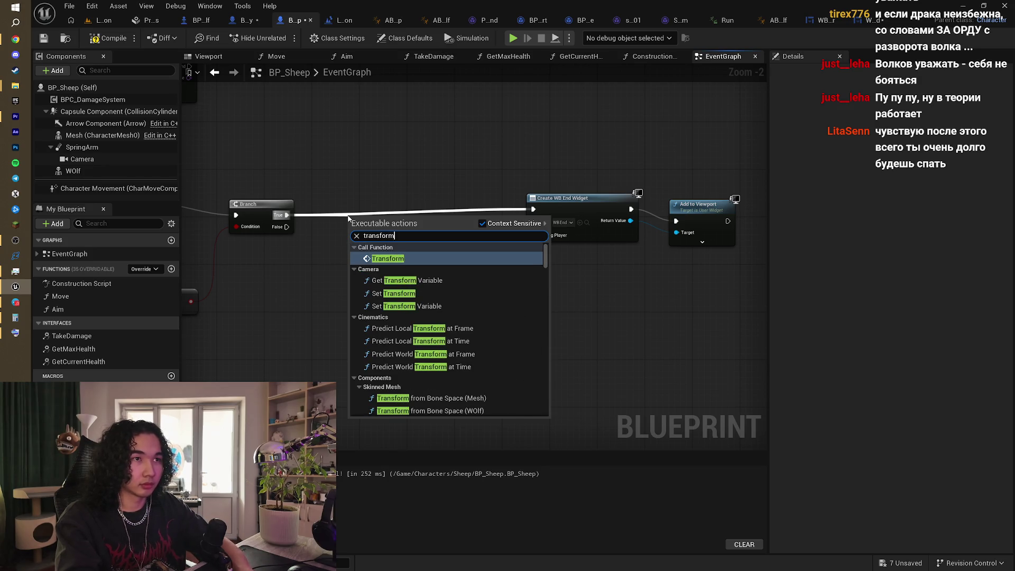
click(410, 258)
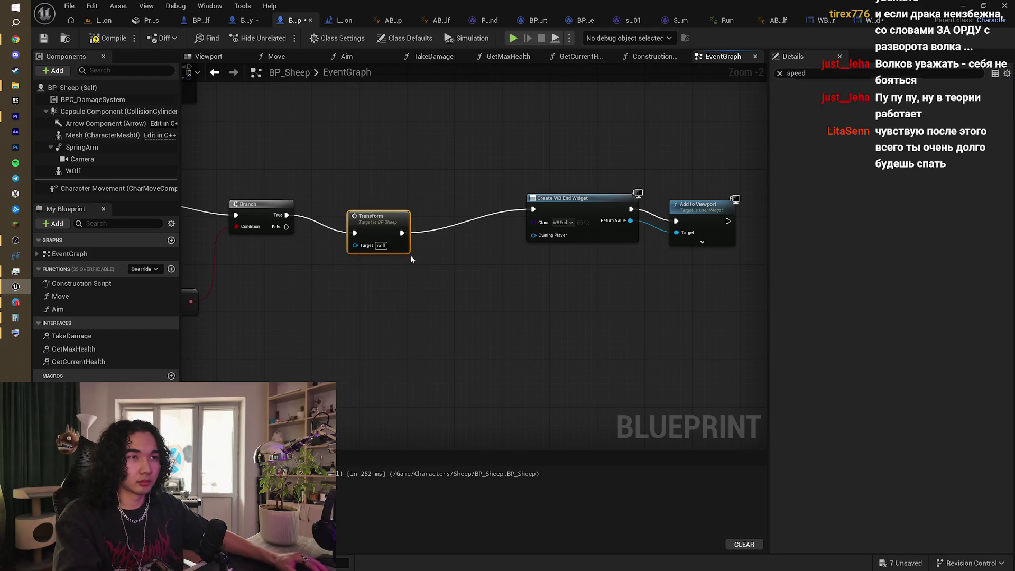
Step: Disconnect Transform from Create WB End Widget and shift the end-widget nodes further right
right_click(431, 186)
click(401, 160)
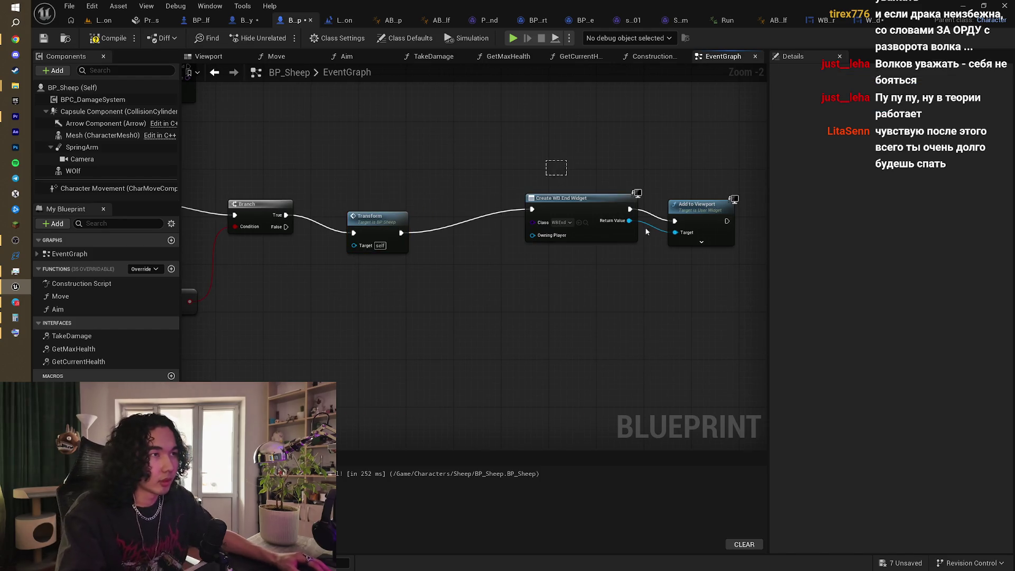
drag(645, 231, 676, 235)
mouse_move(526, 201)
mouse_down()
mouse_move(608, 195)
mouse_move(555, 204)
mouse_up()
click(554, 182)
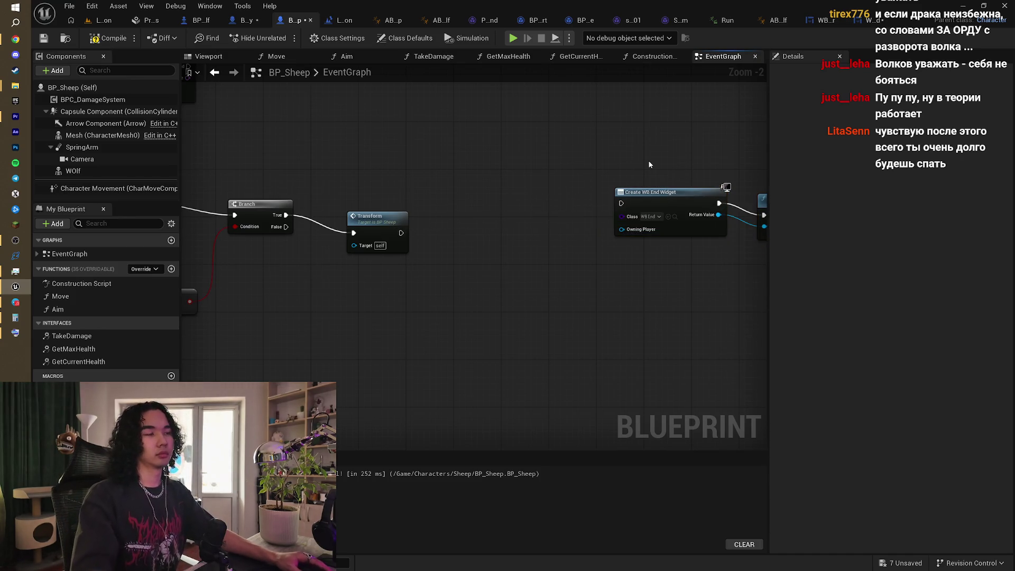
drag(648, 162, 535, 166)
scroll(535, 166, down, 2)
mouse_move(610, 242)
mouse_down()
mouse_move(545, 183)
mouse_move(577, 192)
mouse_up()
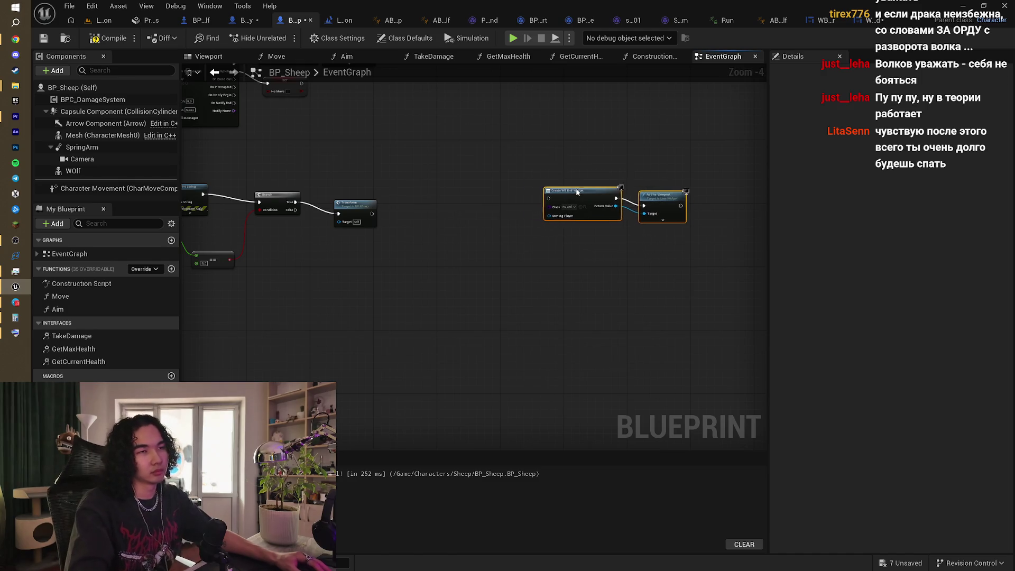
Step: Add a 15-second Delay after Transform and wire its Completed to Create WB End Widget
drag(422, 213, 422, 213)
text(wait)
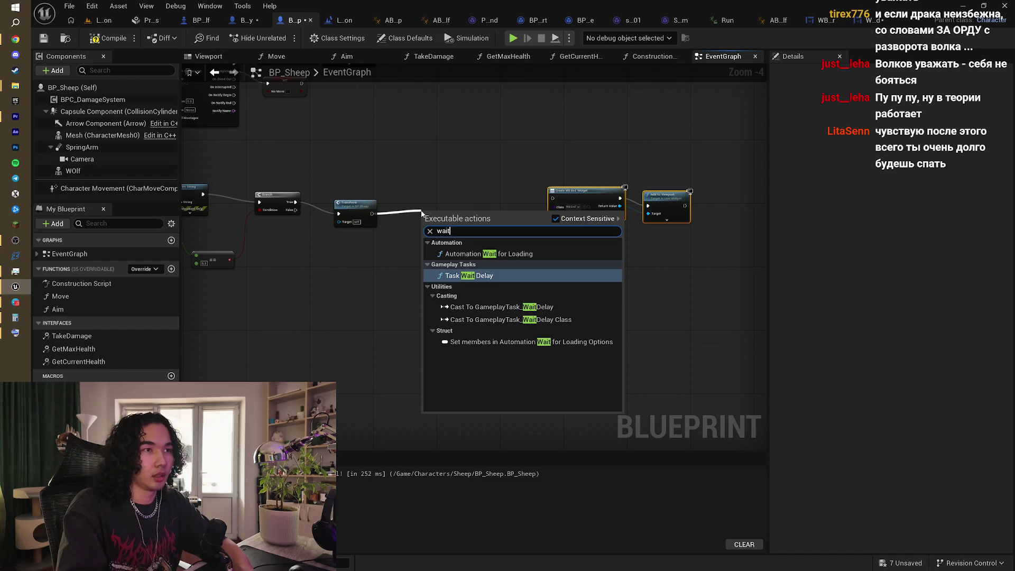
key(BackSpace)
key(BackSpace)
key(BackSpace)
text(D)
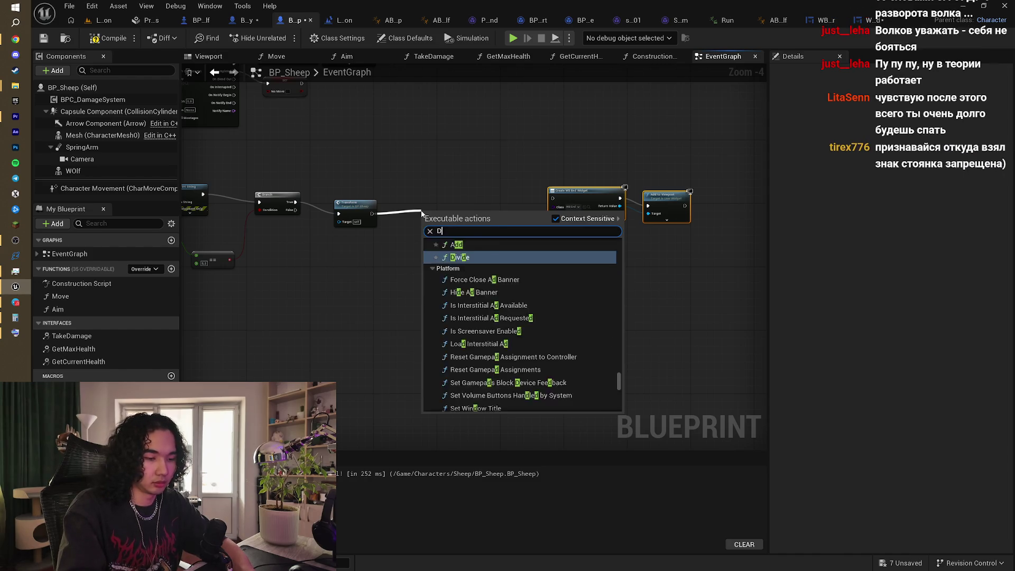
text(elay)
key(Return)
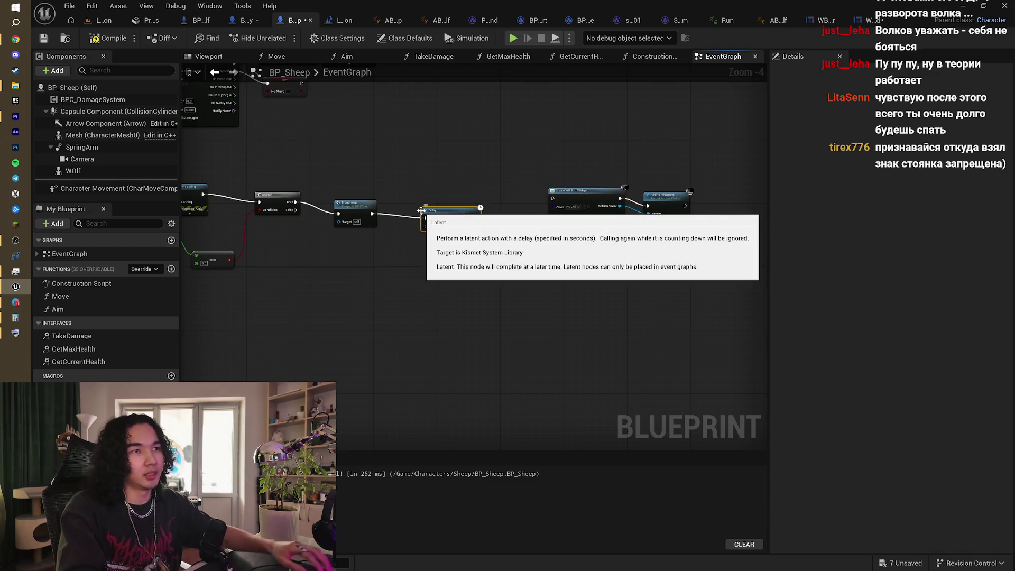
scroll(421, 214, up, 3)
click(451, 231)
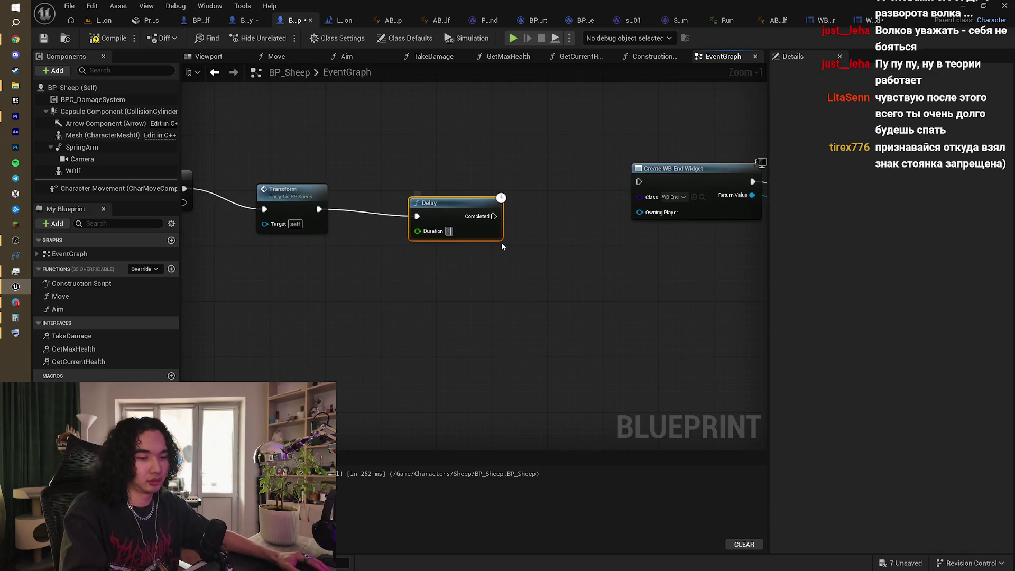
text(50)
key(Return)
click(454, 231)
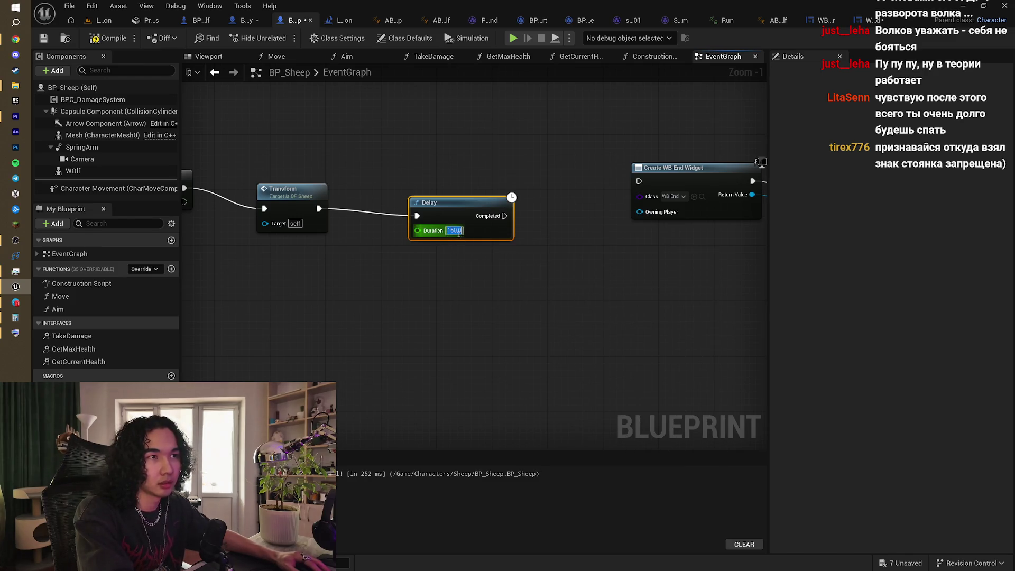
click(488, 264)
drag(503, 215, 640, 181)
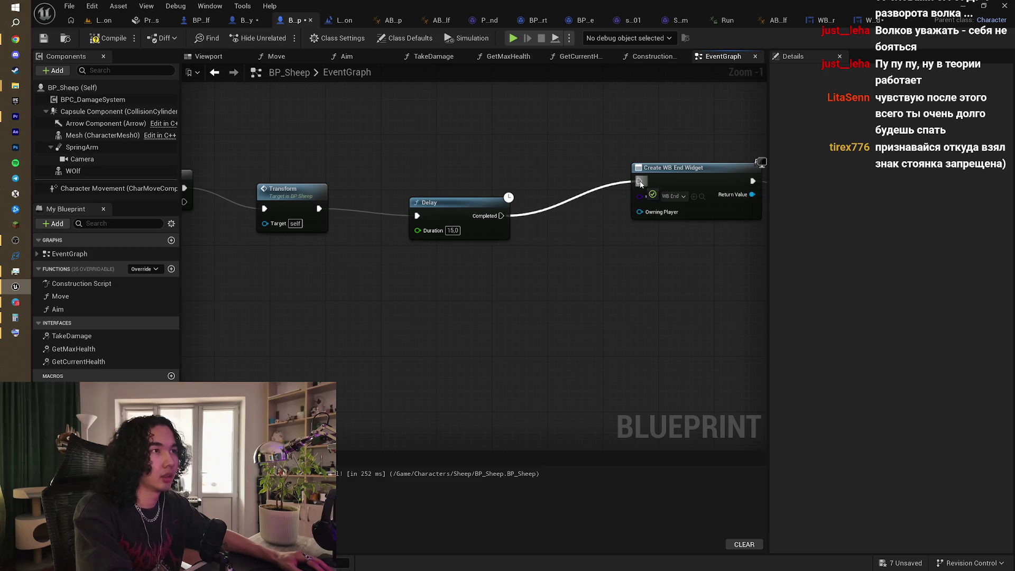
Step: Look over BP_Sheep's Add to Viewport and Play Sound 2D nodes, and nudge the lower node chain up slightly
drag(633, 123, 550, 147)
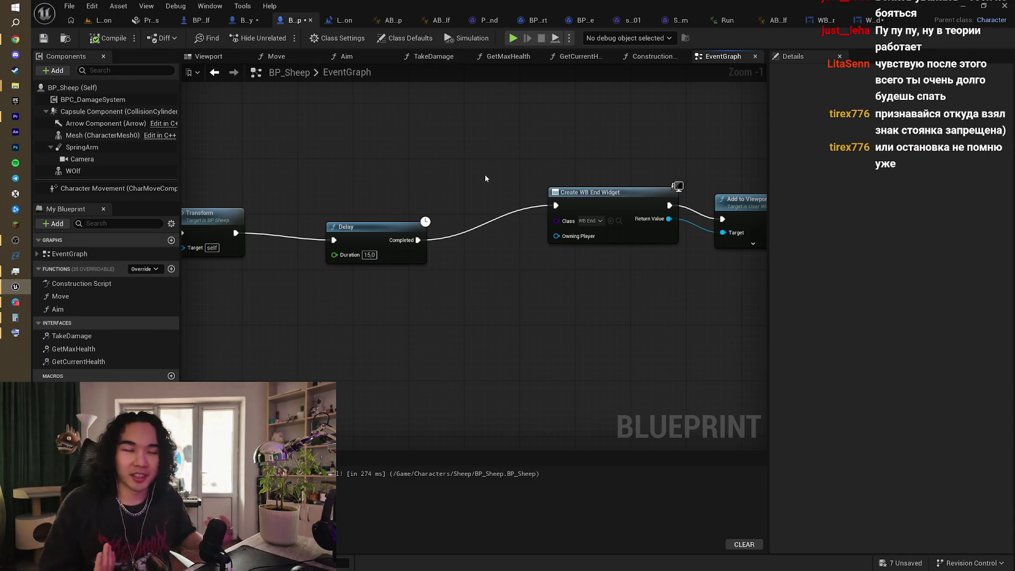
scroll(481, 174, down, 2)
drag(481, 173, 443, 313)
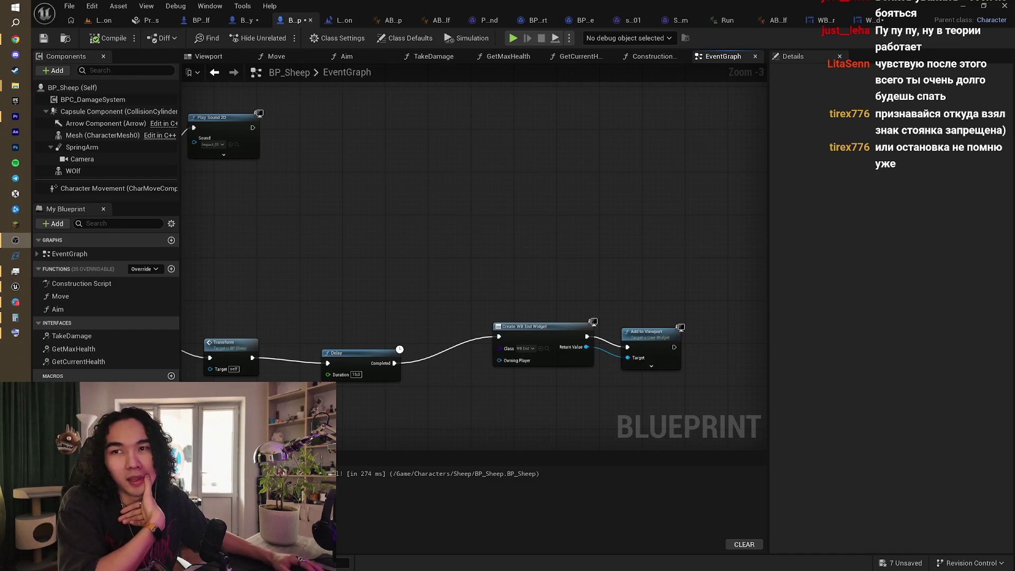
scroll(499, 294, down, 4)
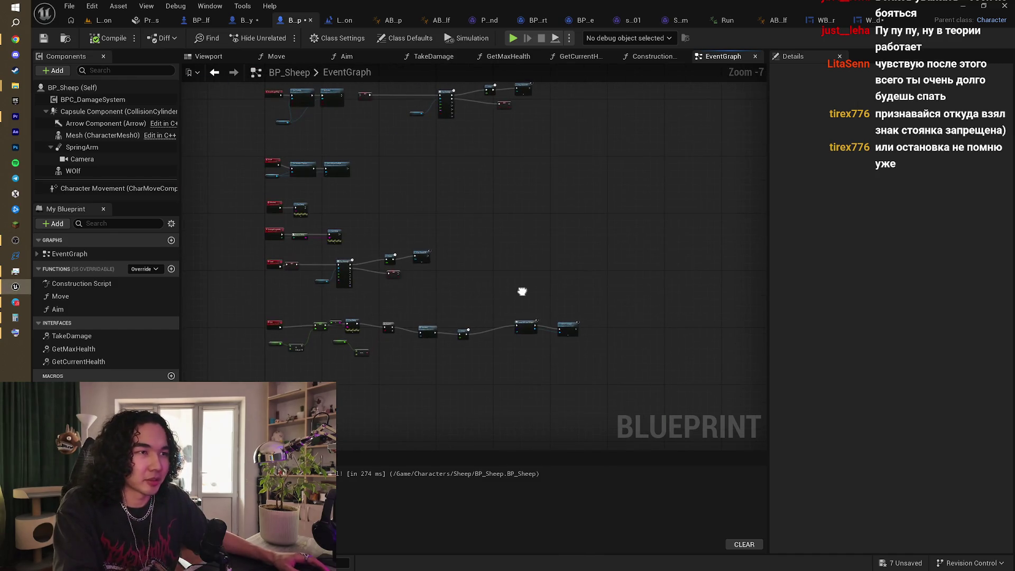
drag(387, 309, 614, 343)
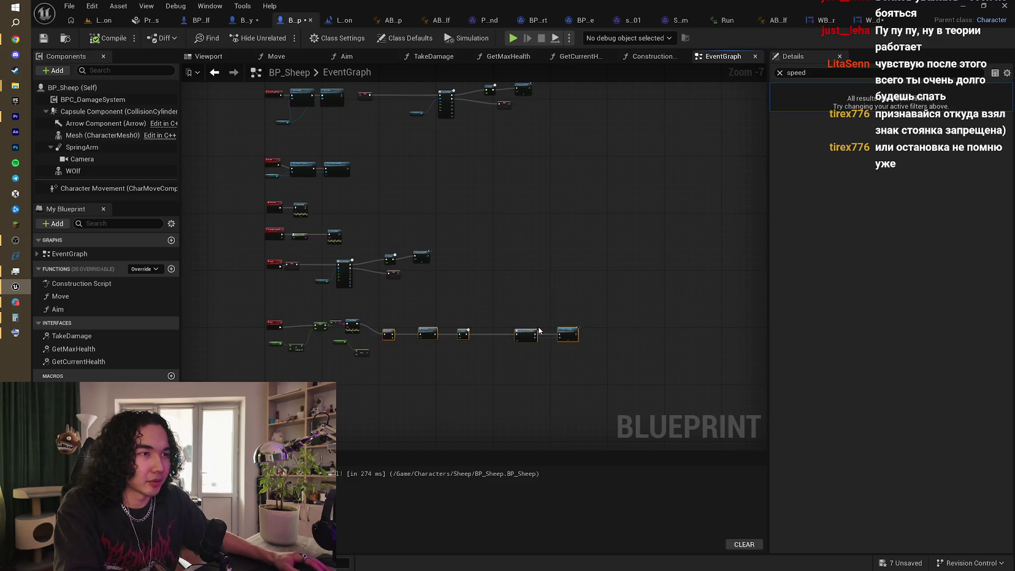
drag(430, 332, 427, 322)
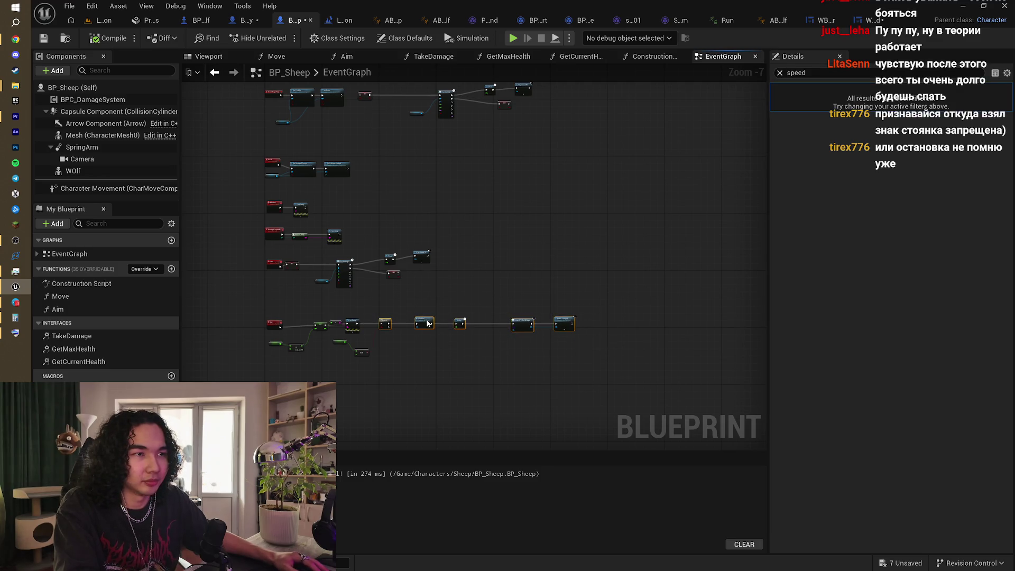
click(510, 285)
mouse_move(509, 285)
mouse_down()
mouse_move(557, 256)
mouse_move(537, 356)
mouse_move(527, 315)
mouse_move(570, 266)
mouse_move(617, 268)
mouse_move(579, 242)
mouse_up()
Step: Reframe the BP_Sheep graph and drag a connection out from Set Active toward a new node
scroll(527, 315, up, 3)
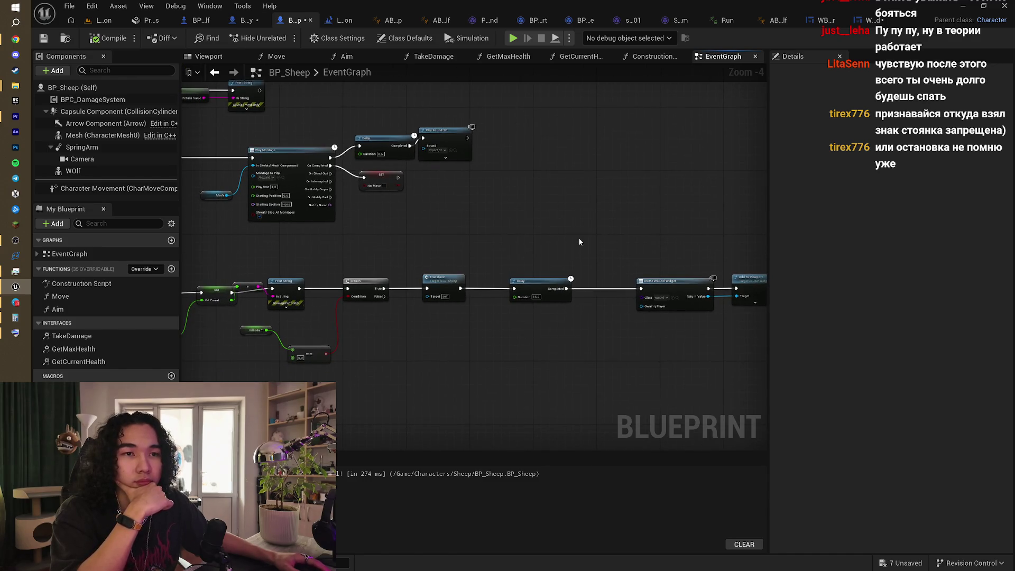
scroll(579, 241, down, 2)
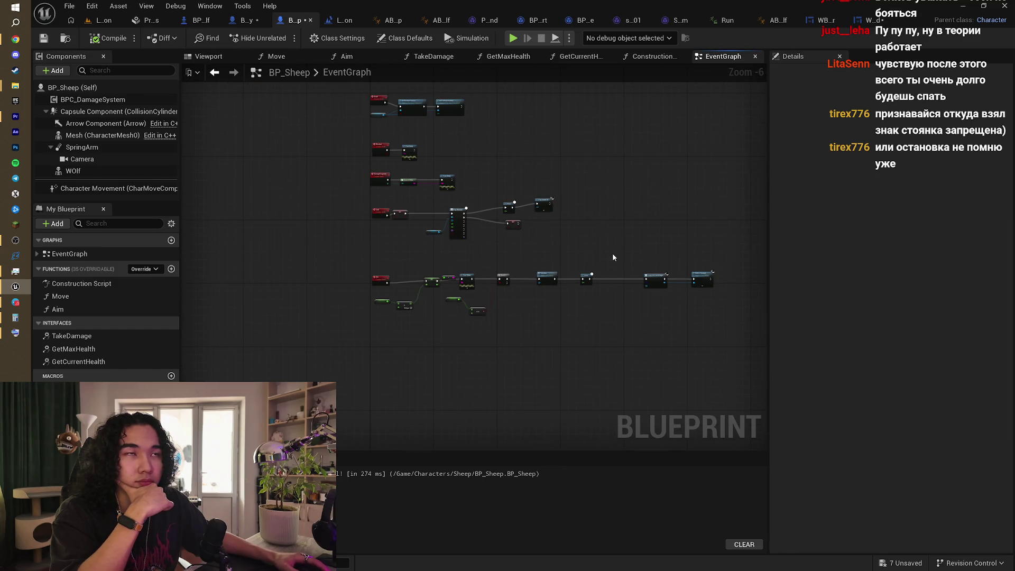
drag(612, 252, 563, 268)
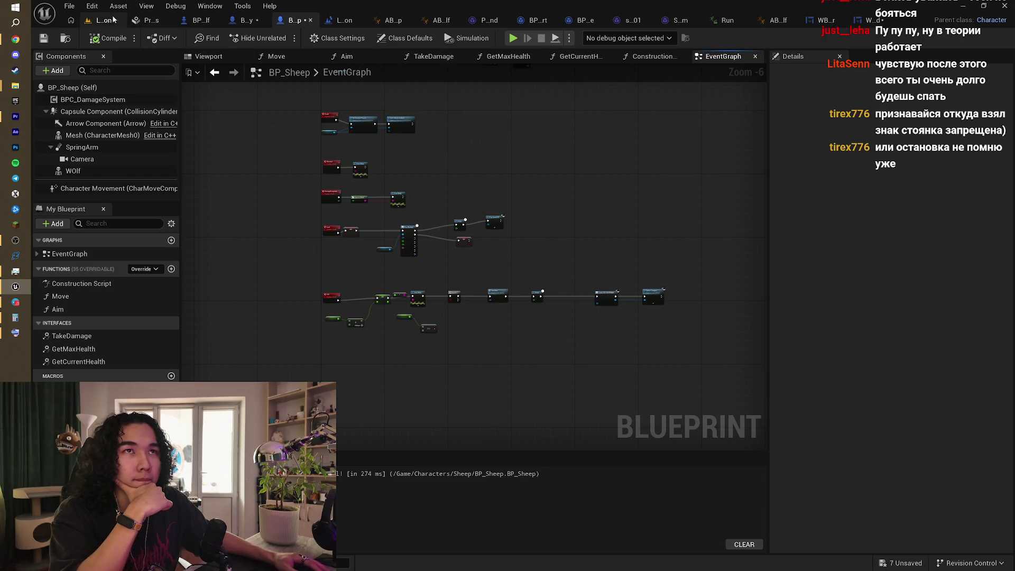
mouse_move(344, 96)
mouse_down()
mouse_move(358, 170)
mouse_move(350, 236)
mouse_up()
scroll(415, 270, up, 4)
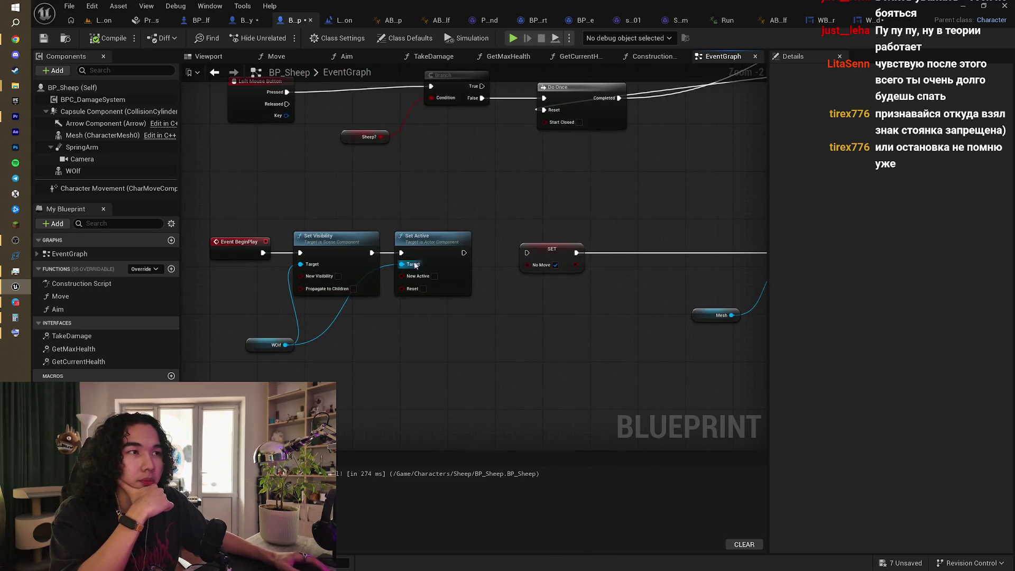
drag(461, 253, 528, 253)
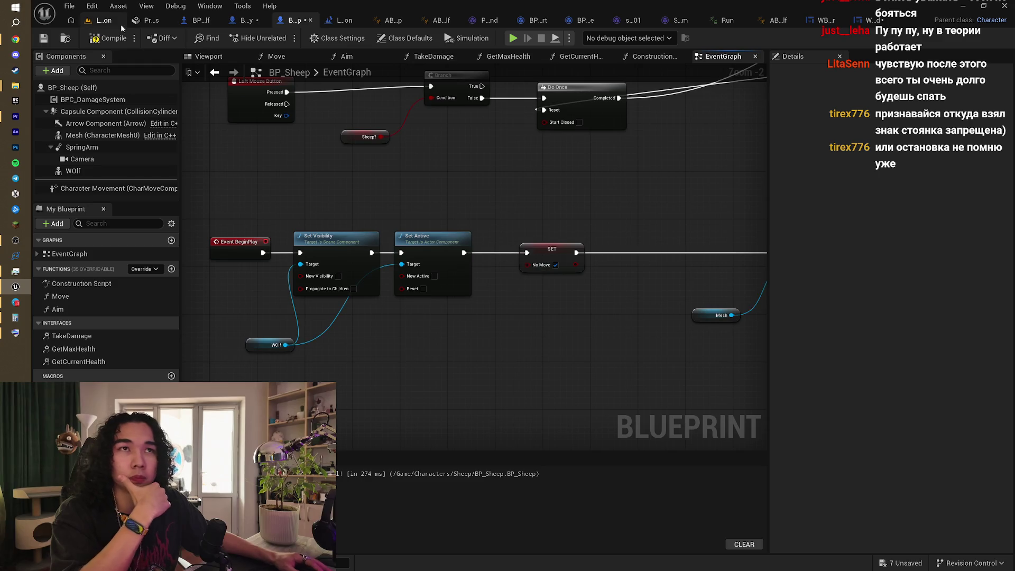
Step: Orbit the level out to a wide landscape shot, then bring up BP_Enemy's event graph
click(93, 23)
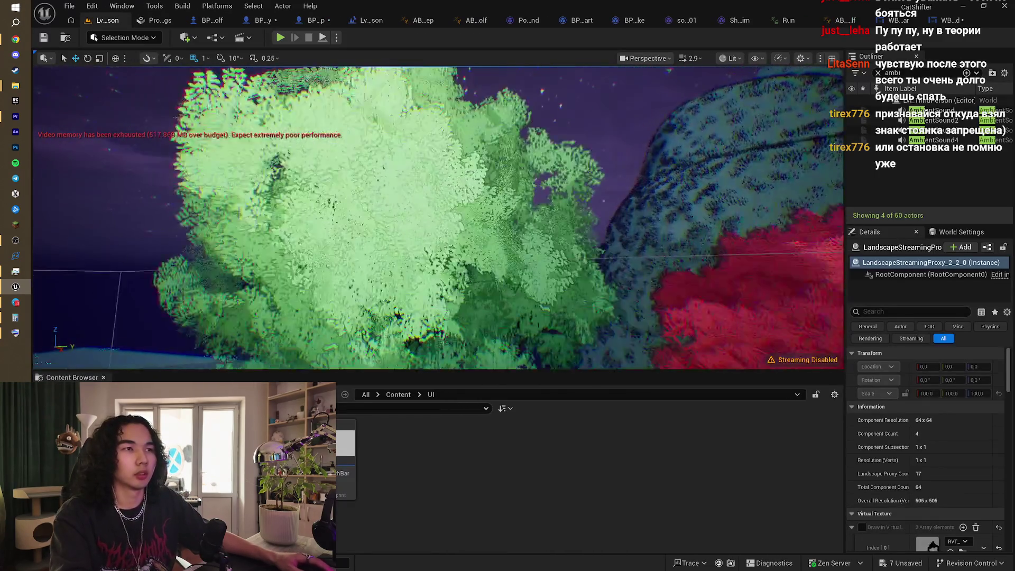
drag(439, 217, 466, 222)
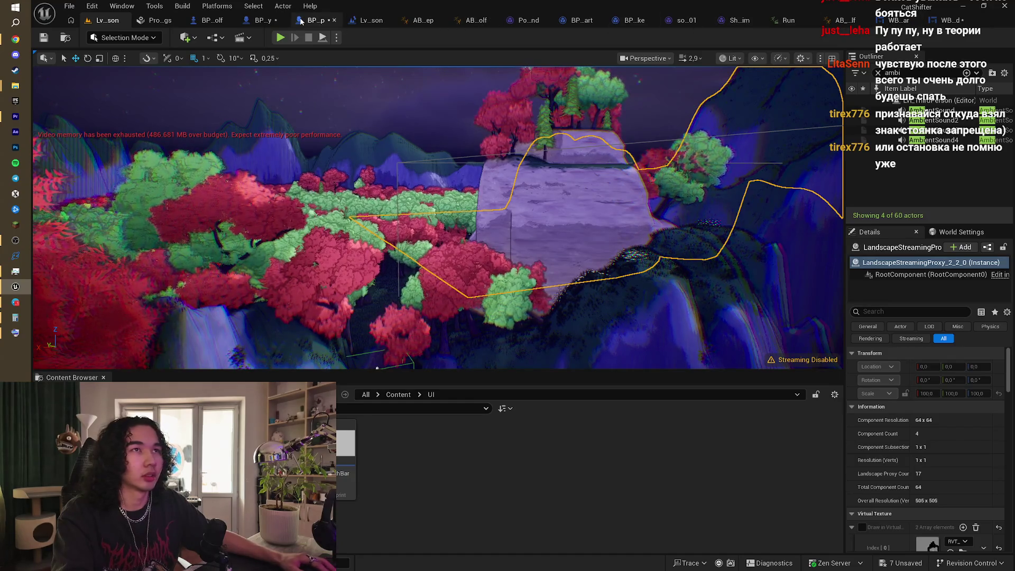
click(267, 26)
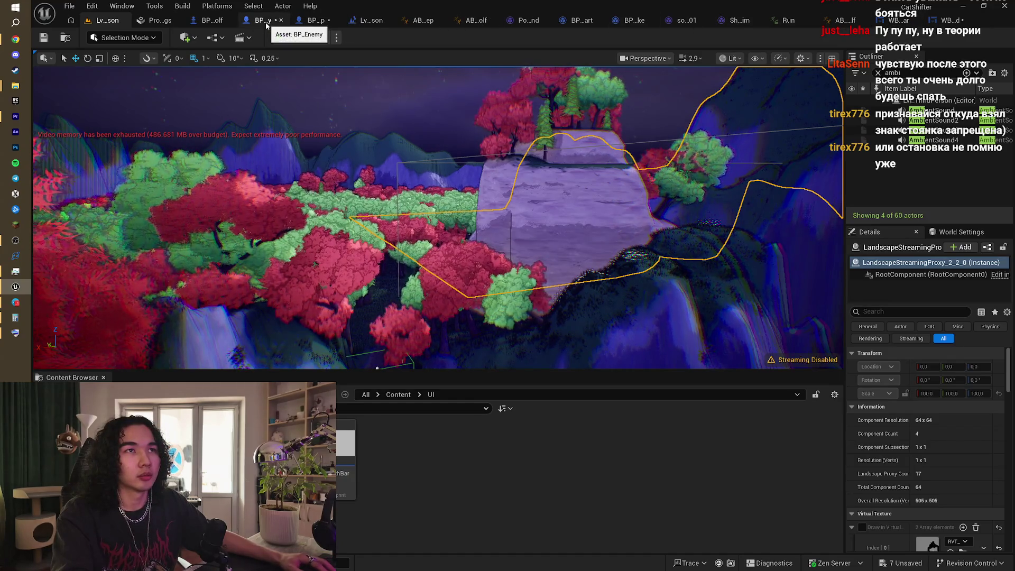
scroll(446, 245, up, 3)
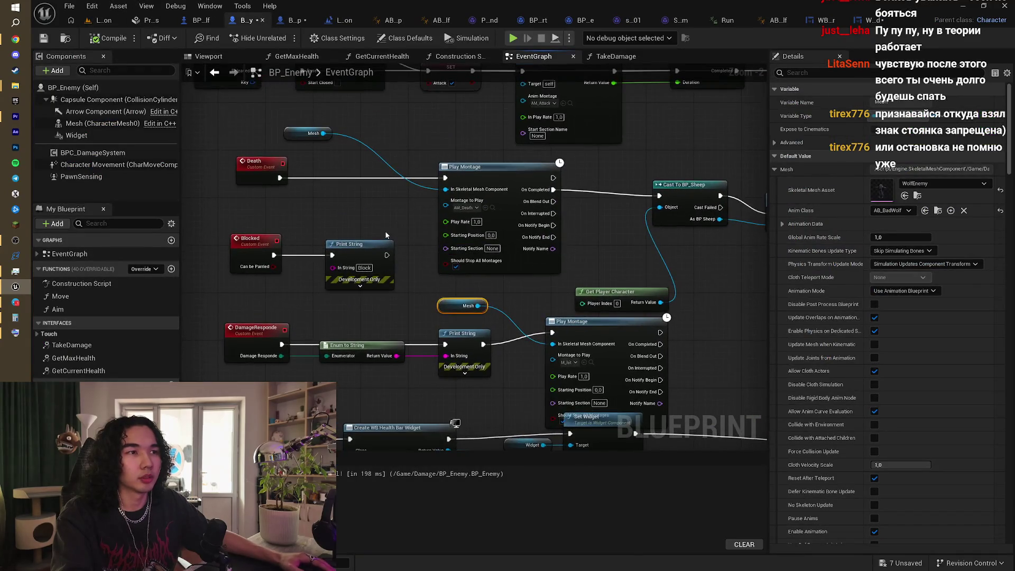
Step: Place BP_Enemy's upper Mesh getter beside the Death Play Montage node, then switch to BP_BadBadWolf
drag(385, 231, 397, 278)
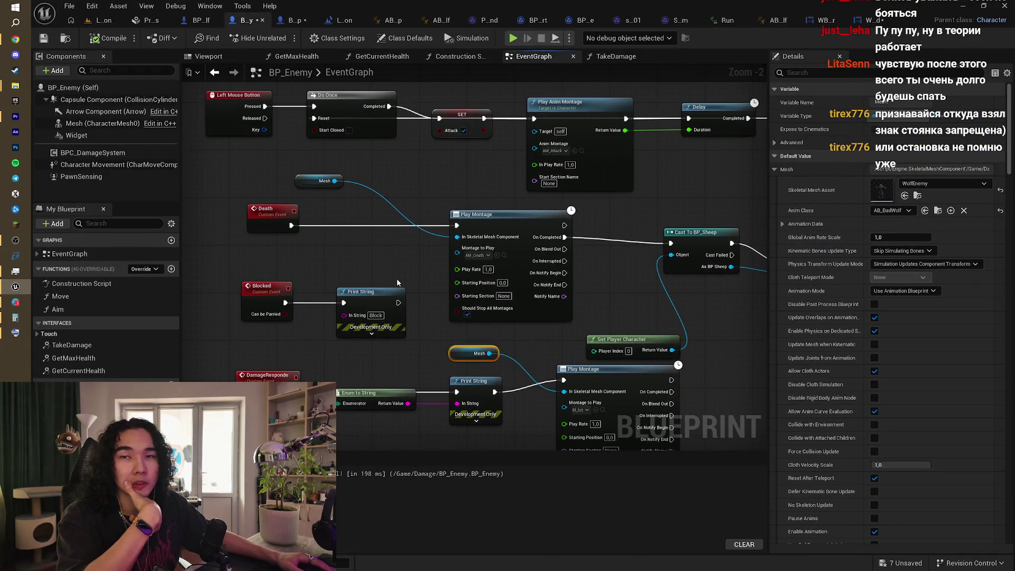
scroll(397, 283, down, 1)
mouse_move(398, 283)
mouse_down()
mouse_move(391, 380)
mouse_move(387, 360)
mouse_move(444, 296)
mouse_move(468, 249)
mouse_move(462, 218)
mouse_up()
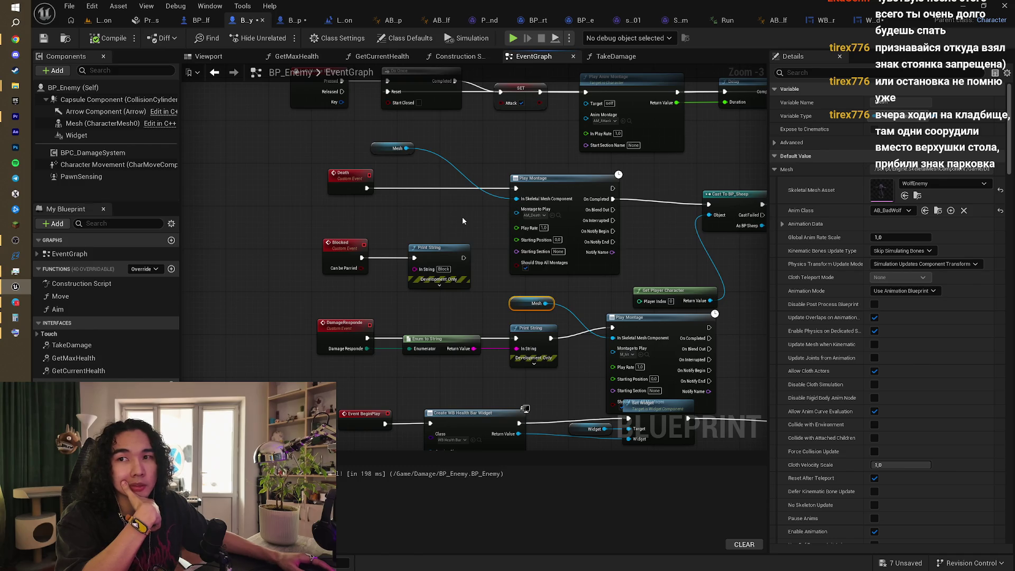
mouse_move(462, 218)
mouse_down()
mouse_move(453, 169)
mouse_move(437, 191)
mouse_up()
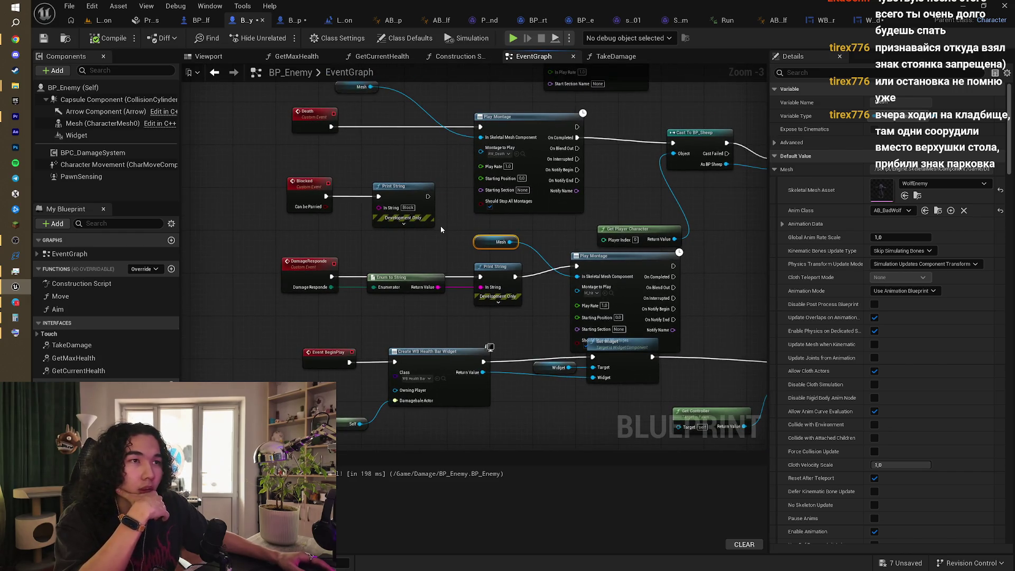
mouse_move(440, 229)
mouse_down()
mouse_move(423, 188)
mouse_move(391, 207)
mouse_move(240, 193)
mouse_move(429, 359)
mouse_up()
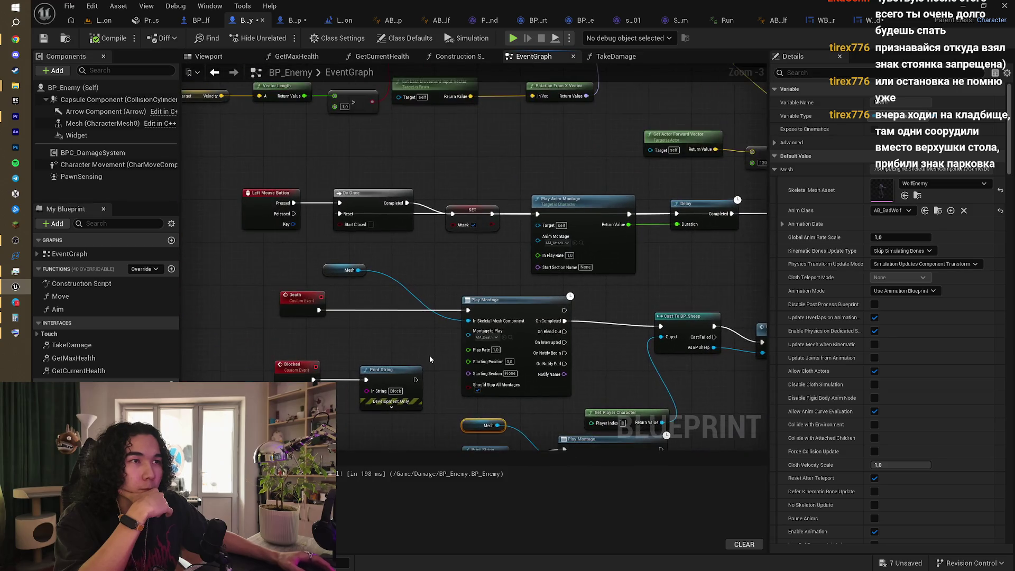
scroll(417, 315, up, 3)
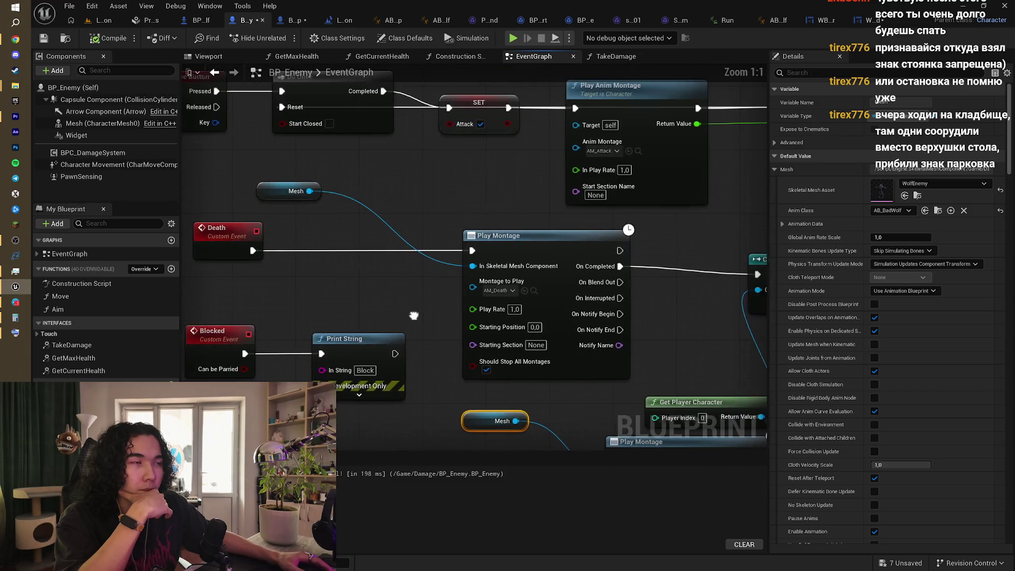
drag(414, 315, 346, 301)
drag(563, 289, 595, 288)
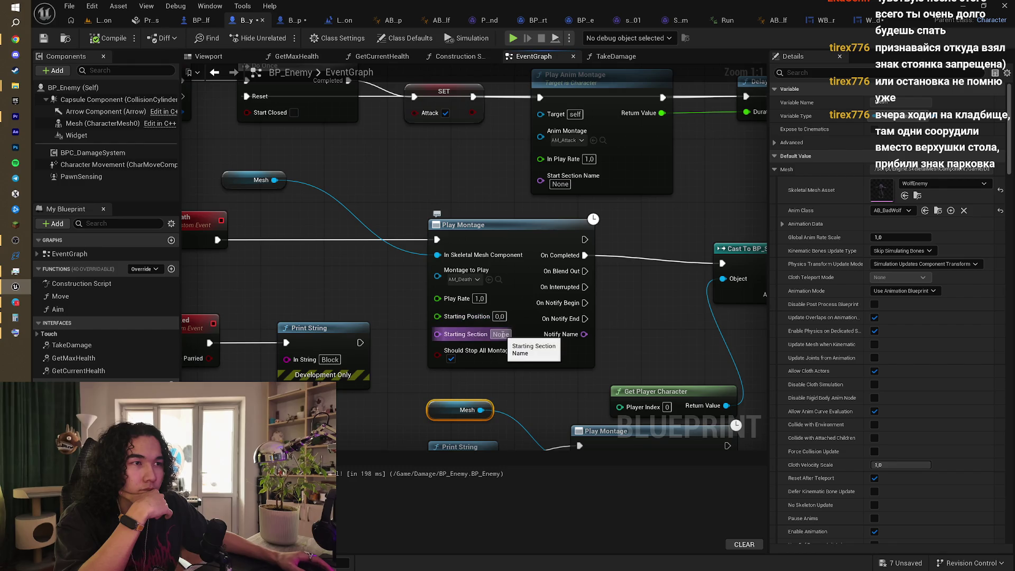
drag(365, 303, 412, 321)
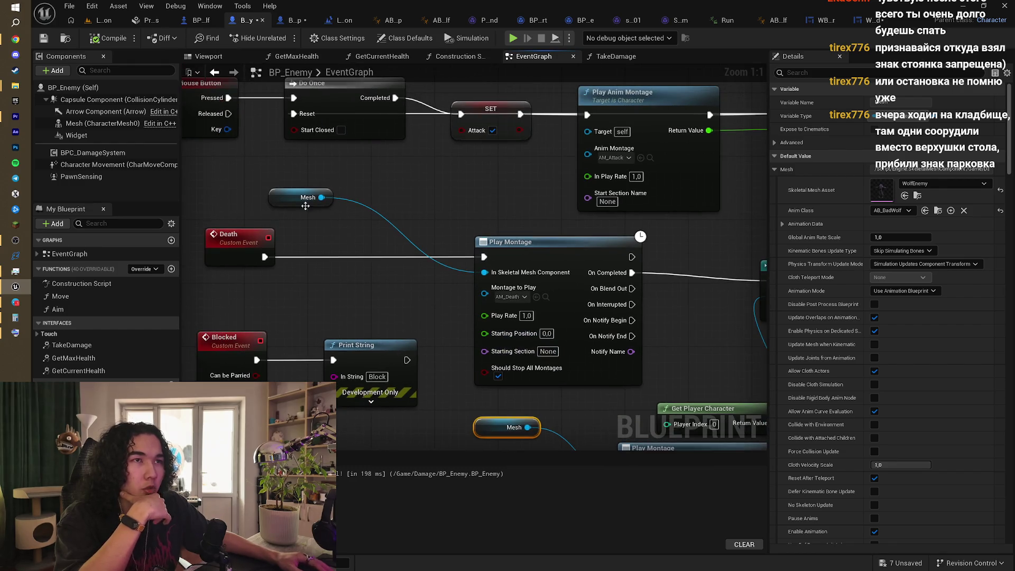
mouse_move(305, 206)
mouse_down()
mouse_move(304, 283)
mouse_move(353, 285)
mouse_up()
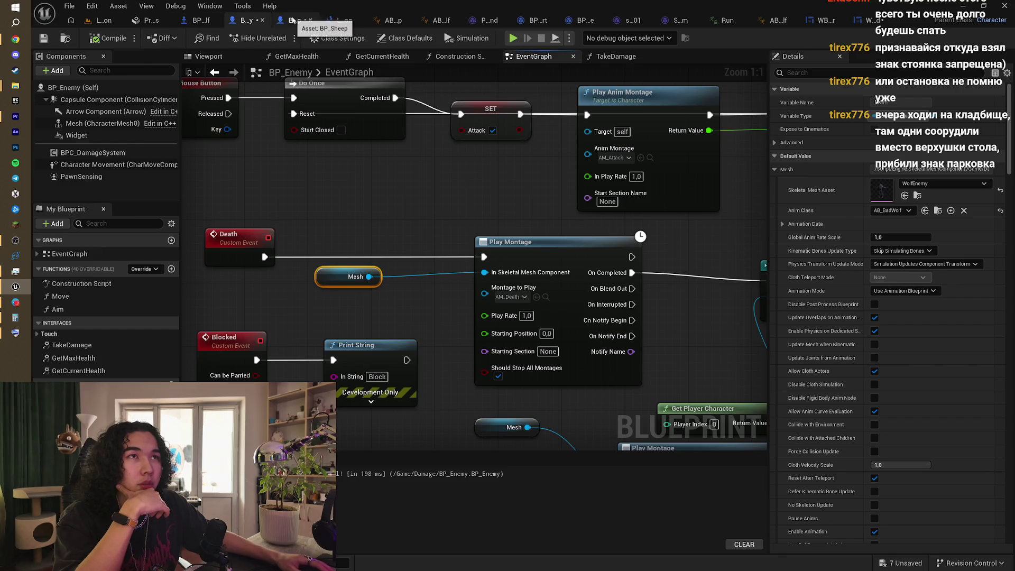
click(199, 21)
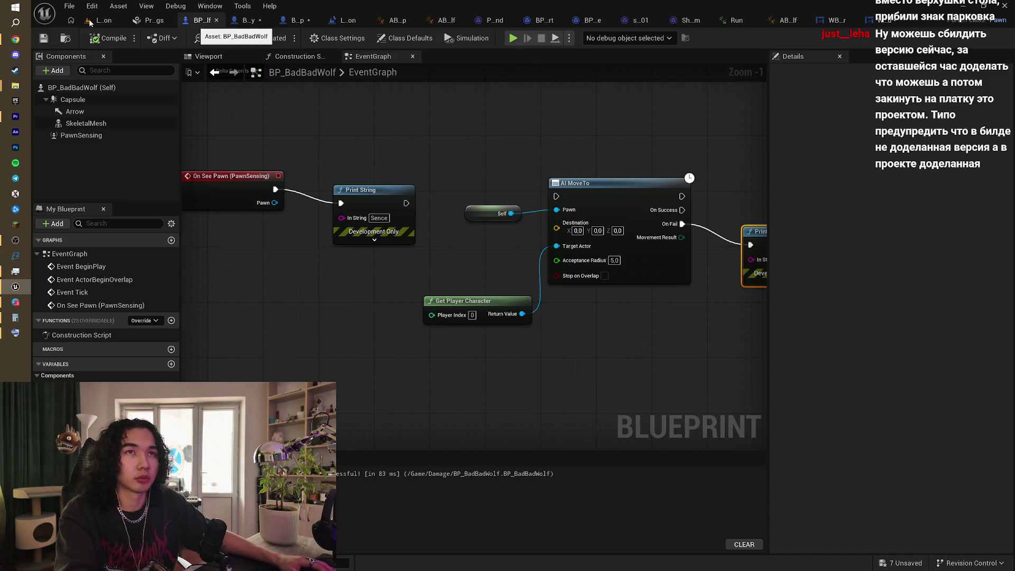
Step: Save all modified assets and open BP_Player from the Content > Damage folder
key(ctrl+shift+s)
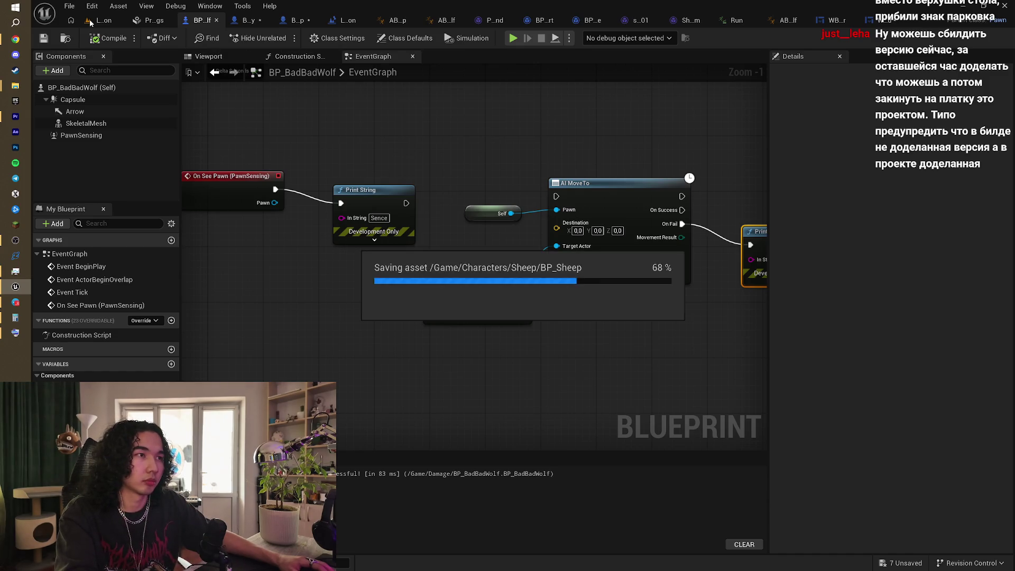
click(90, 23)
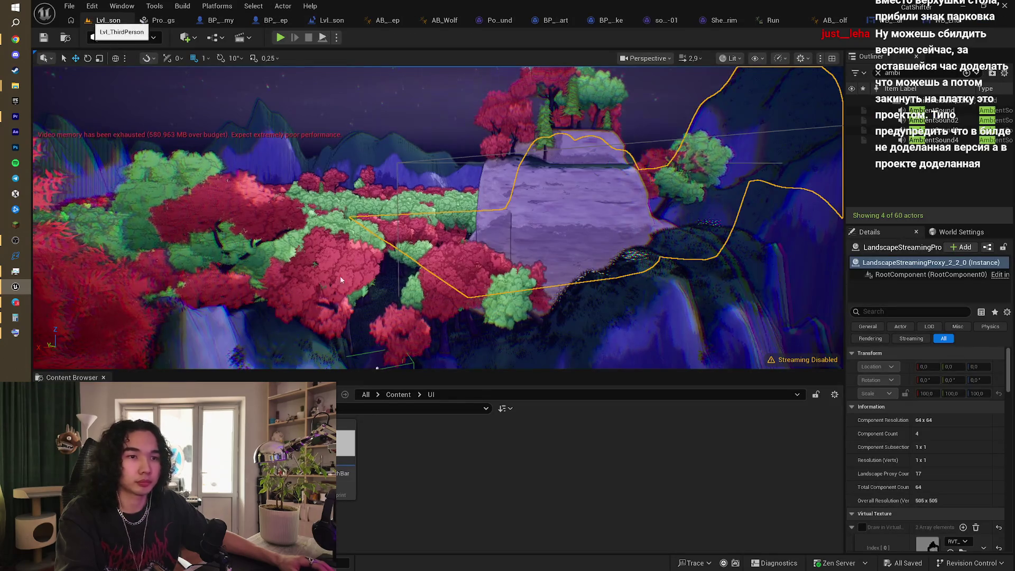
click(398, 394)
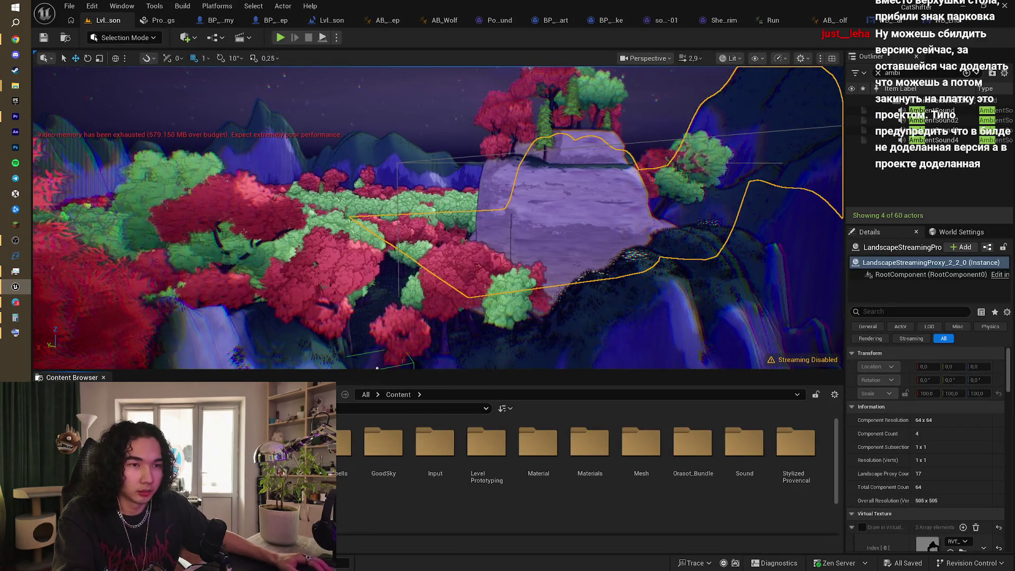
double_click(281, 442)
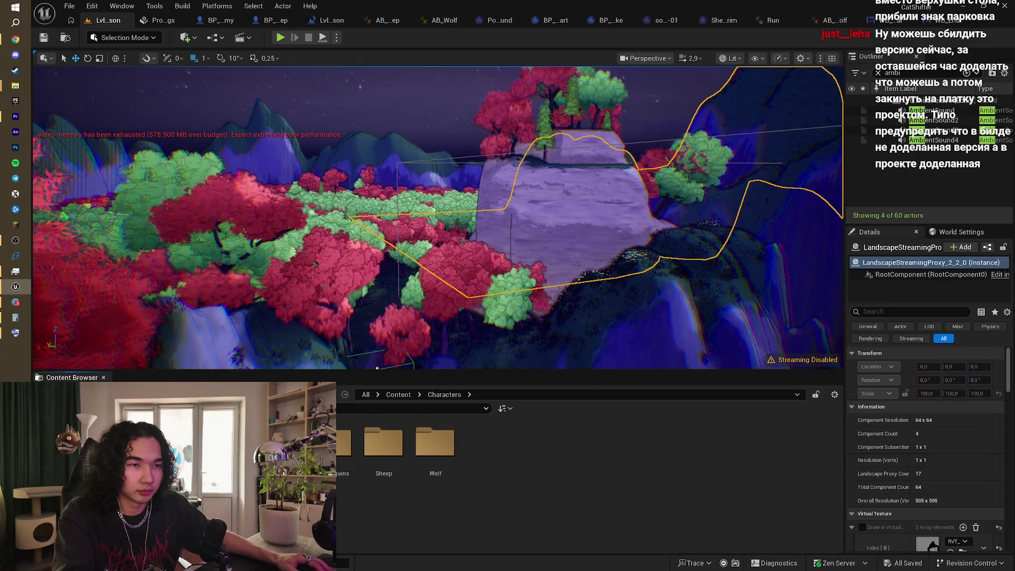
key(alt+Left)
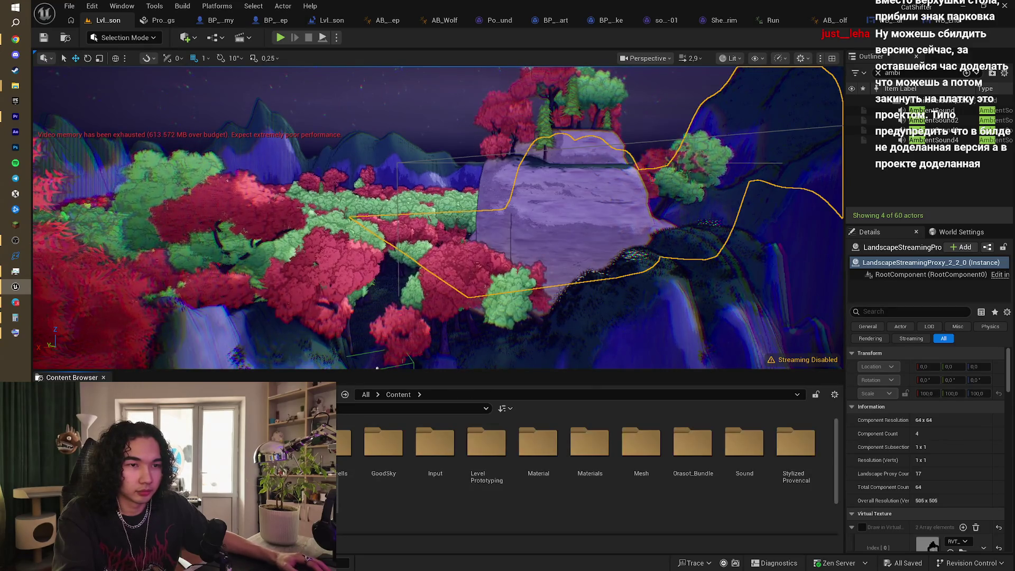
double_click(280, 442)
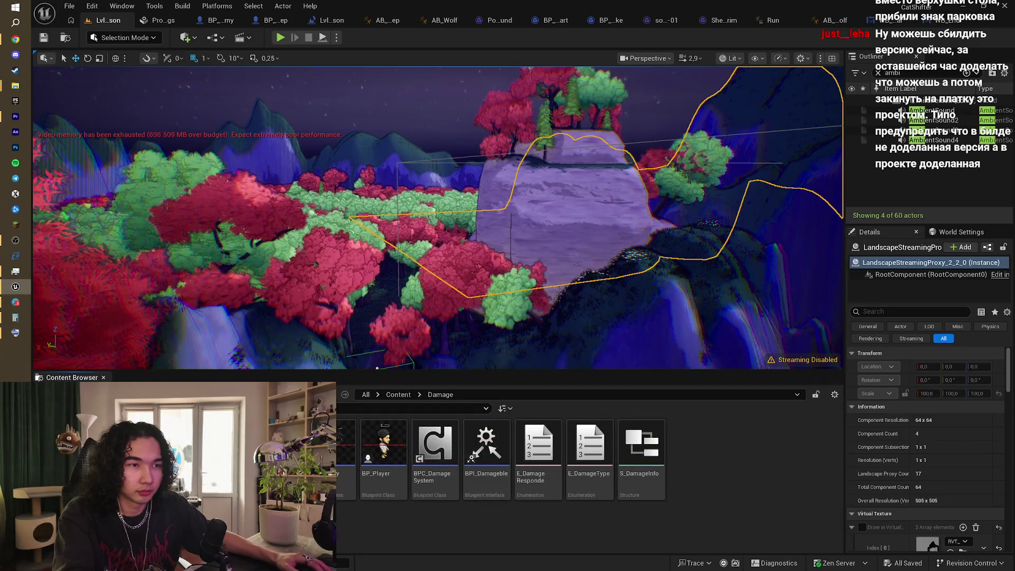
click(387, 463)
double_click(388, 455)
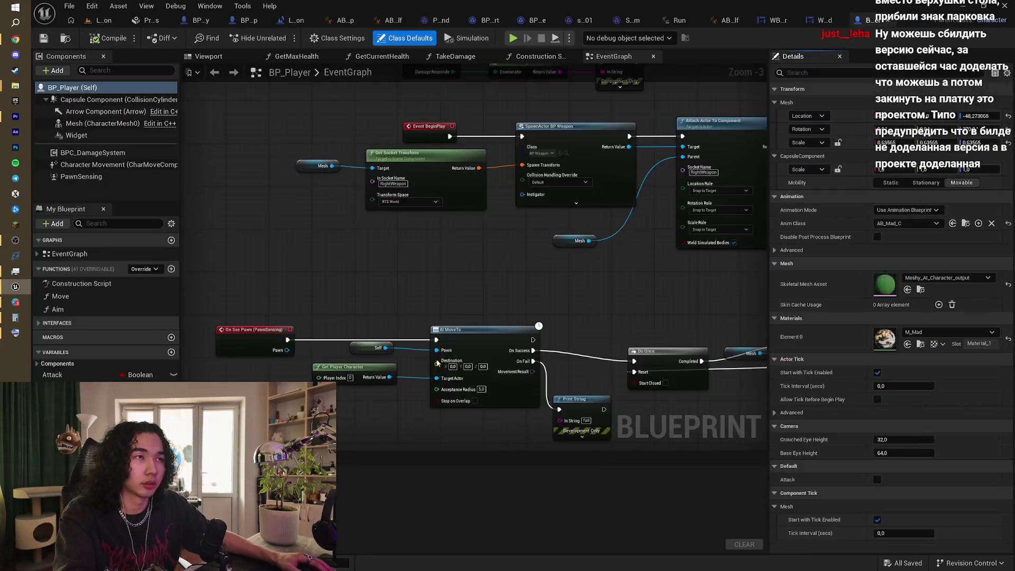
Step: Review BP_Player's AI MoveTo, Do Once, Play Montage and Delay nodes, then return to the level
mouse_move(499, 321)
mouse_down()
mouse_move(518, 267)
mouse_move(485, 211)
mouse_move(537, 231)
mouse_move(489, 228)
mouse_move(484, 214)
mouse_up()
scroll(480, 257, up, 1)
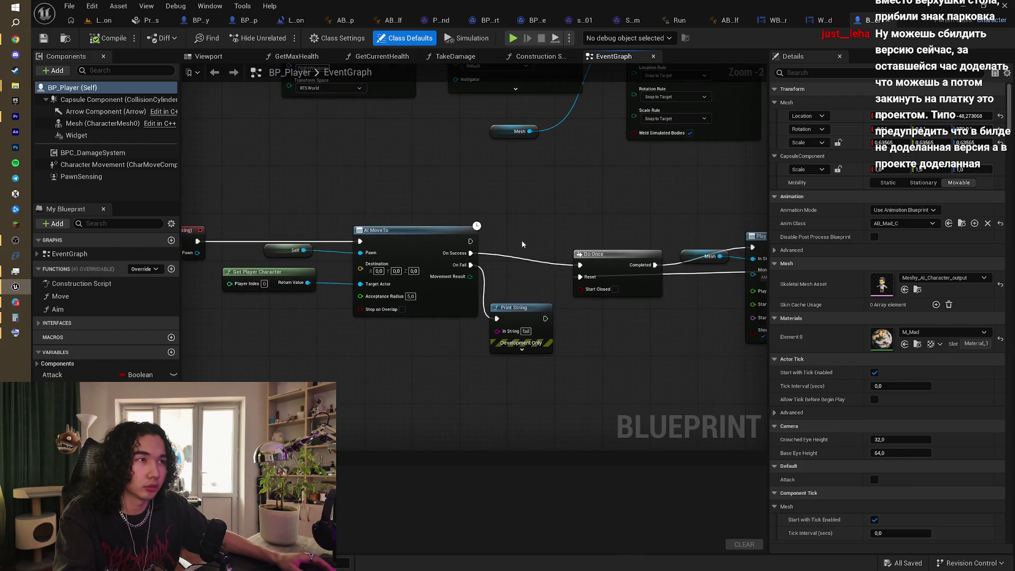
mouse_move(523, 244)
mouse_down()
mouse_move(451, 237)
mouse_move(450, 215)
mouse_move(380, 236)
mouse_up()
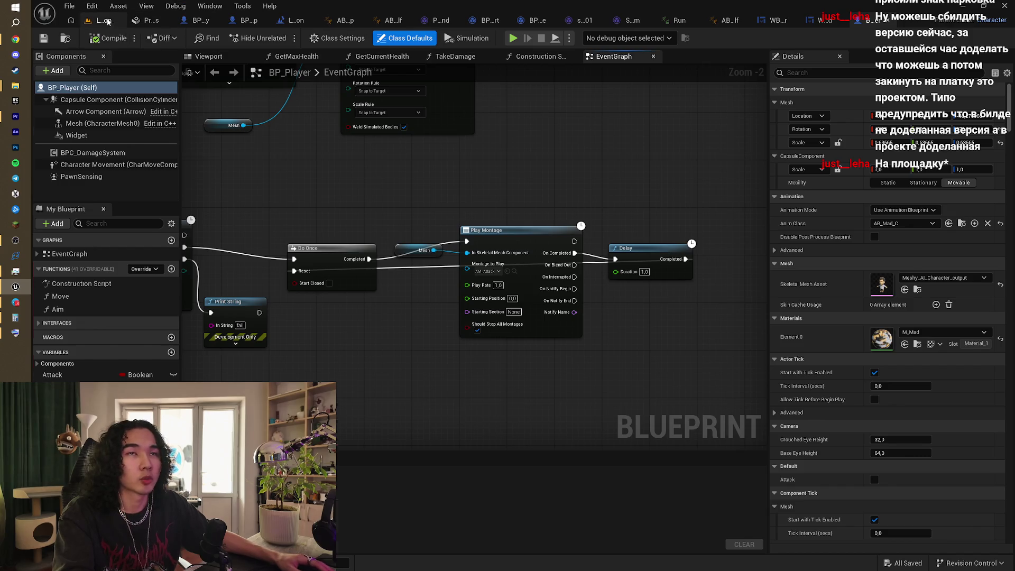
click(106, 21)
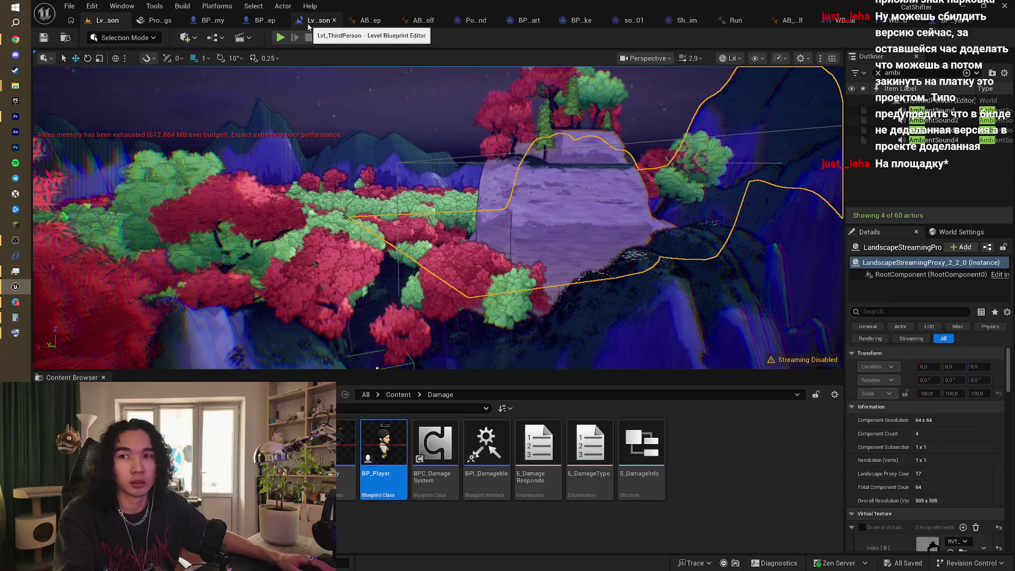
Step: Look over the Lvl_ThirdPerson level blueprint graph
click(309, 22)
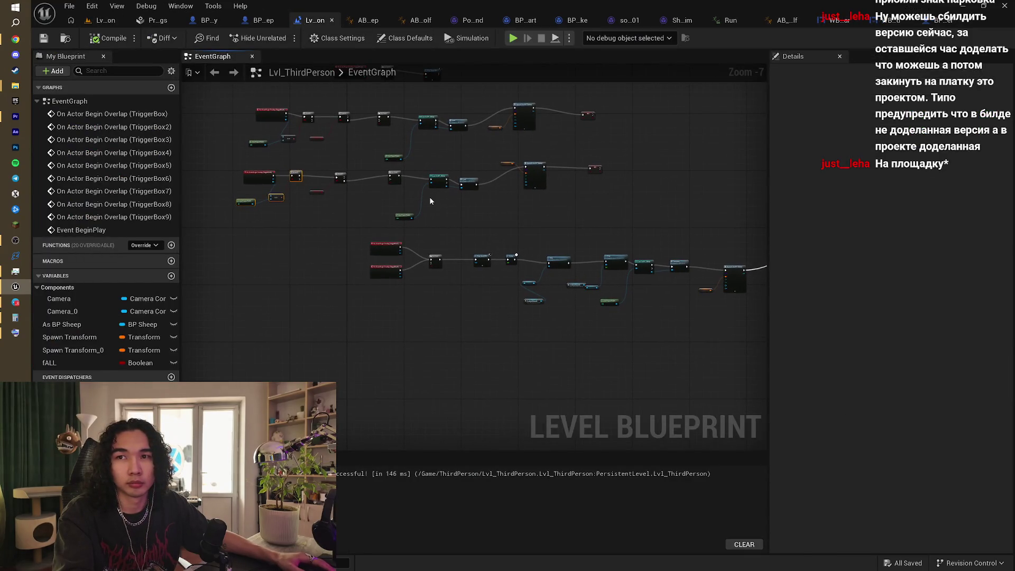
scroll(431, 201, down, 1)
mouse_move(431, 201)
mouse_down()
mouse_move(417, 246)
mouse_move(396, 243)
mouse_up()
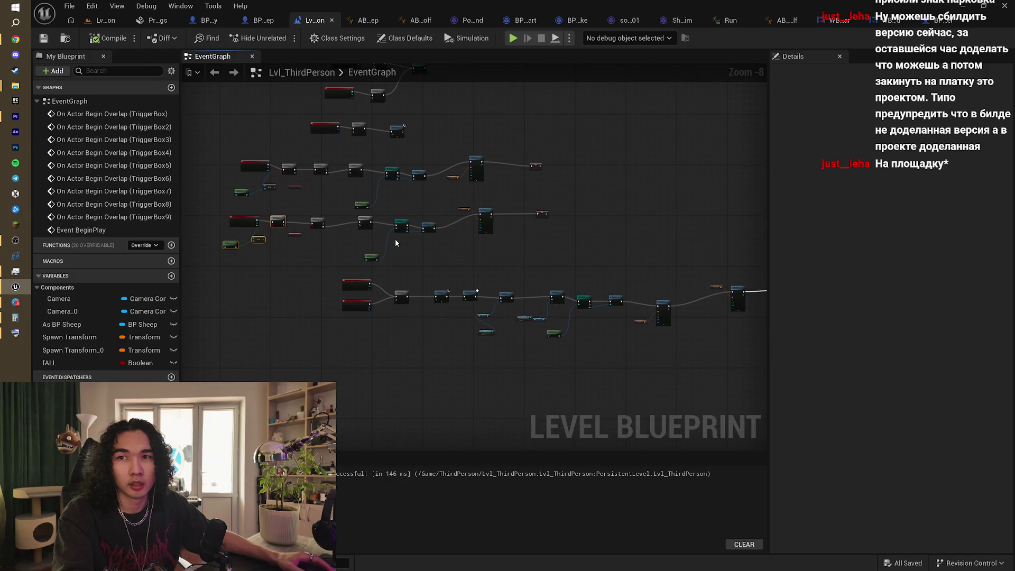
scroll(395, 239, up, 5)
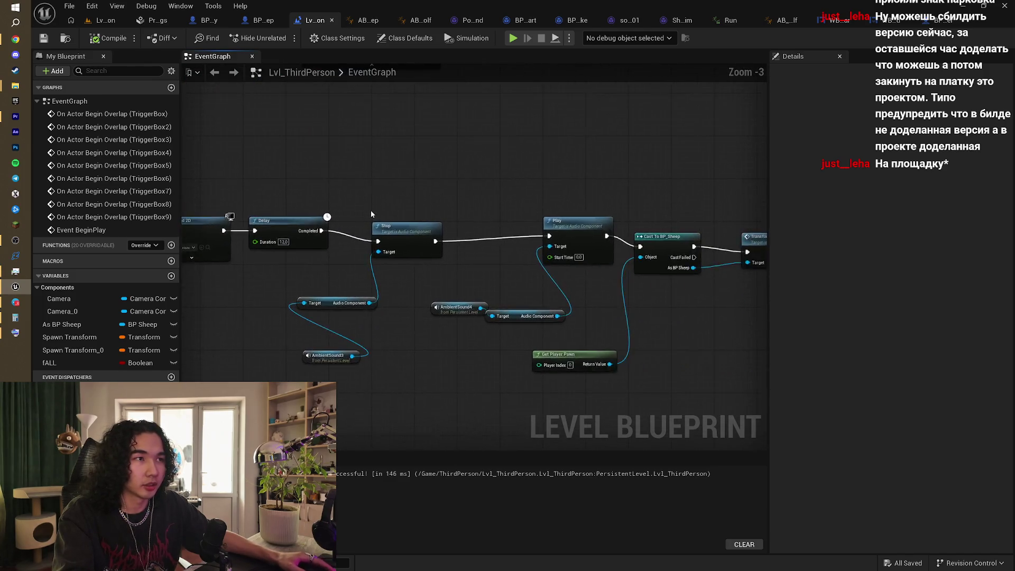
scroll(371, 214, down, 3)
scroll(555, 241, up, 3)
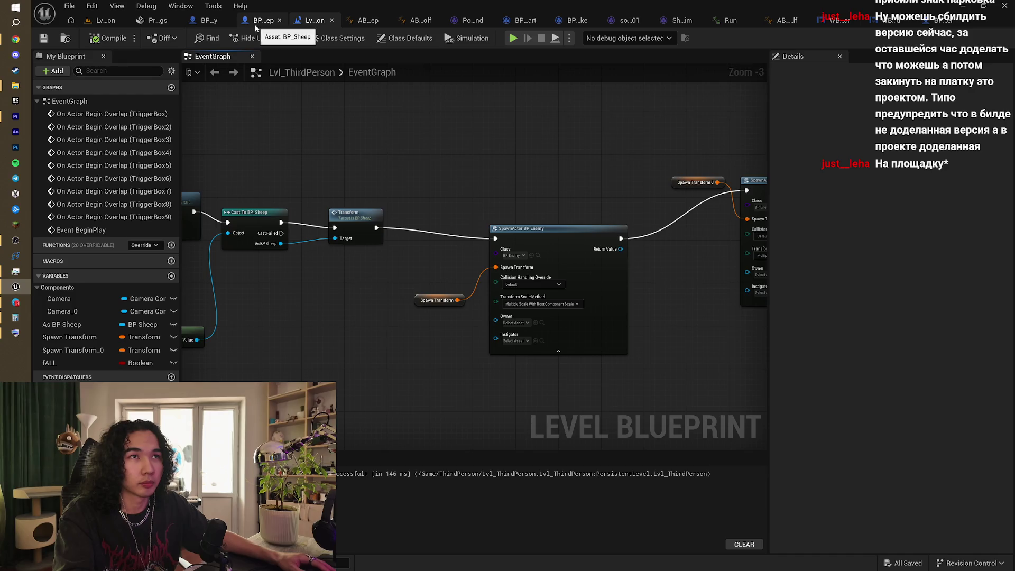
Step: In BP_Enemy, shift the Cast To BP_Sheep, Kill and Destroy Actor nodes further right
click(209, 21)
scroll(328, 182, down, 4)
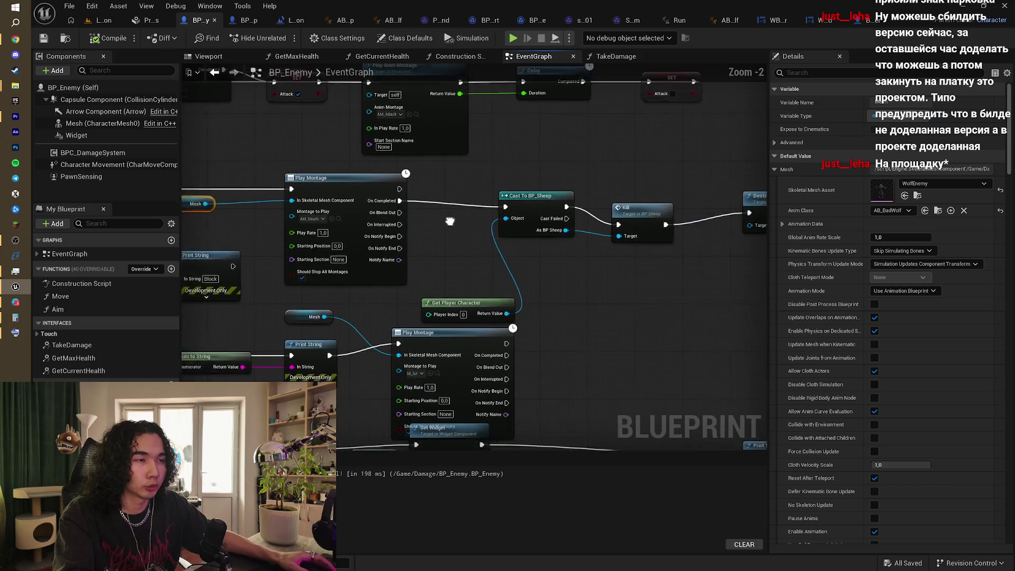
scroll(532, 250, up, 1)
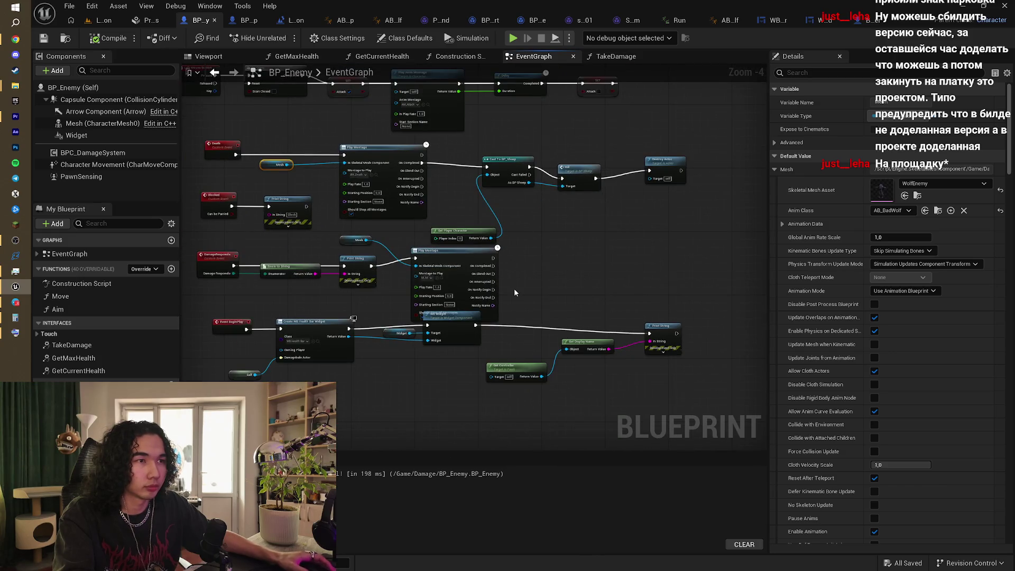
scroll(514, 288, down, 1)
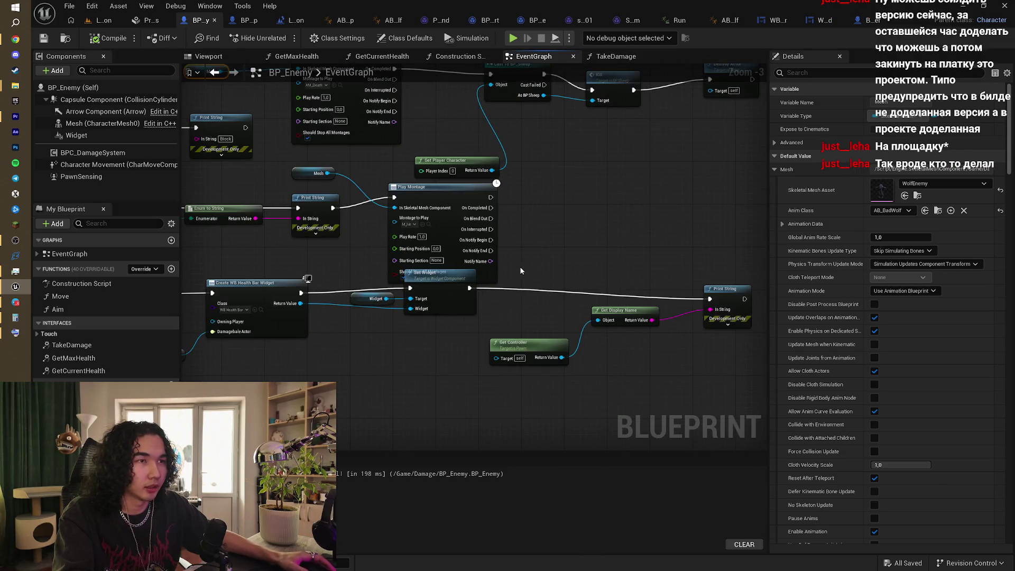
scroll(641, 286, up, 1)
mouse_move(641, 286)
mouse_down()
mouse_move(607, 276)
mouse_move(635, 284)
mouse_move(646, 272)
mouse_move(509, 347)
mouse_move(537, 272)
mouse_up()
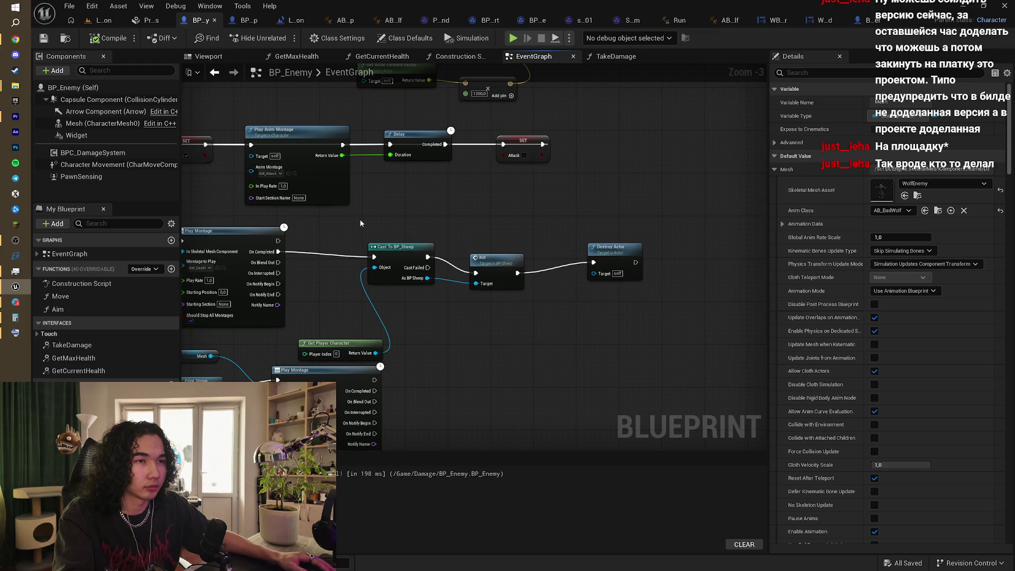
mouse_move(360, 223)
mouse_down()
mouse_move(523, 312)
mouse_move(614, 342)
mouse_up()
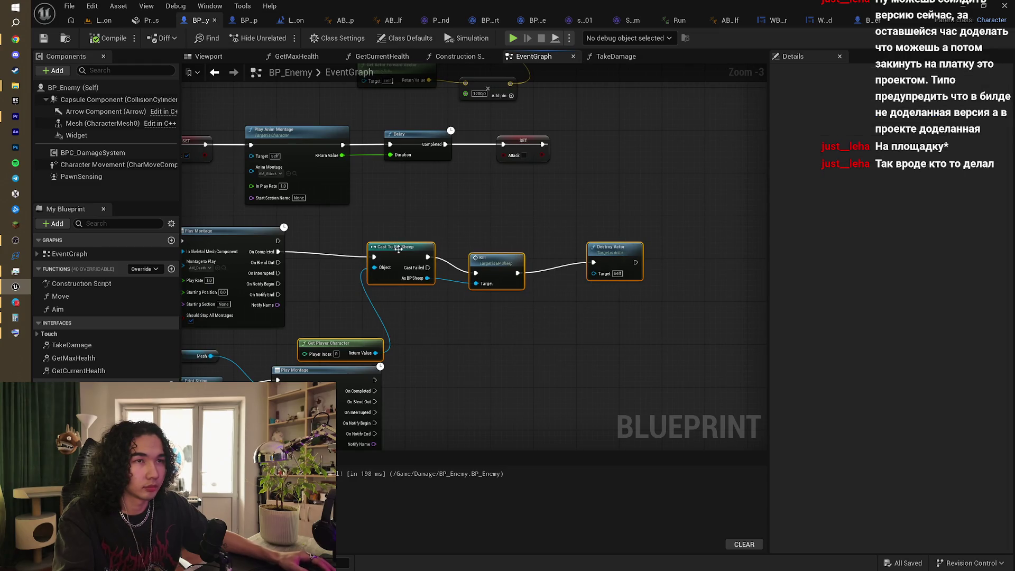
mouse_move(399, 249)
mouse_down()
mouse_move(544, 233)
mouse_move(466, 249)
mouse_move(584, 194)
mouse_move(491, 269)
mouse_move(439, 201)
mouse_move(431, 254)
mouse_up()
scroll(491, 268, down, 2)
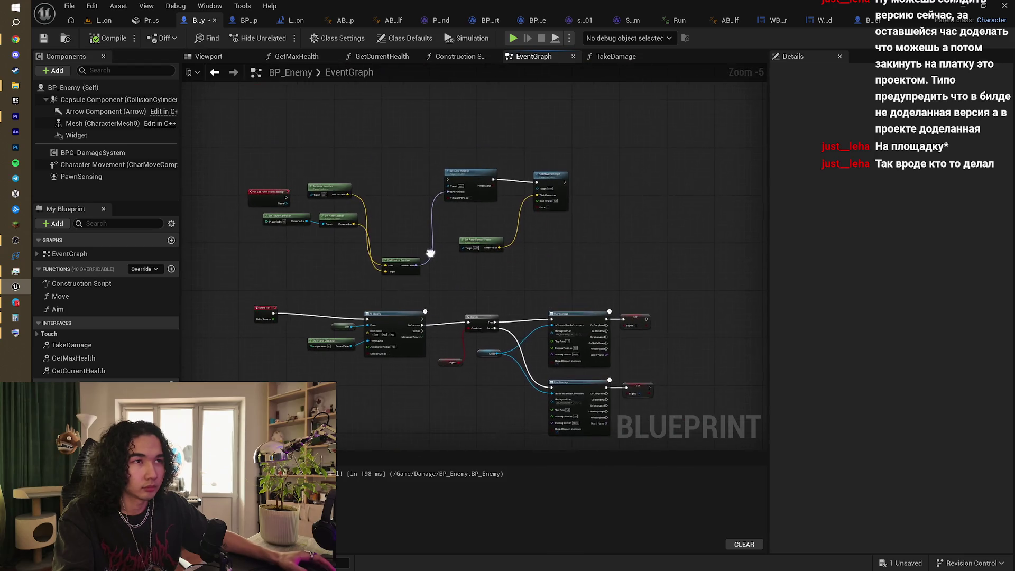
scroll(431, 254, up, 1)
mouse_move(483, 220)
mouse_down()
mouse_move(449, 186)
mouse_move(499, 183)
mouse_up()
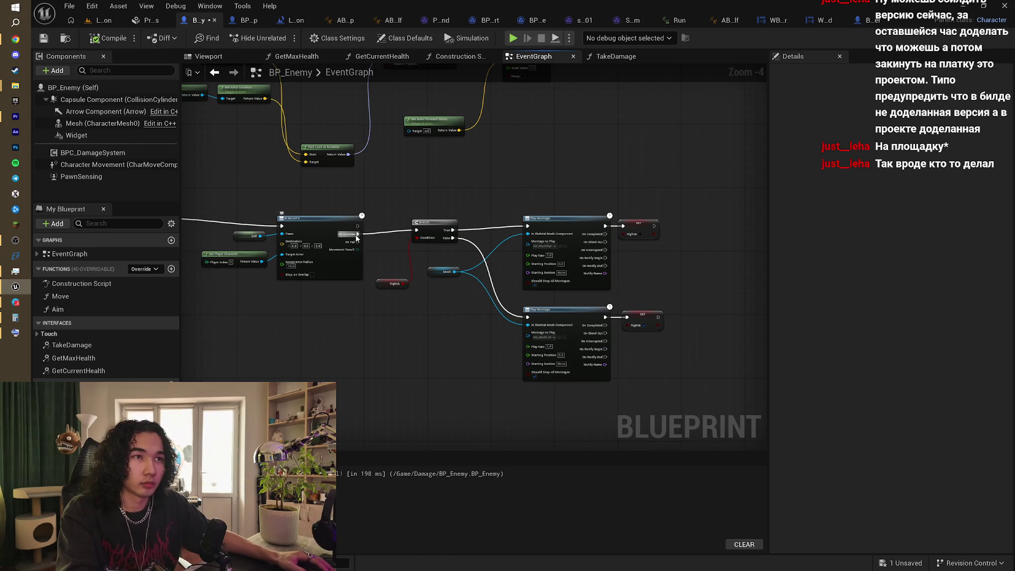
Step: Add a Do Once node after AI MoveTo's On Success
drag(357, 234, 366, 239)
text(do)
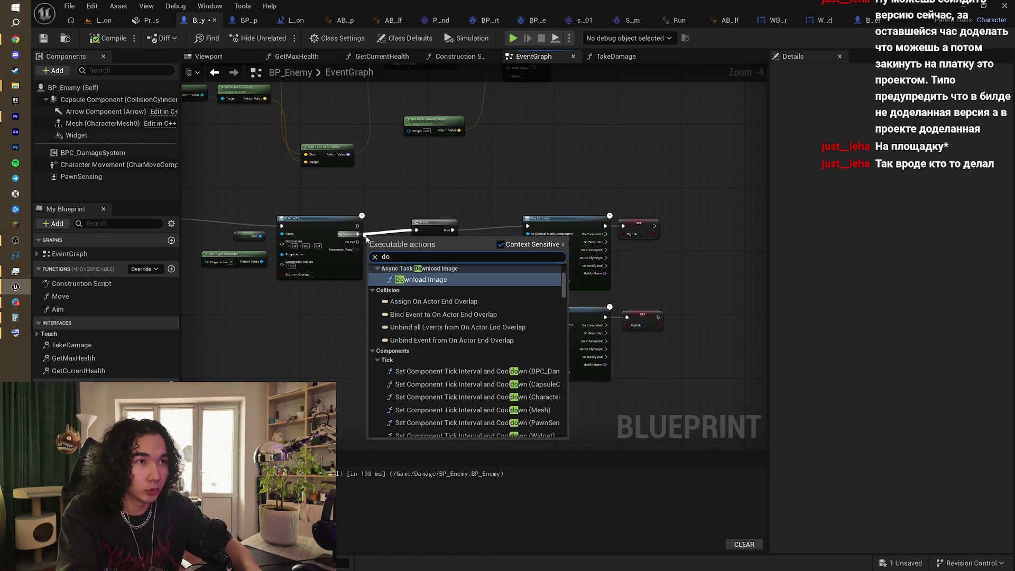
text( once)
key(Return)
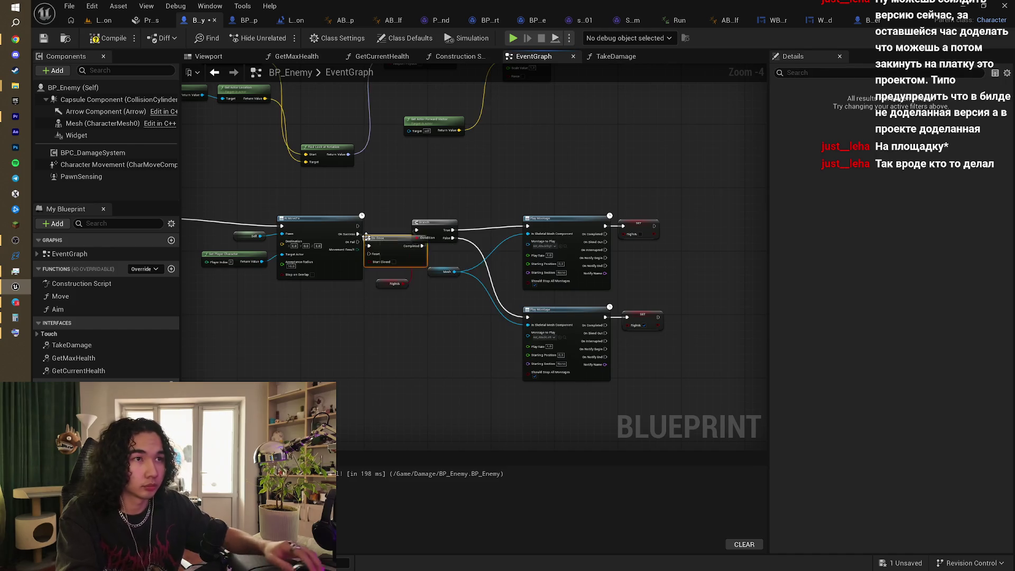
Step: Add a Delay of 1 second after the top Set node
drag(449, 207, 667, 333)
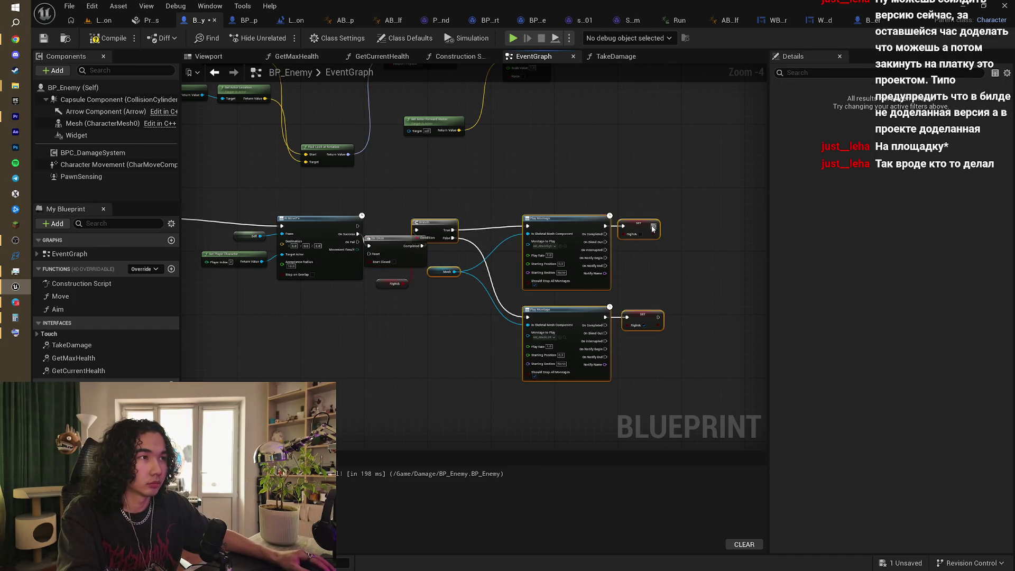
drag(655, 226, 677, 231)
text(delay)
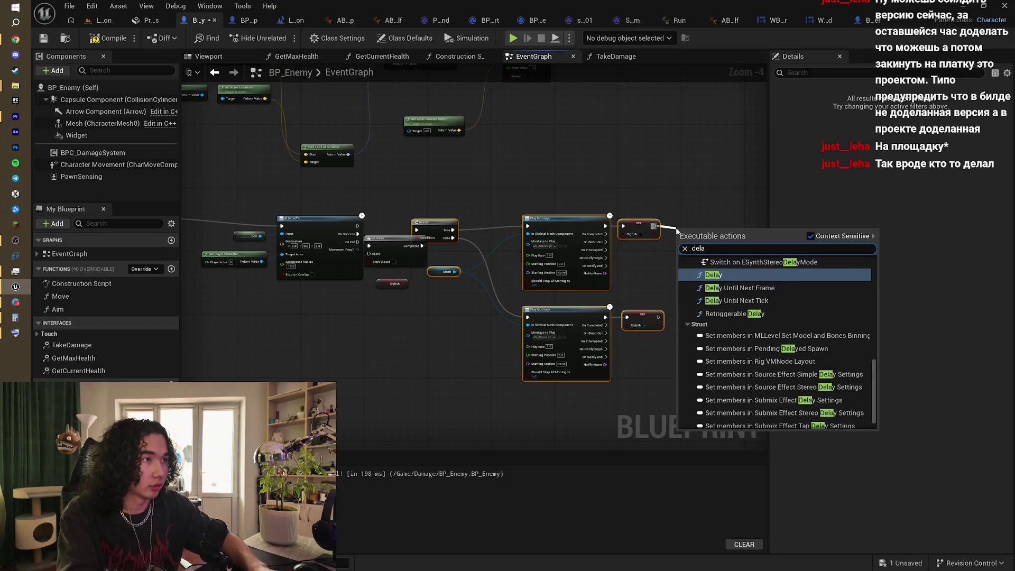
key(Return)
click(700, 246)
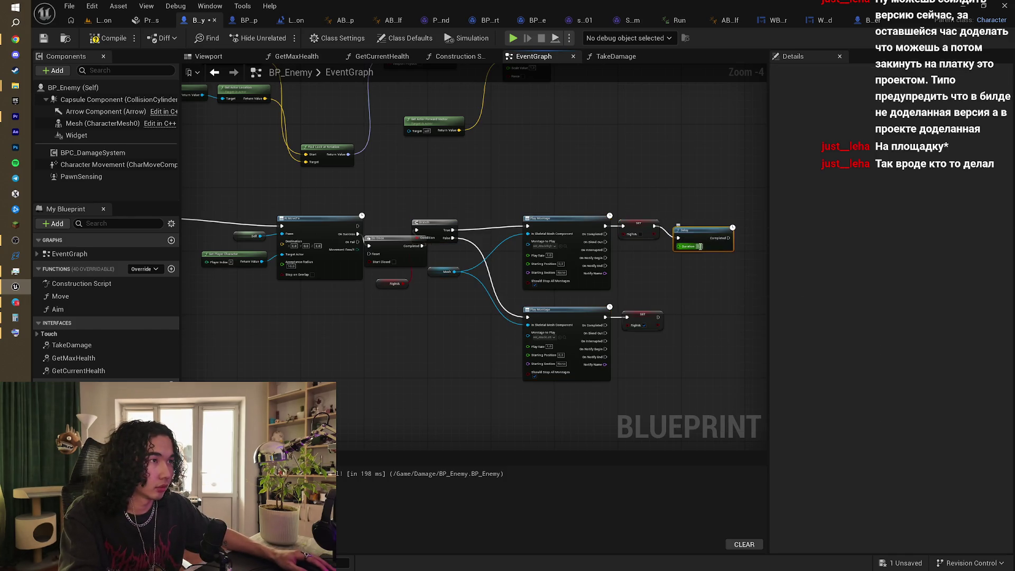
text(1)
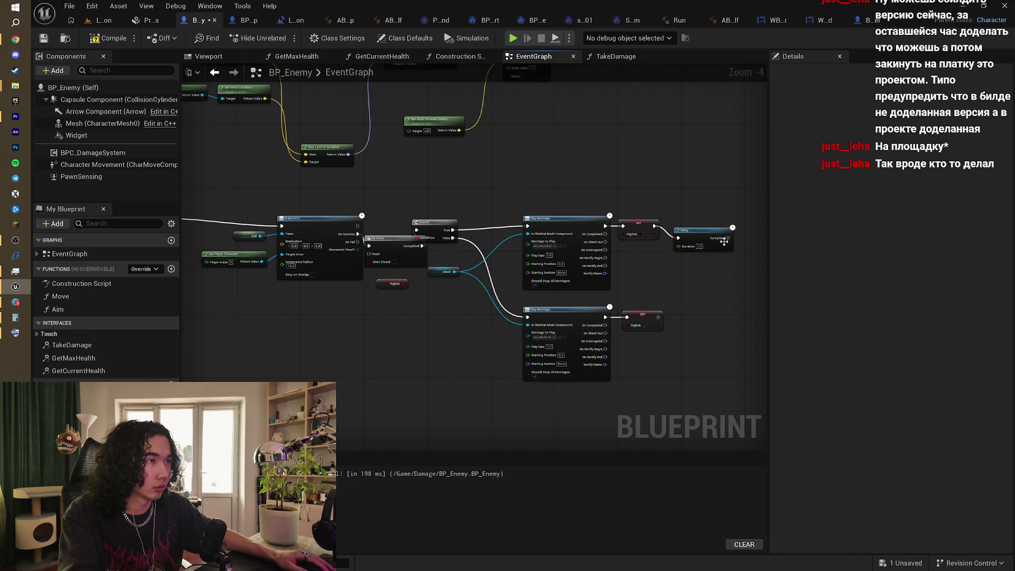
Step: Paste a copy of the Delay after the lower Set, wire Completed to Do Once's Reset, and save
mouse_move(728, 238)
mouse_down()
mouse_move(375, 270)
mouse_move(369, 254)
mouse_up()
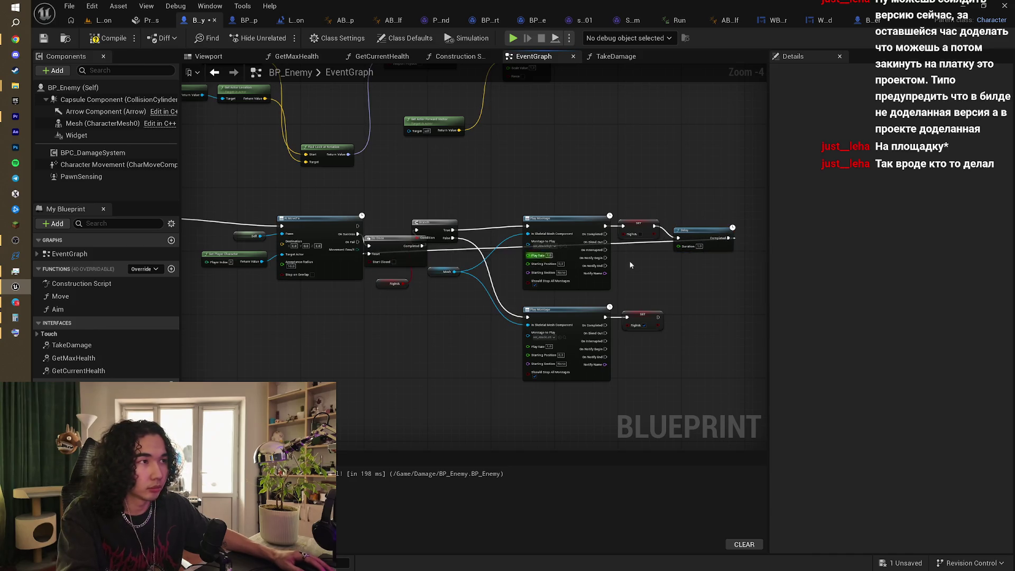
key(ctrl+v)
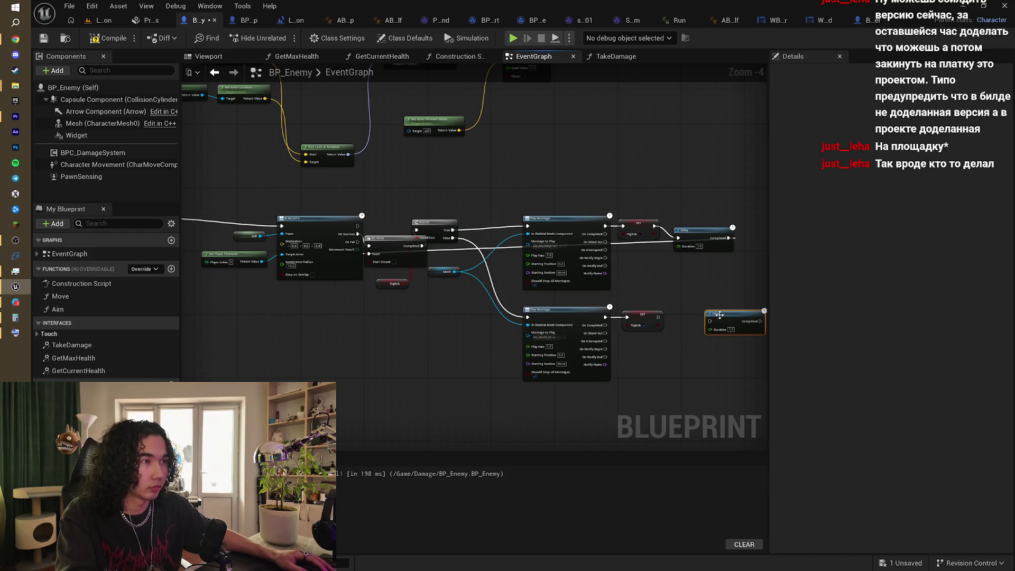
drag(720, 314, 525, 274)
drag(377, 260, 370, 255)
key(ctrl+s)
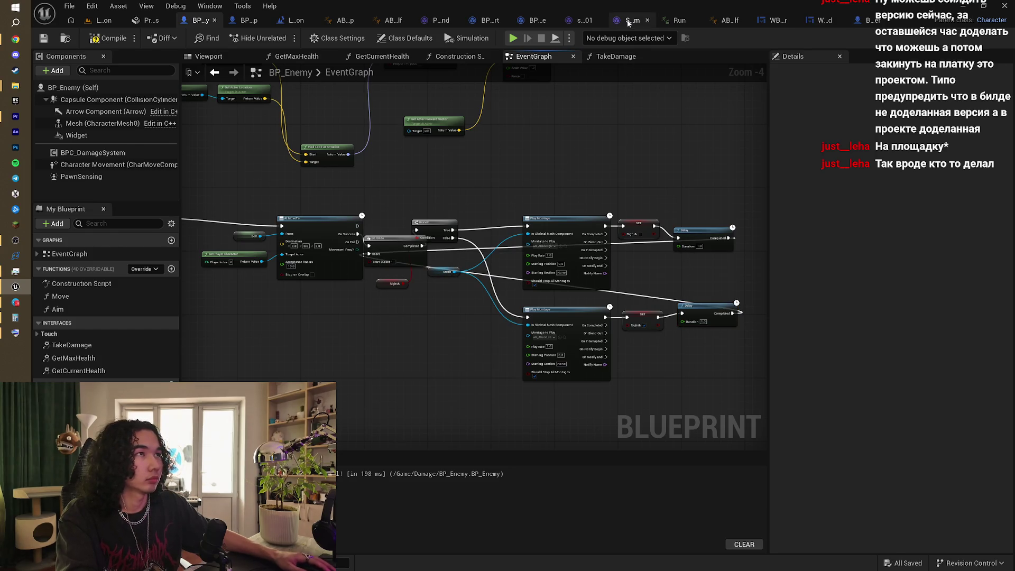
Step: Survey BP_Sheep's montage, delay and sound nodes, then go back to the night forest level
click(238, 23)
drag(544, 230, 366, 198)
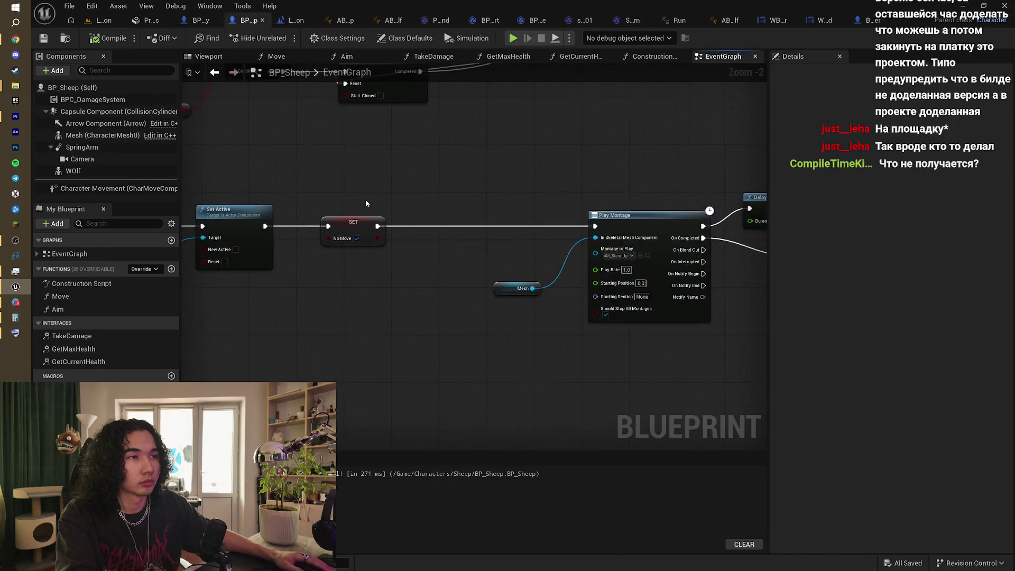
scroll(365, 199, down, 1)
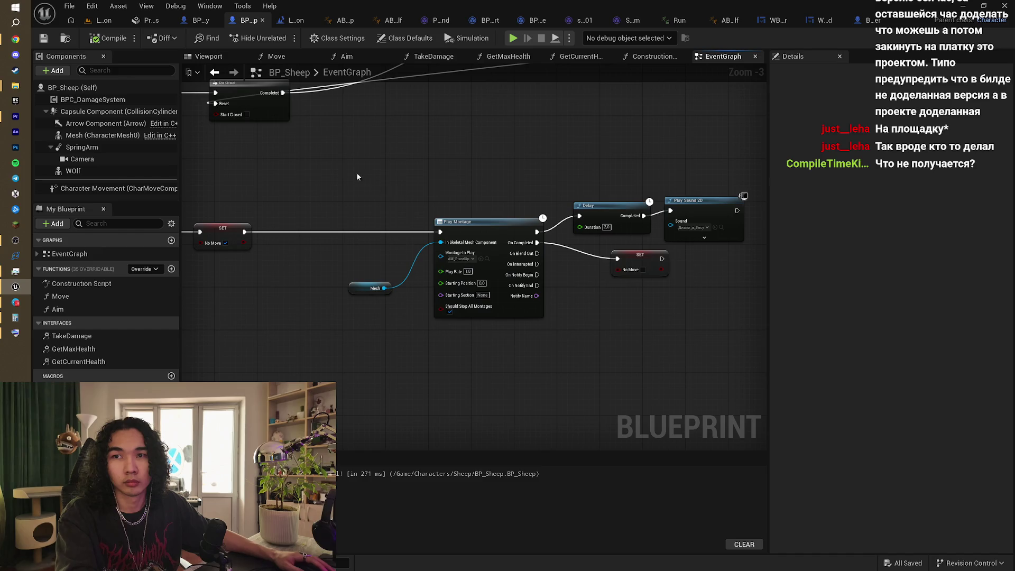
click(103, 23)
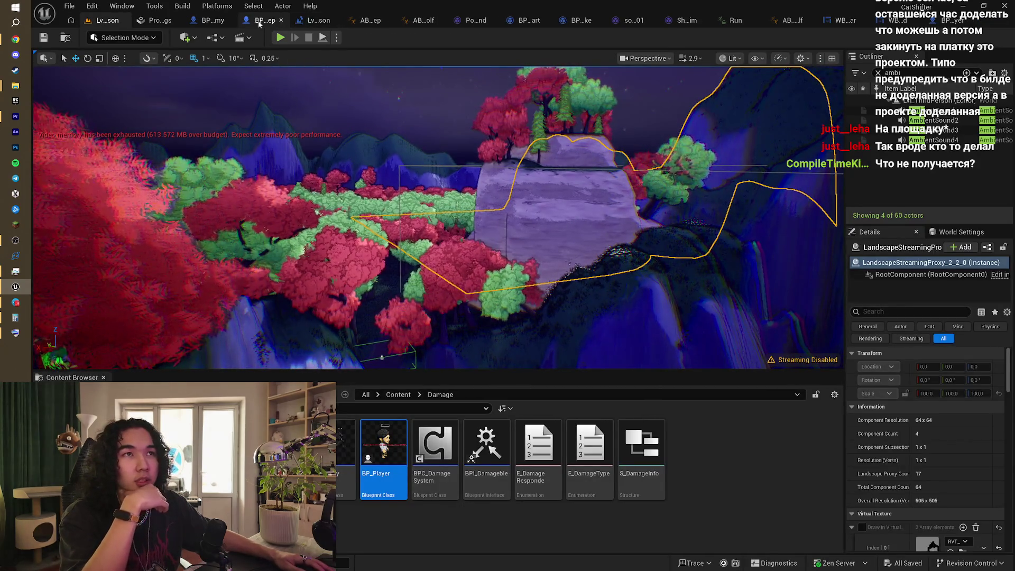
click(259, 24)
drag(465, 205, 579, 224)
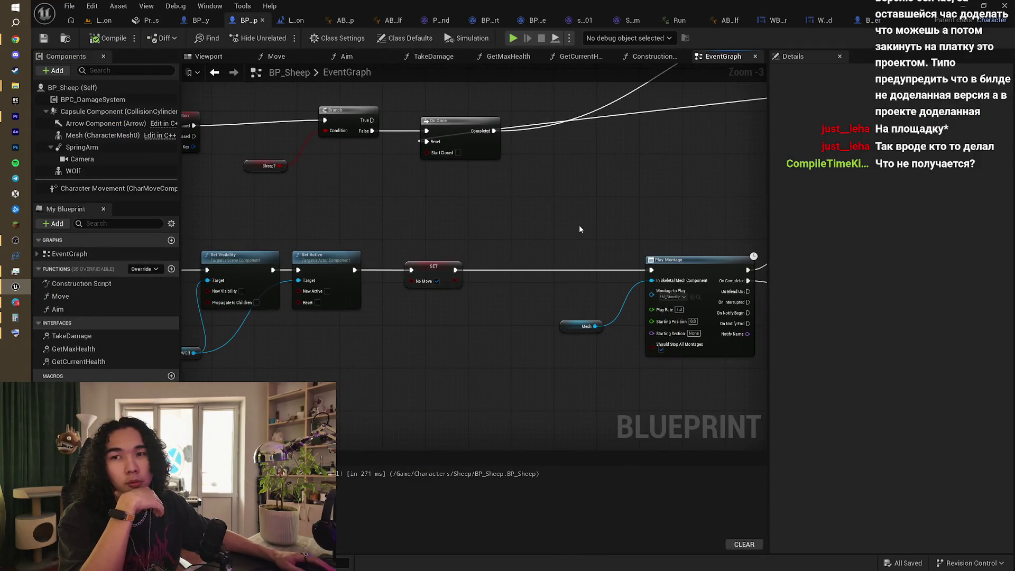
scroll(413, 178, down, 2)
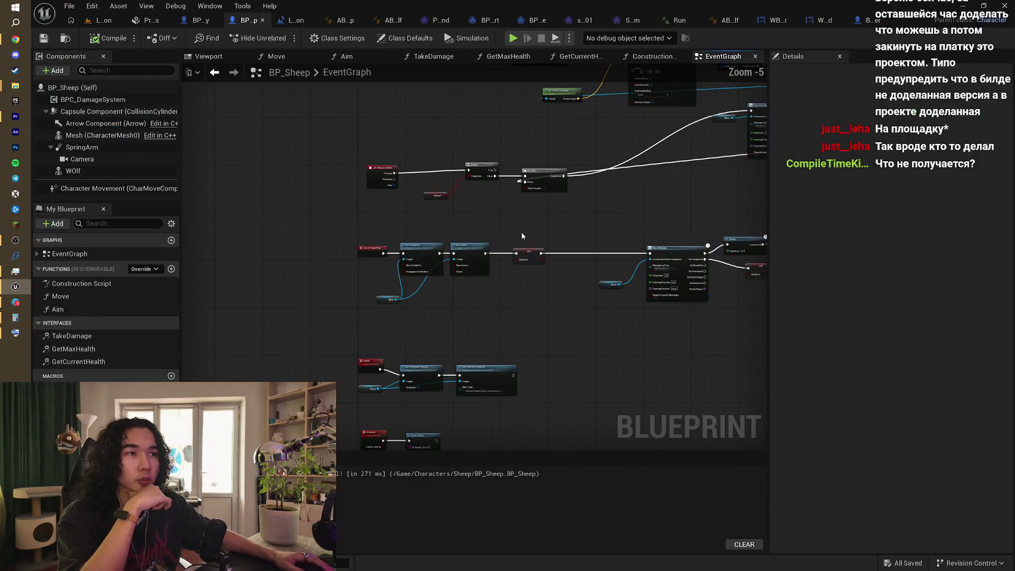
drag(521, 233, 459, 187)
scroll(459, 188, up, 2)
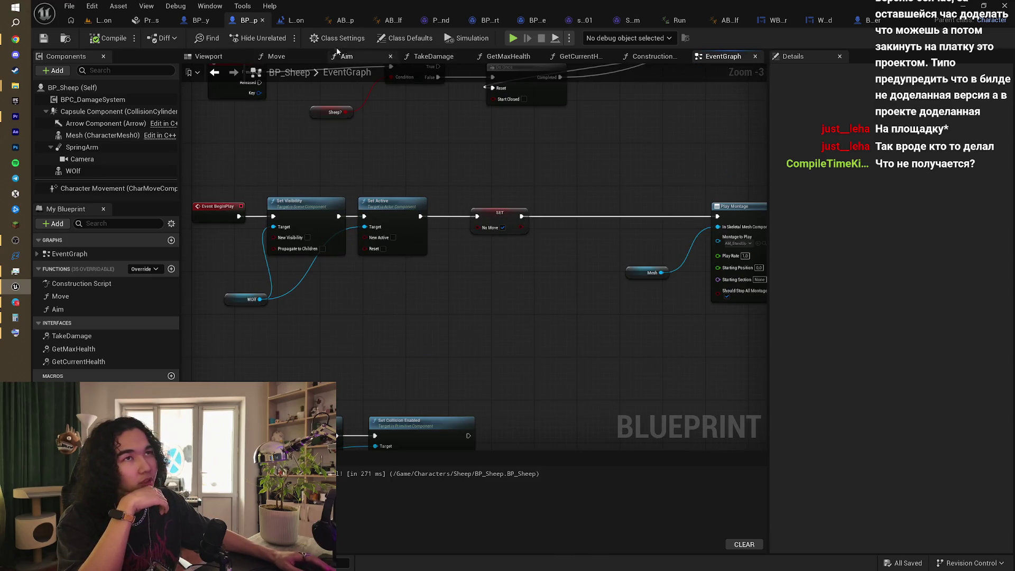
click(106, 20)
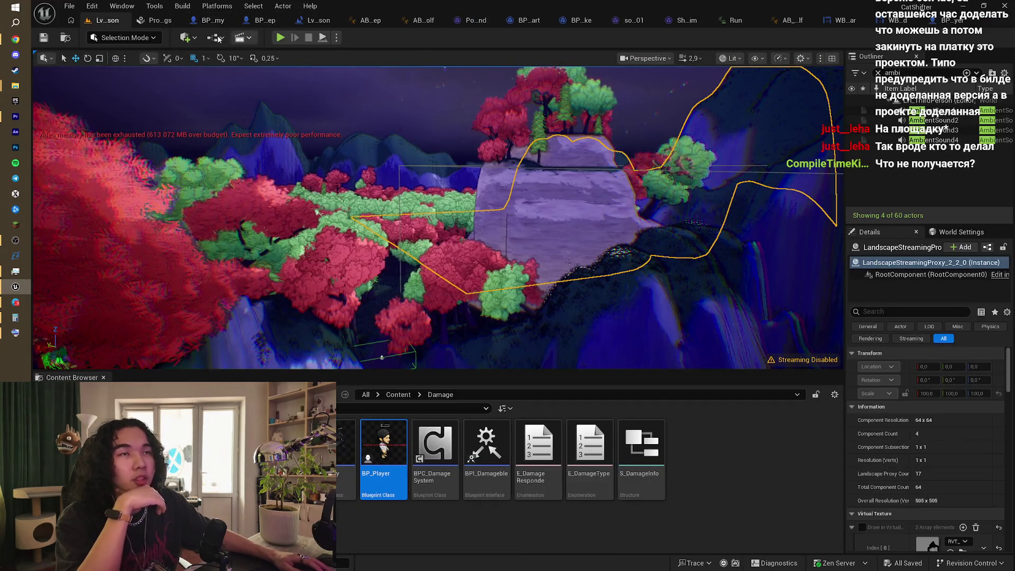
Step: Look through the build, cinematics and play mode dropdown options
click(190, 8)
mouse_move(256, 80)
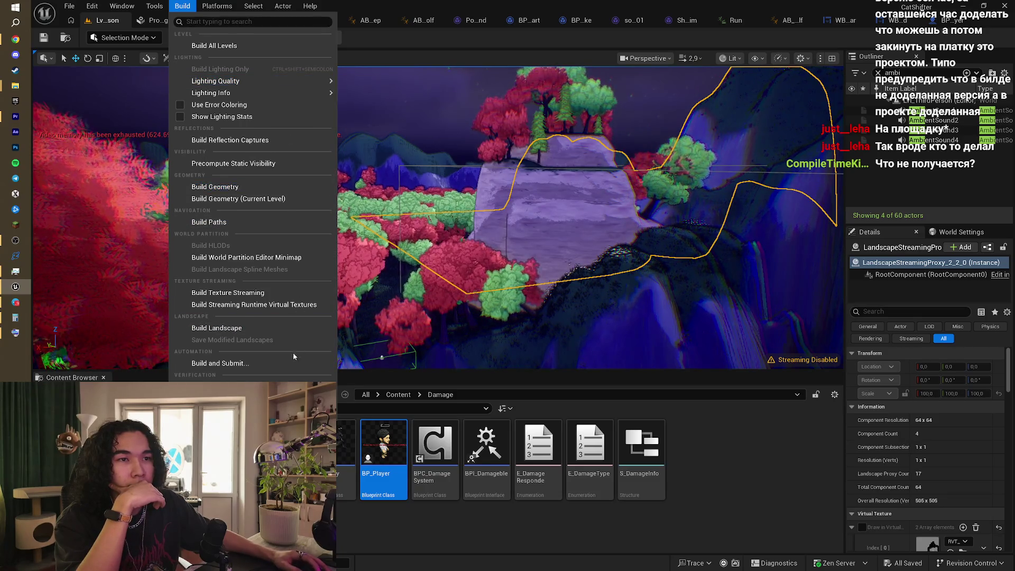
mouse_move(305, 81)
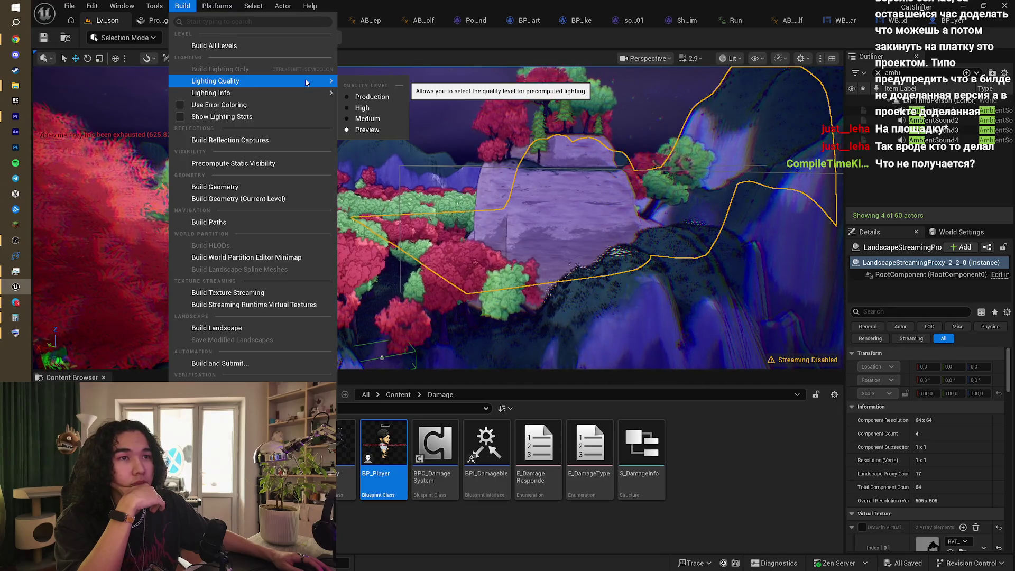
click(391, 30)
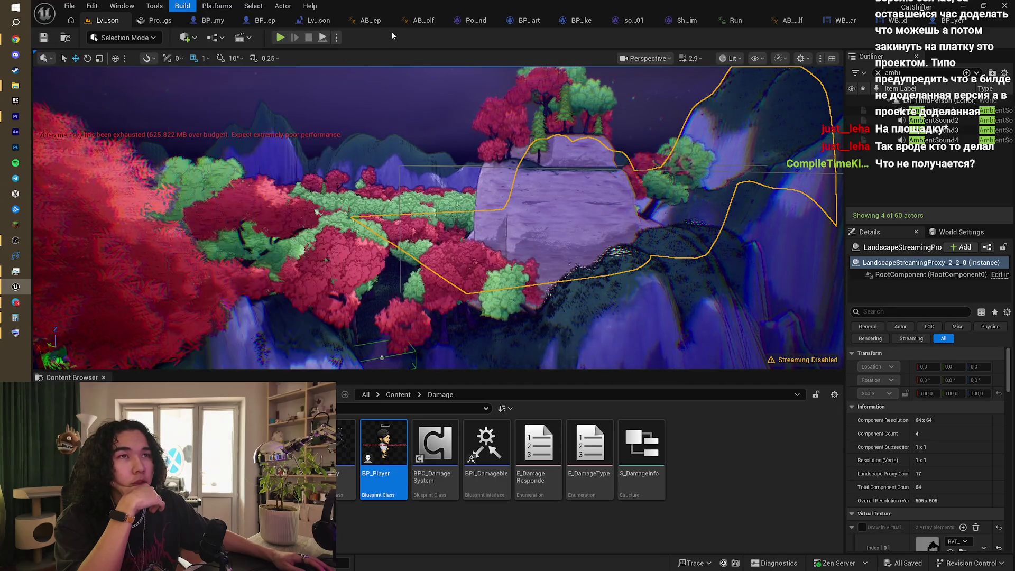
click(243, 37)
click(400, 62)
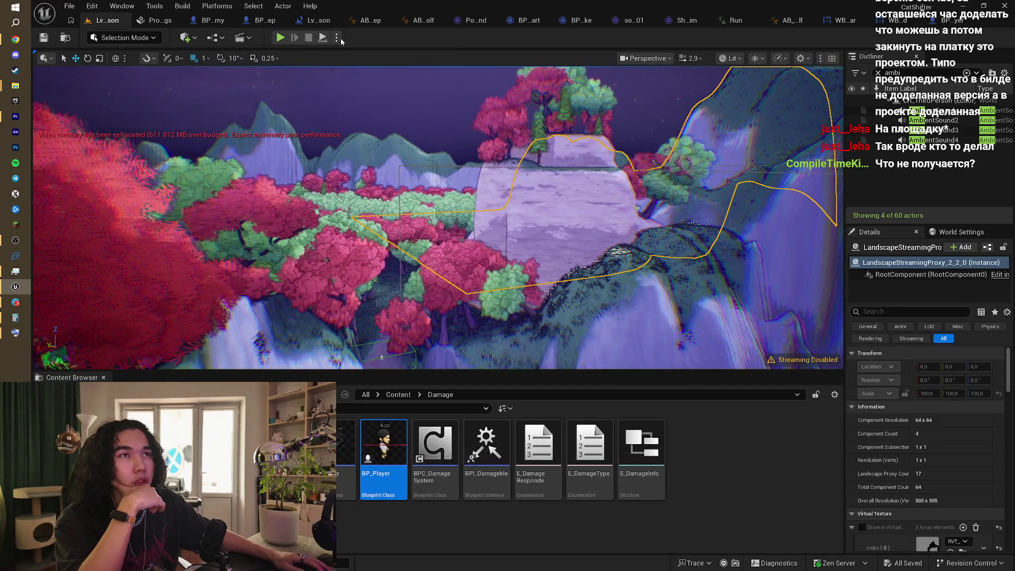
click(337, 38)
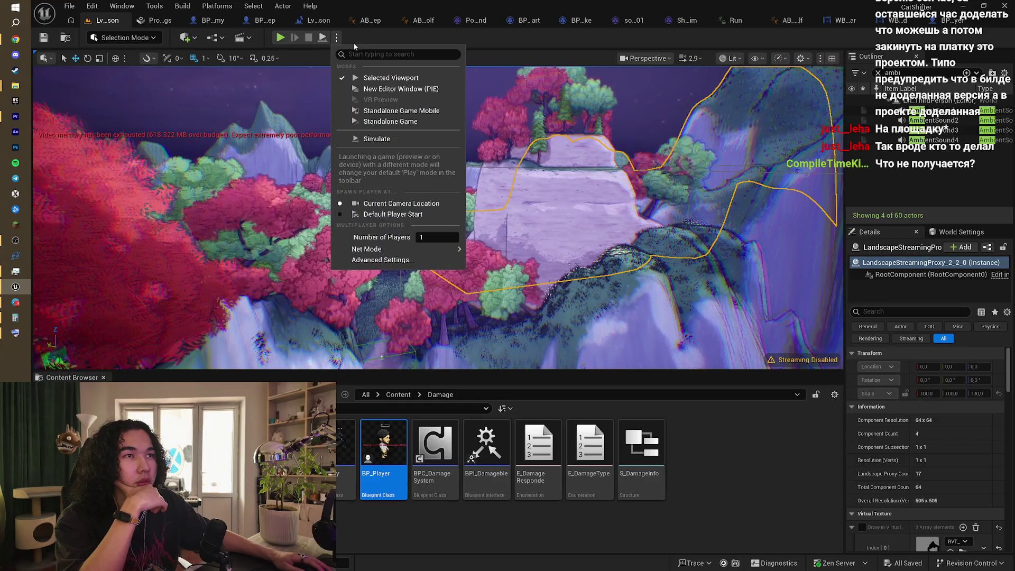
click(349, 42)
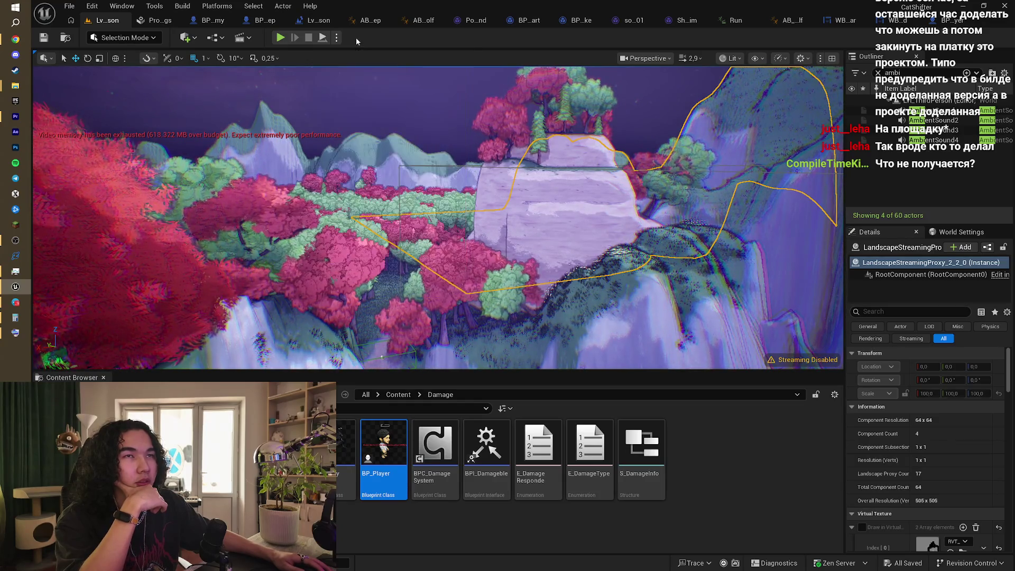
click(184, 6)
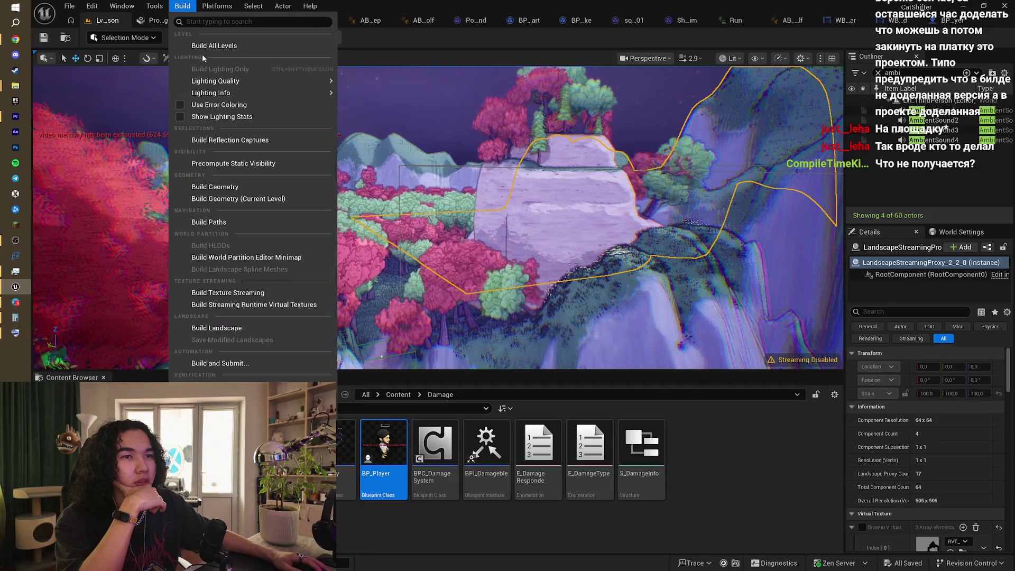
click(407, 54)
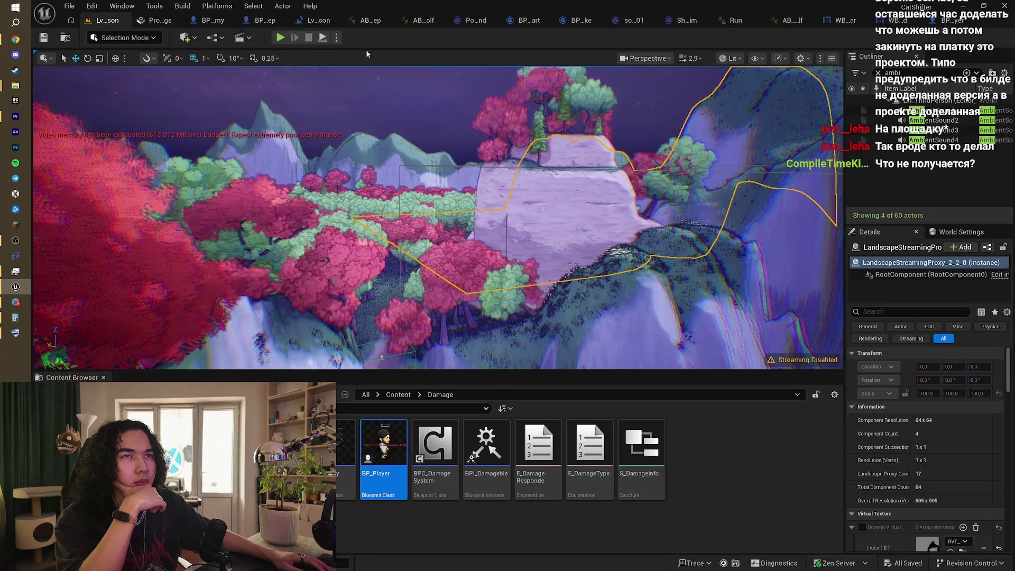
Step: Browse the world Blueprints, Play Settings and level sequence lists, then open the Platforms menu
click(214, 37)
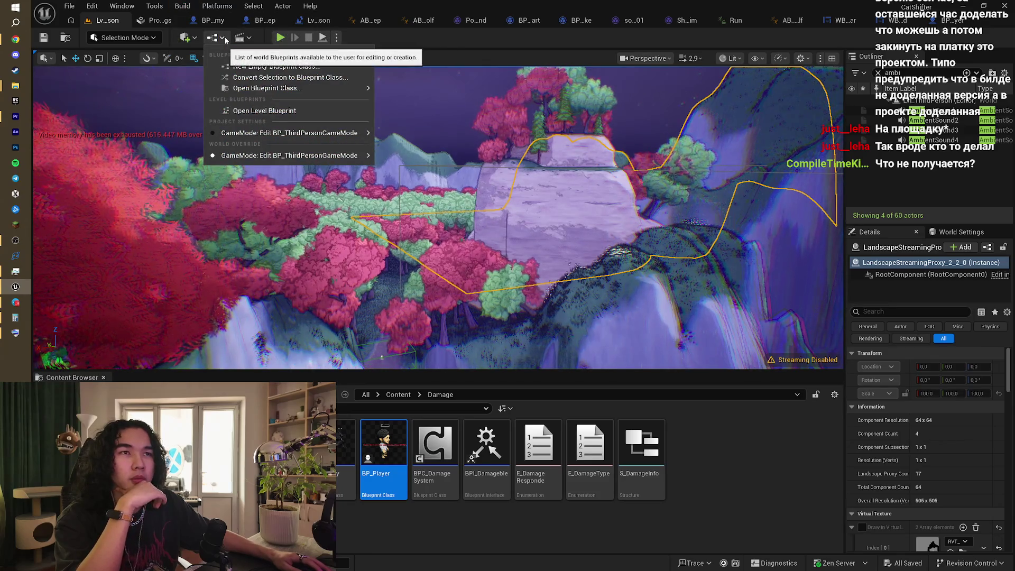
mouse_move(337, 156)
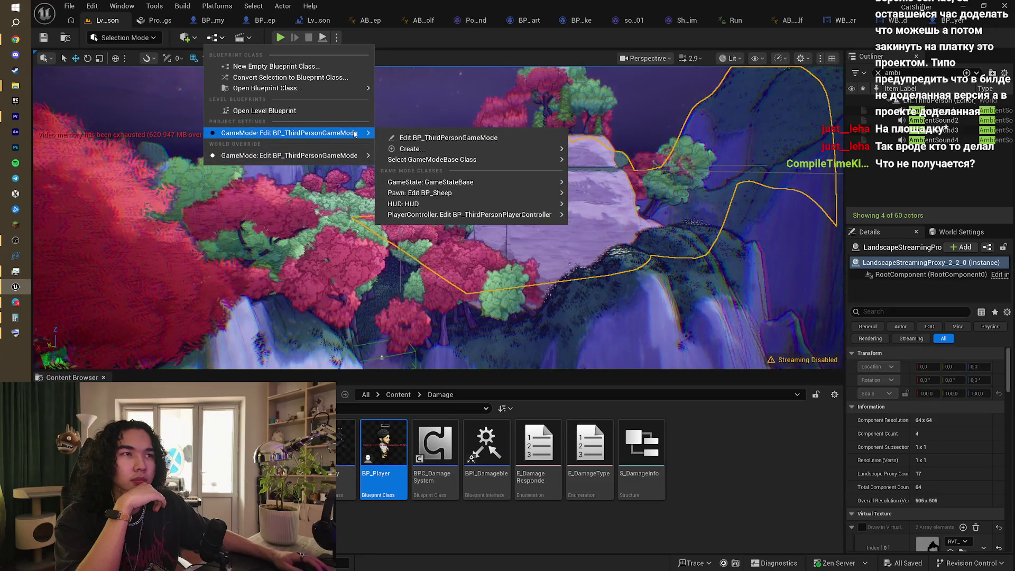
mouse_move(347, 88)
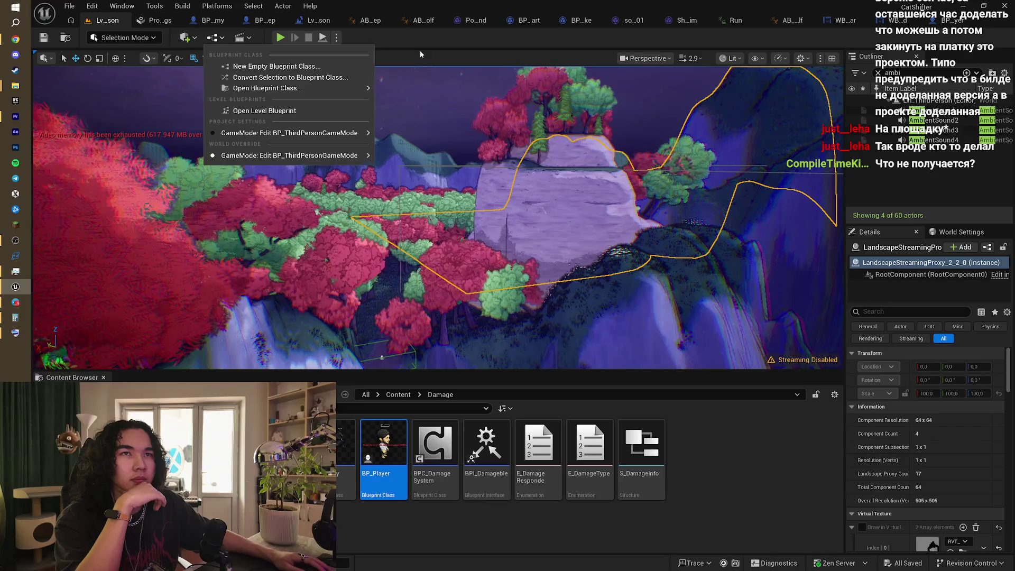
click(188, 32)
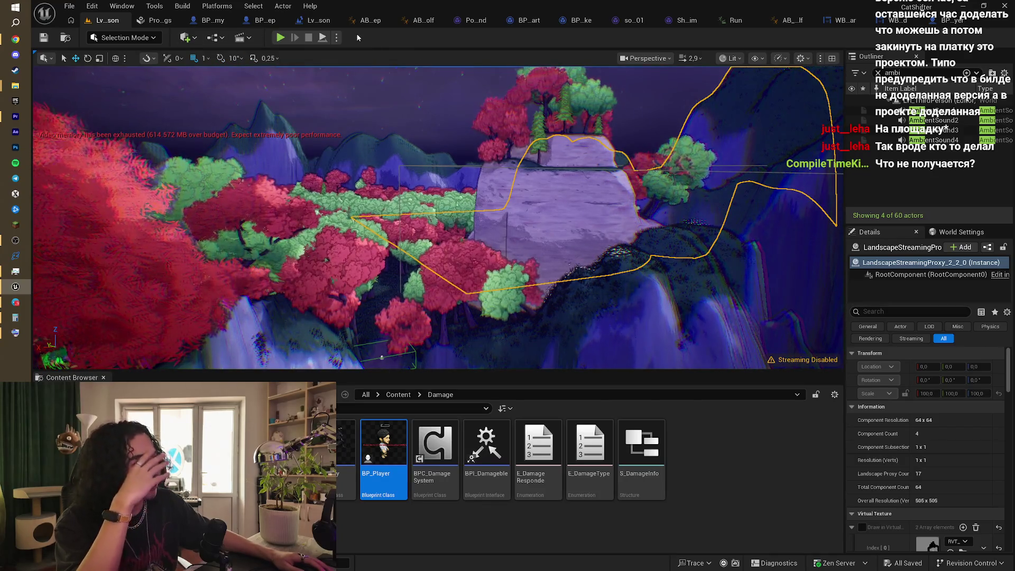
click(337, 38)
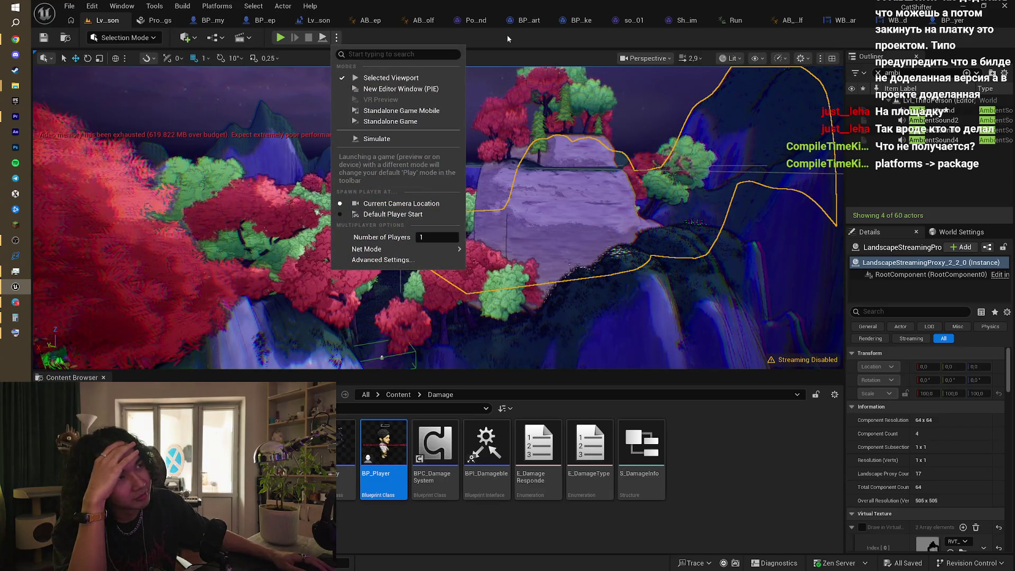
click(315, 47)
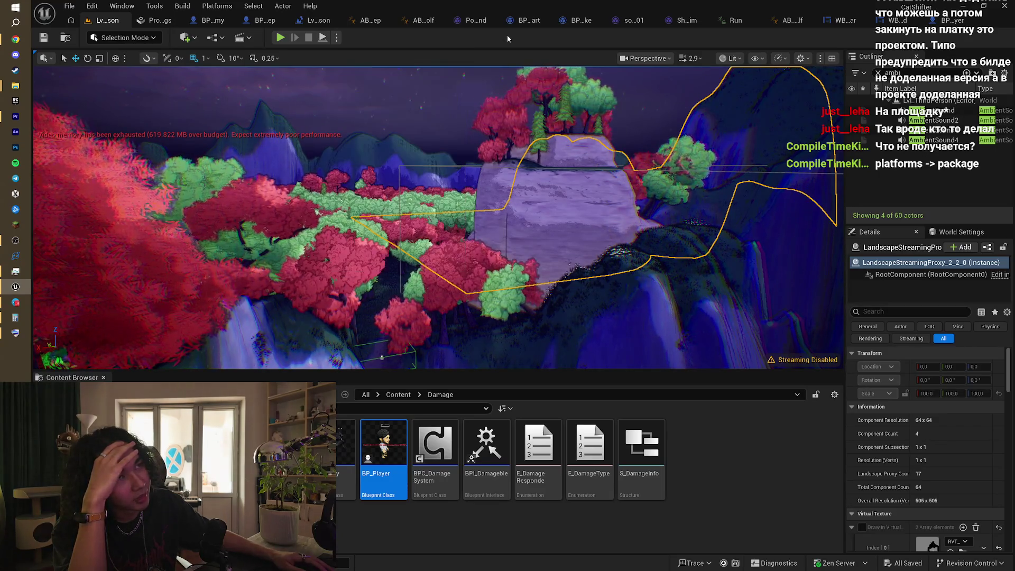
click(245, 37)
click(222, 41)
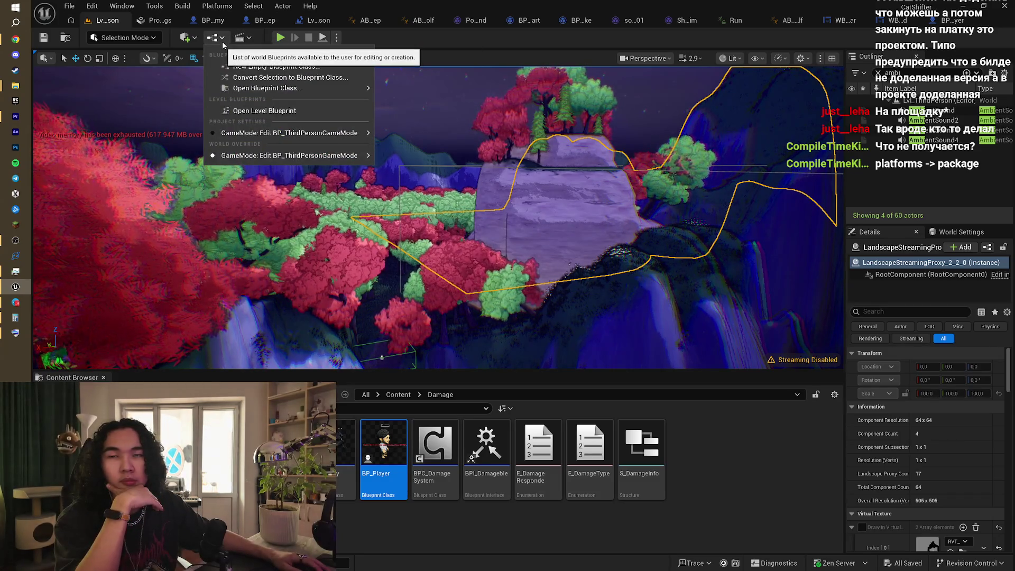
click(214, 30)
click(209, 7)
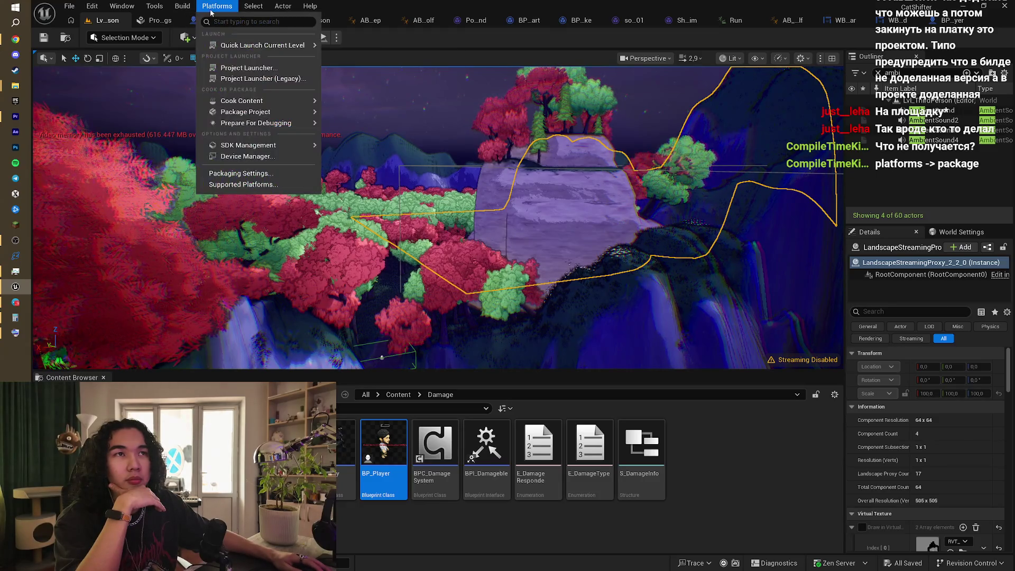
Step: Choose Package Project > Windows and continue past the missing Windows SDK warning
mouse_move(280, 102)
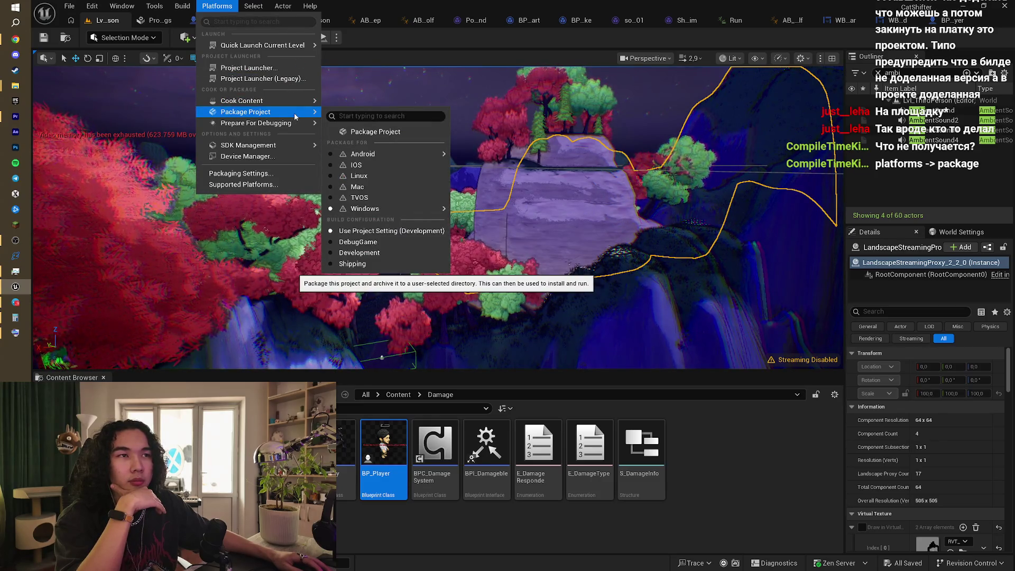
click(364, 133)
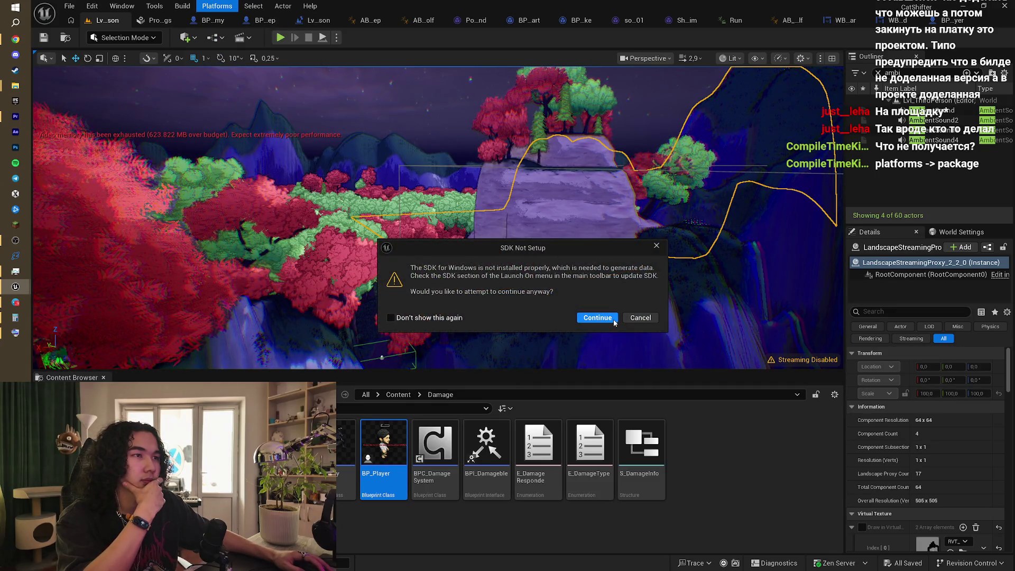
click(612, 320)
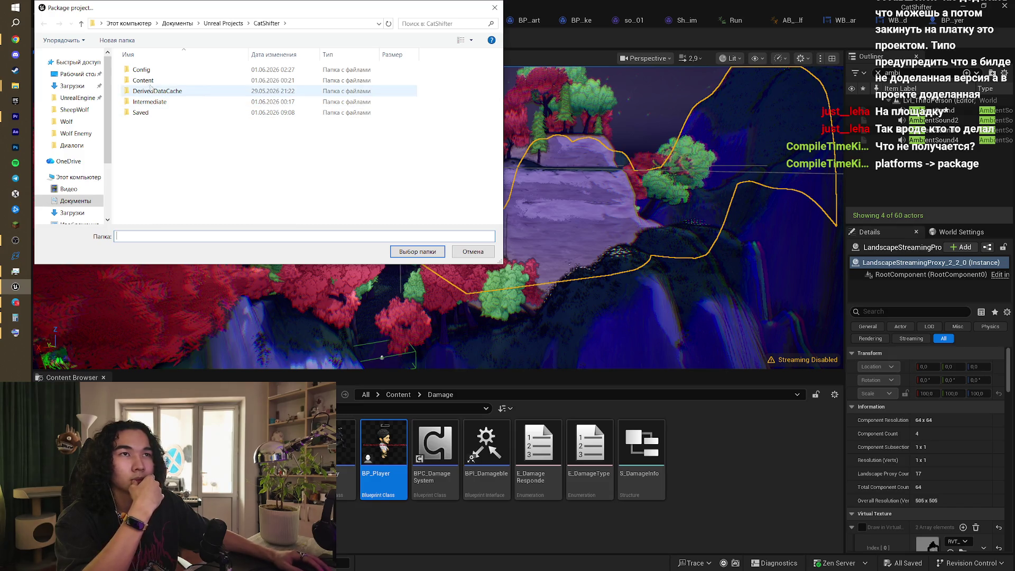
Step: Create a Sheepwolf folder in Desktop\SheepWolf and select it as the packaging destination
click(217, 24)
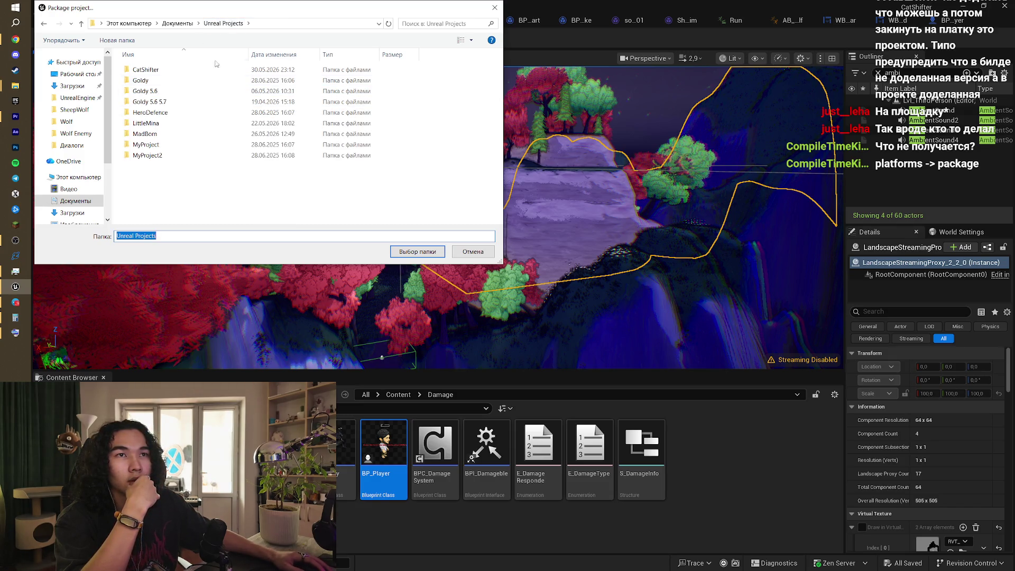
click(73, 108)
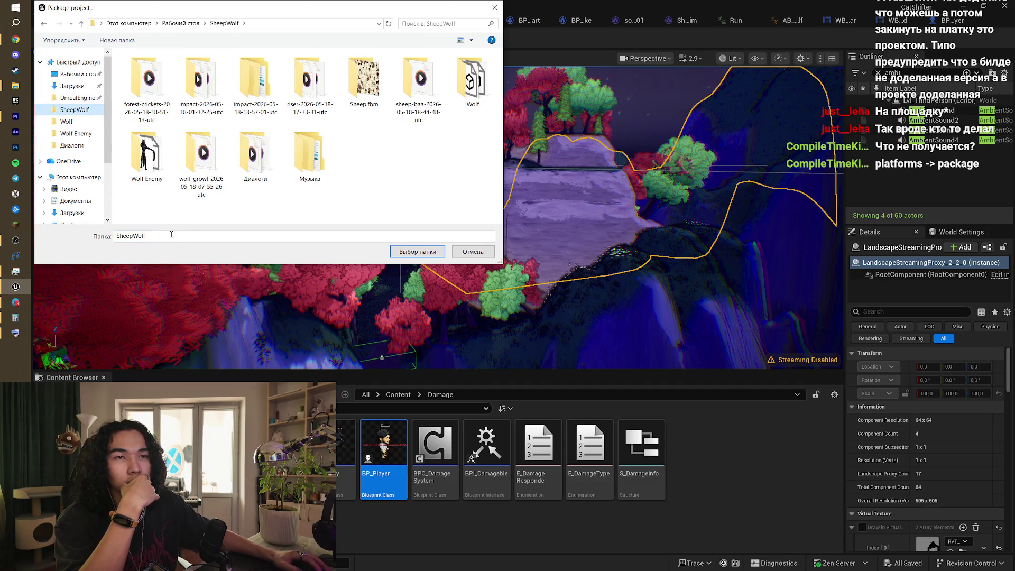
right_click(377, 189)
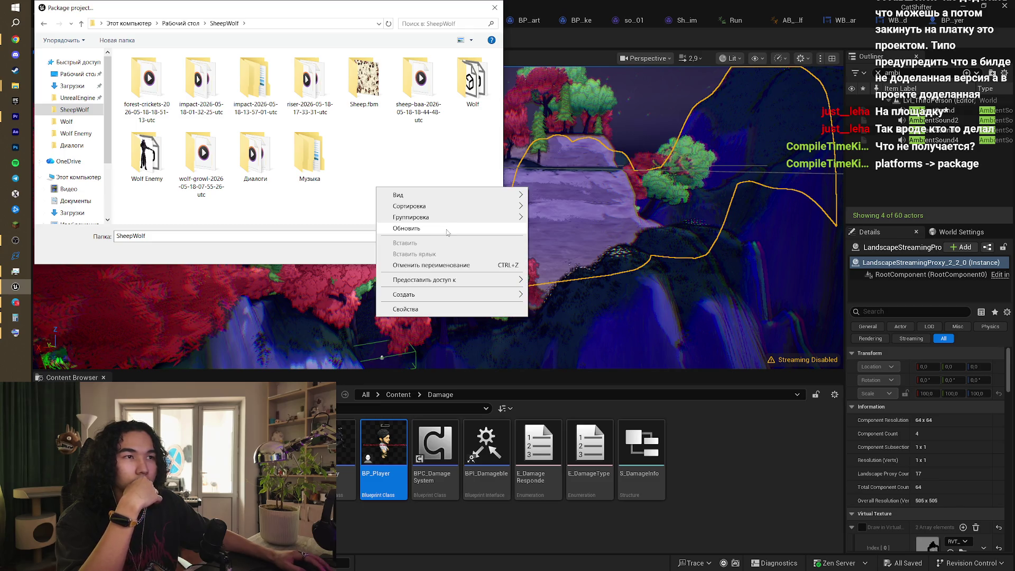
mouse_move(474, 292)
click(550, 295)
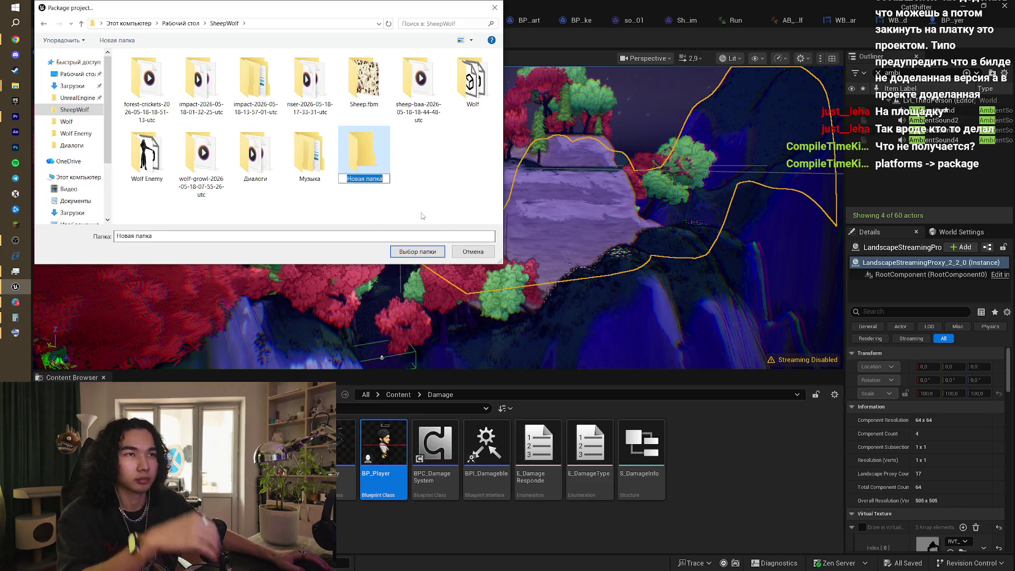
text(Sheepwolf)
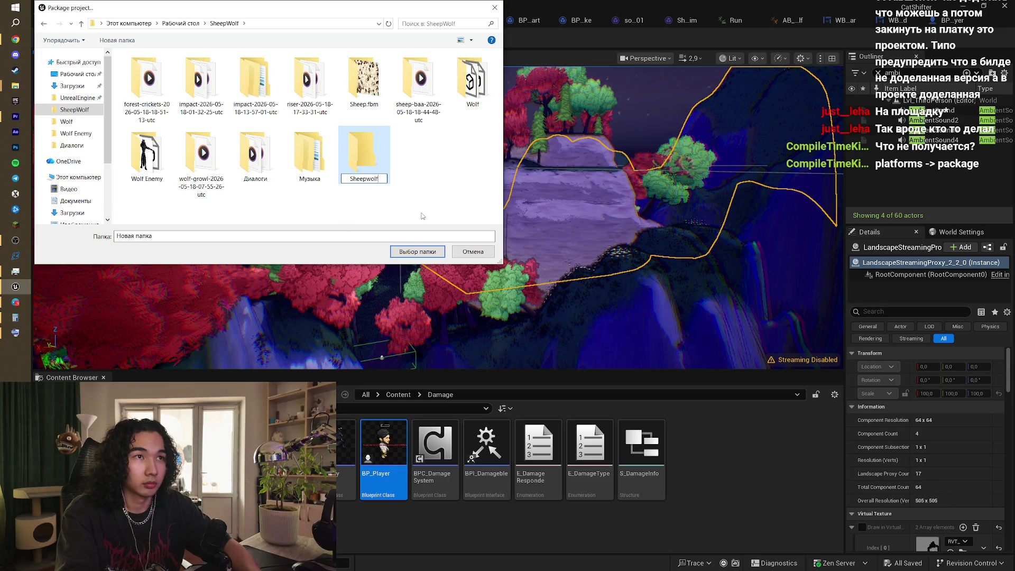
key(Return)
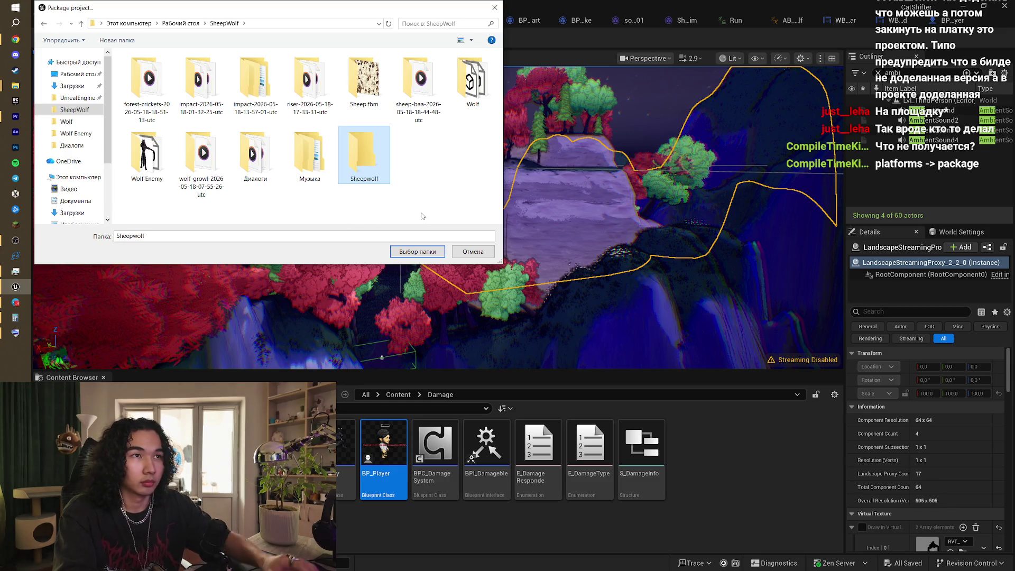
click(418, 252)
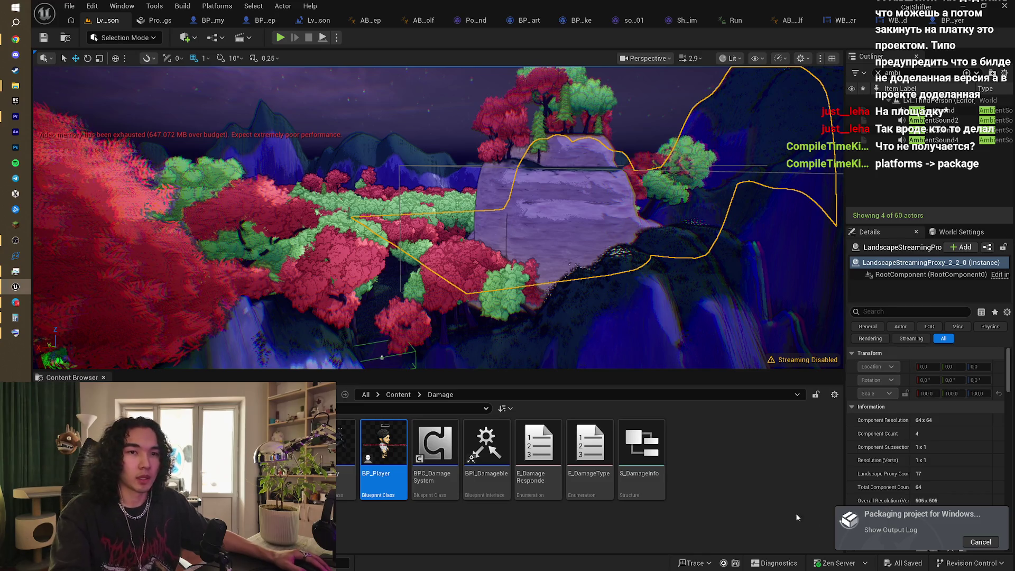
Step: Open the failed packaging's output log, select all its text, and switch to the browser
click(888, 534)
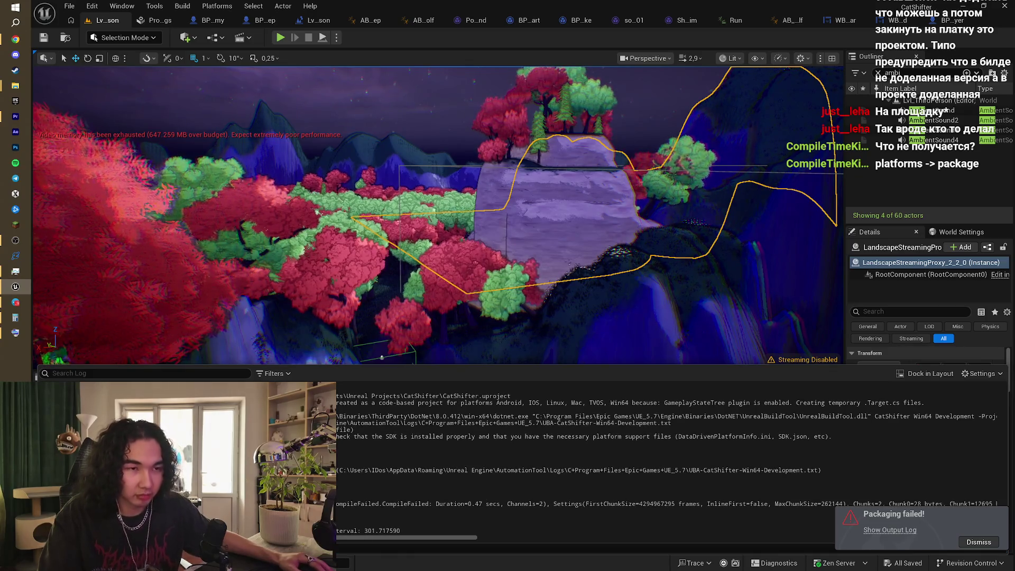
key(ctrl+a)
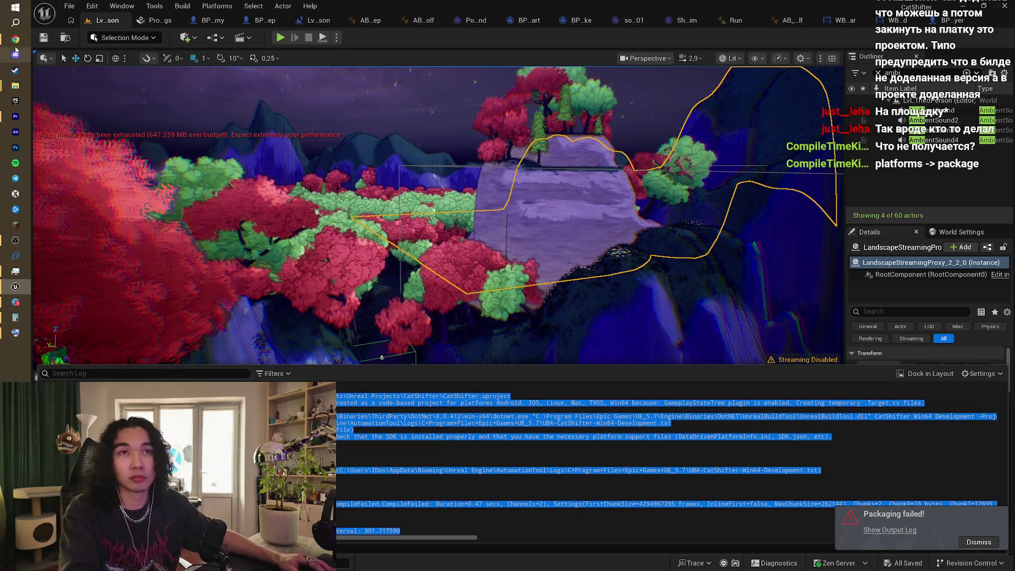
click(16, 40)
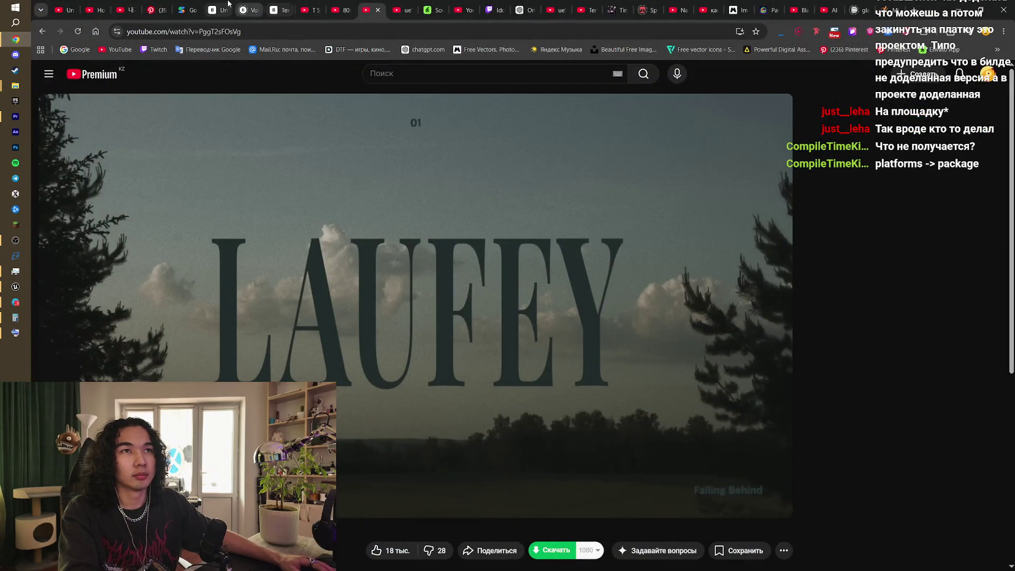
Step: Reload the existing ChatGPT chat and paste the packaging error log into a new message
click(523, 9)
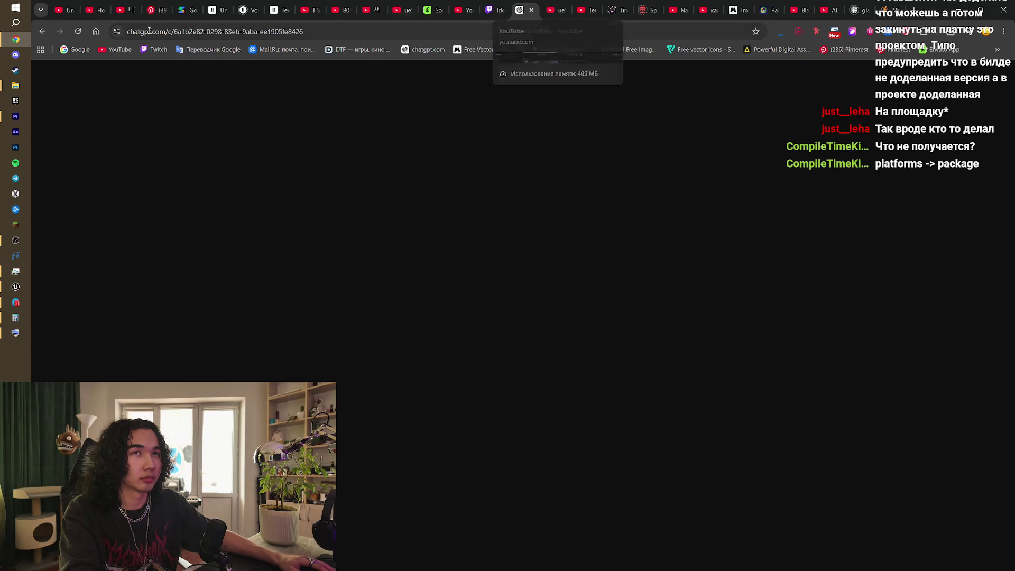
click(77, 32)
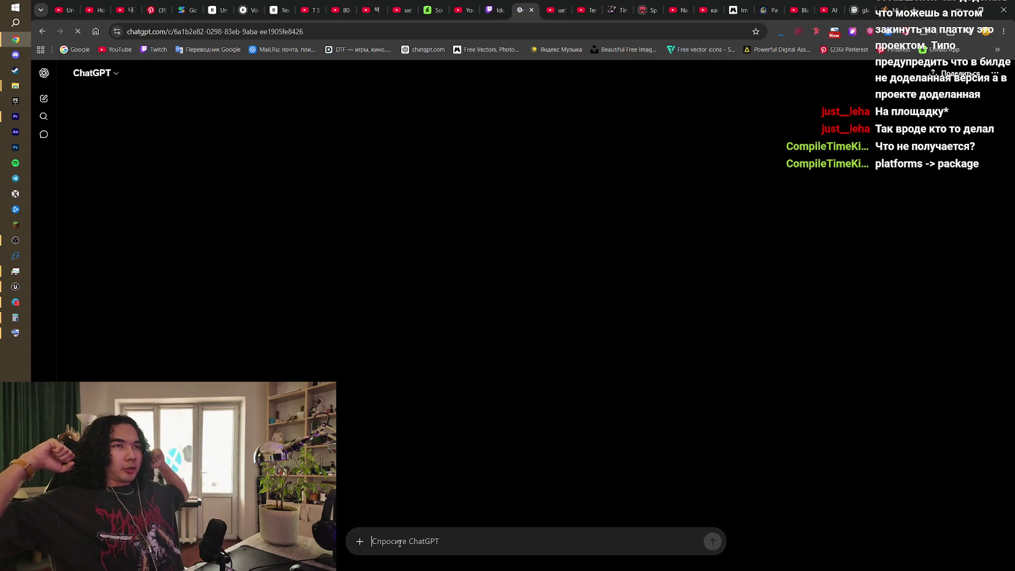
click(398, 10)
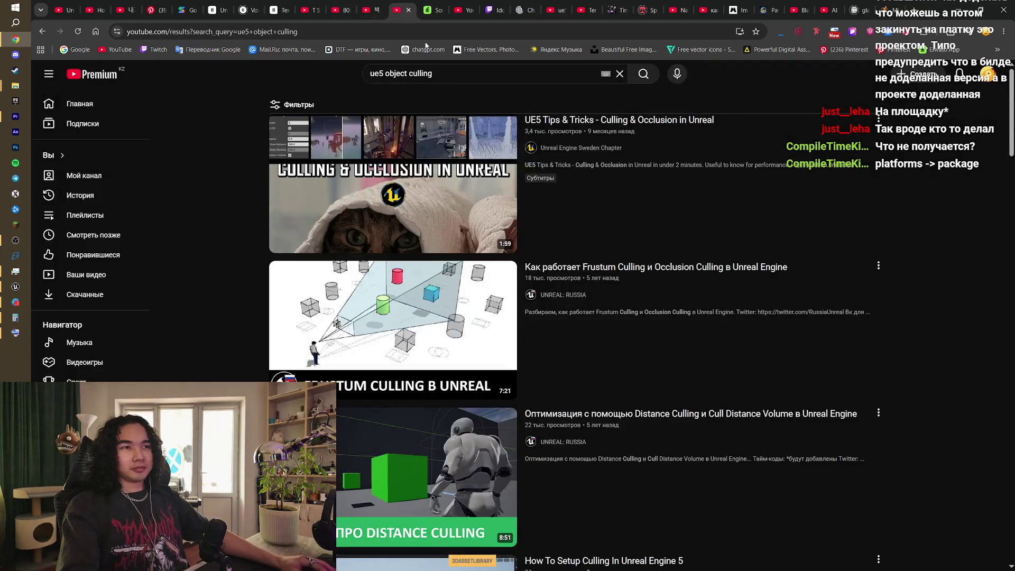
click(371, 10)
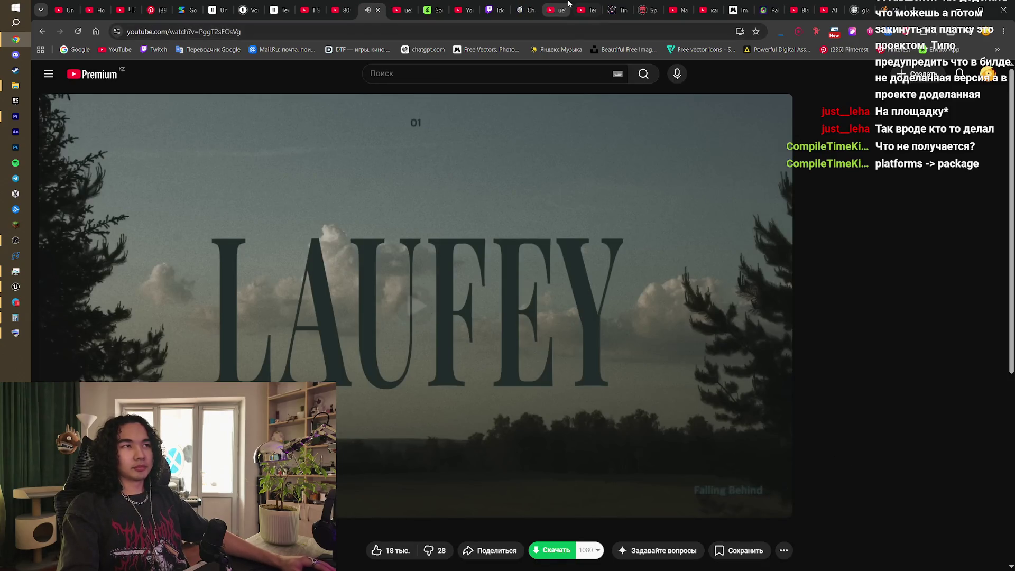
click(520, 10)
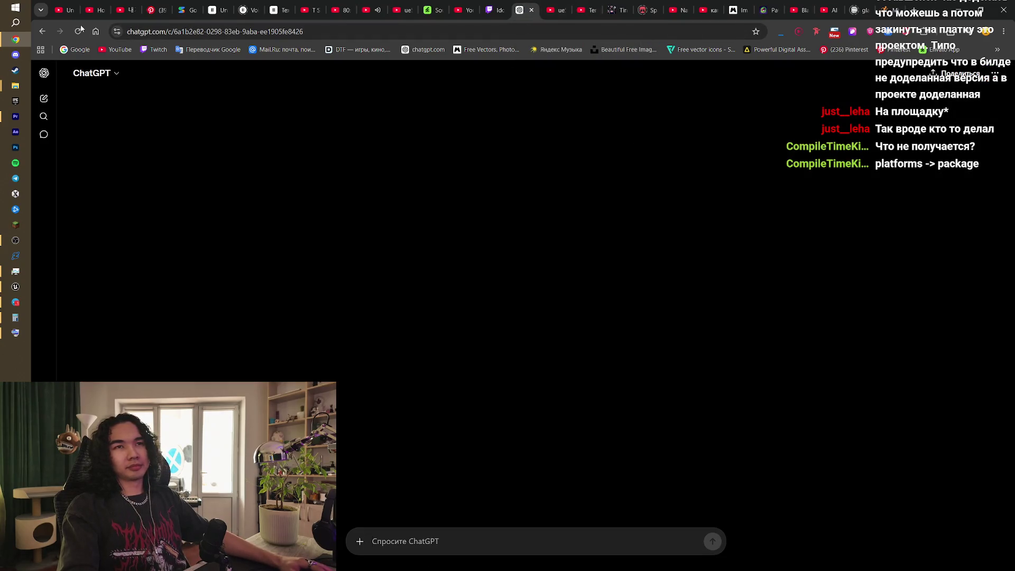
click(78, 31)
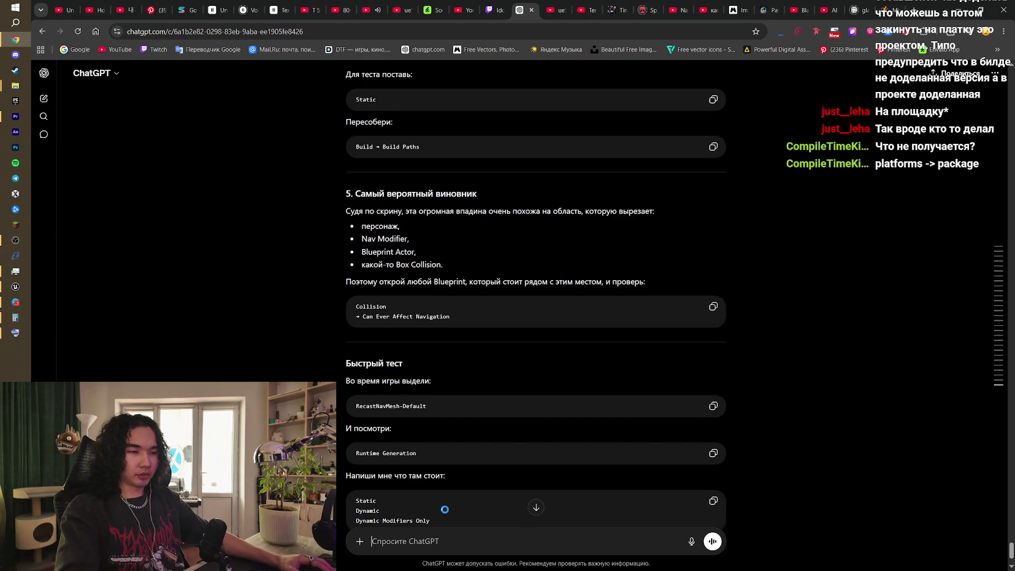
key(ctrl+v)
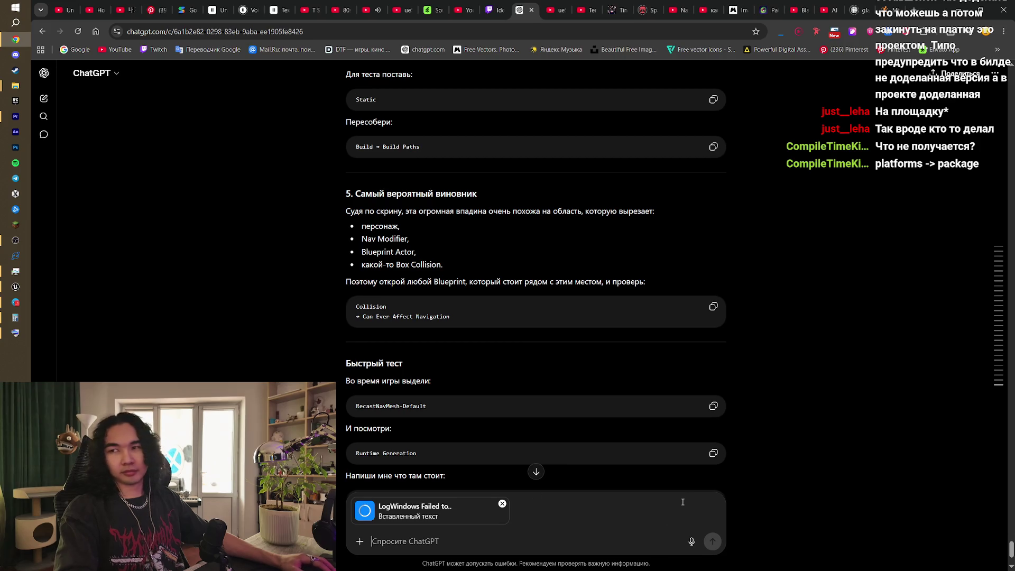
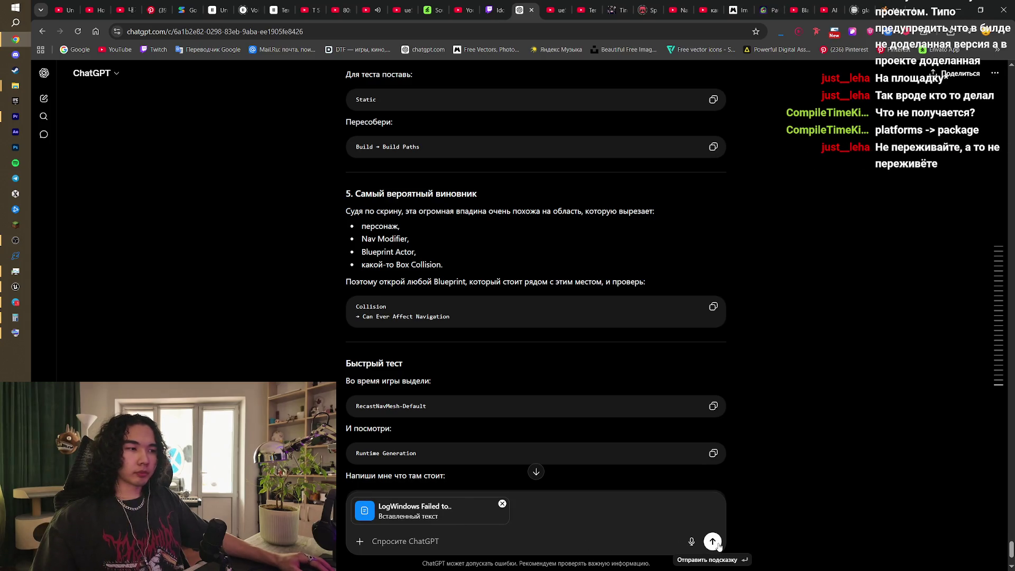
Step: Send the pasted Unreal launch log to ChatGPT and scroll through its landscape collision suggestions
click(713, 542)
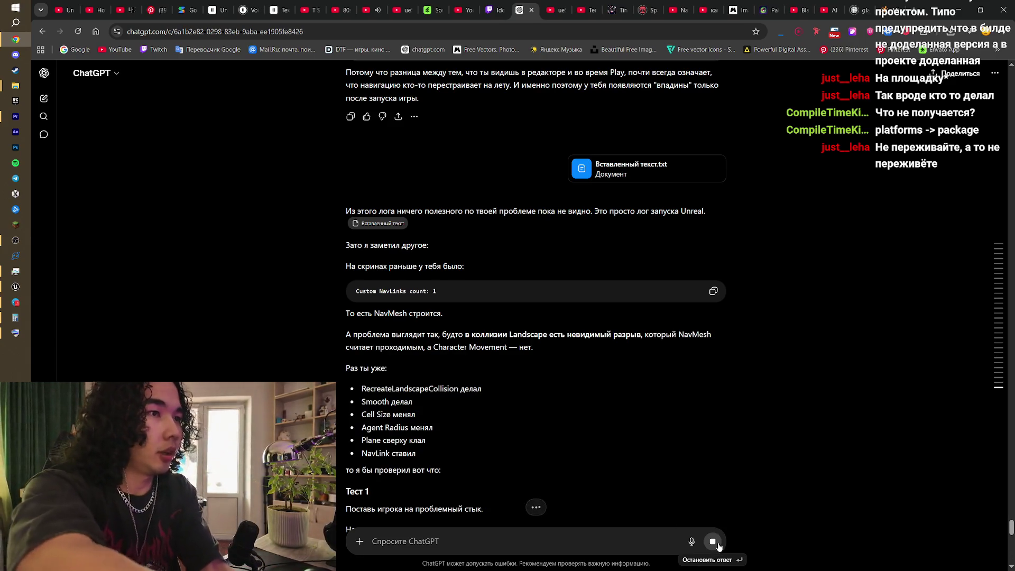
click(714, 541)
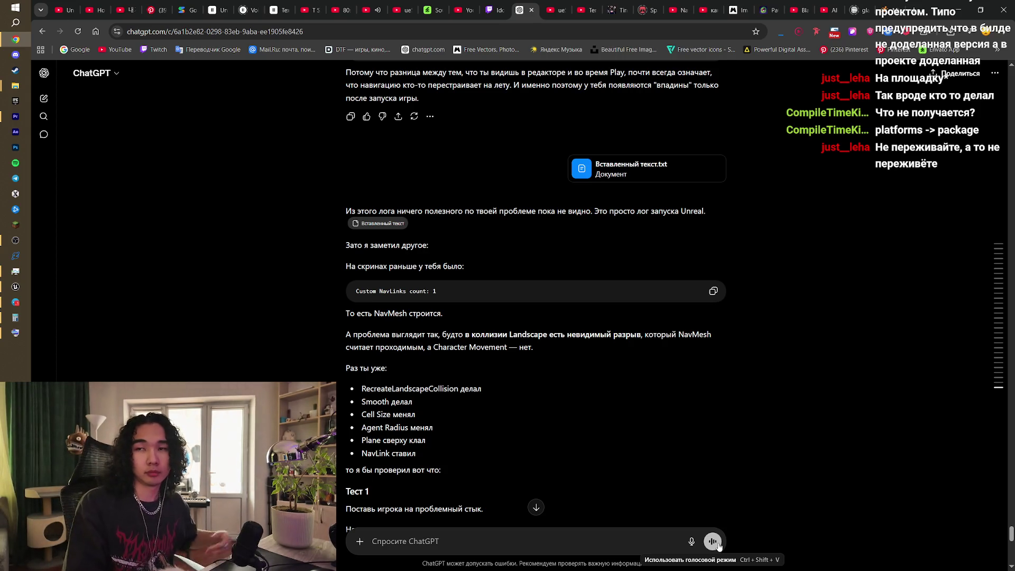
scroll(637, 465, down, 5)
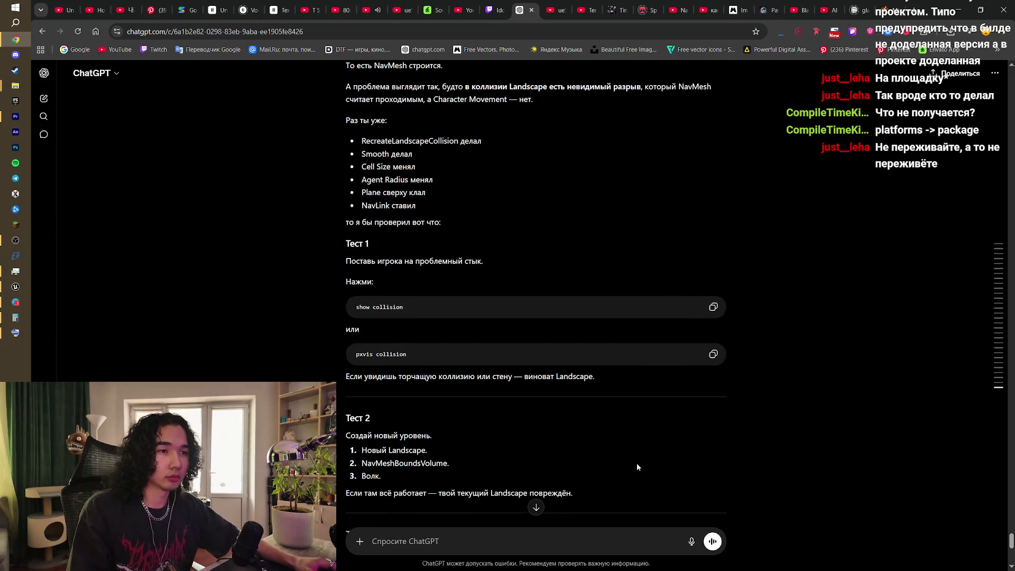
scroll(637, 465, down, 9)
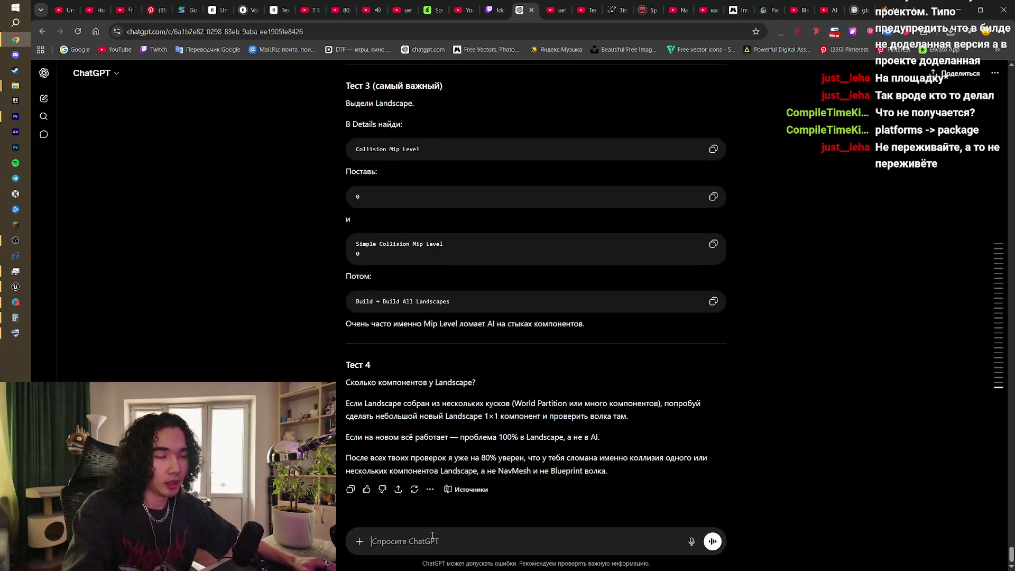
Step: Ask ChatGPT why packaging throws an error, pasting and sending the failed build log
click(433, 535)
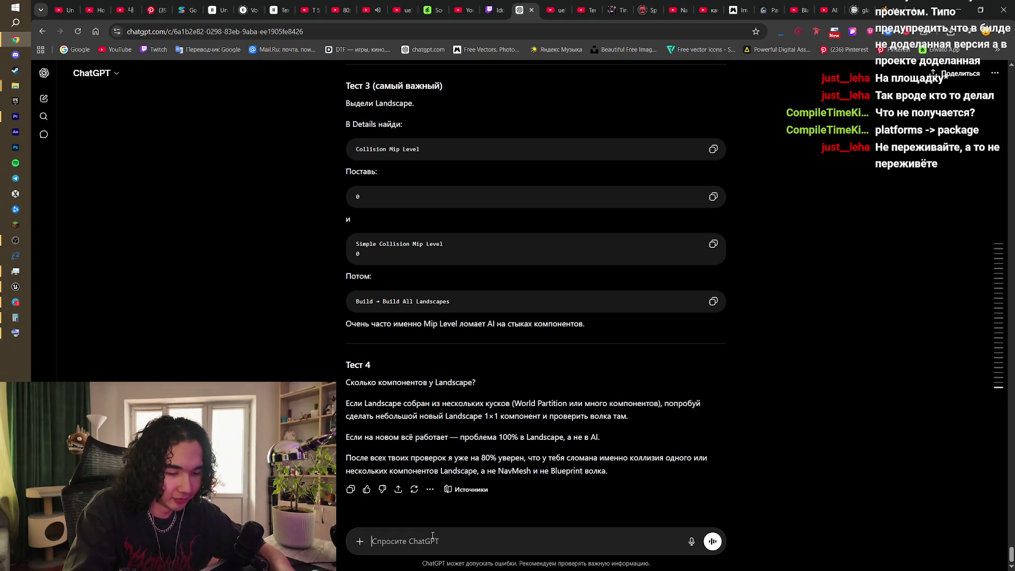
text(Я пака)
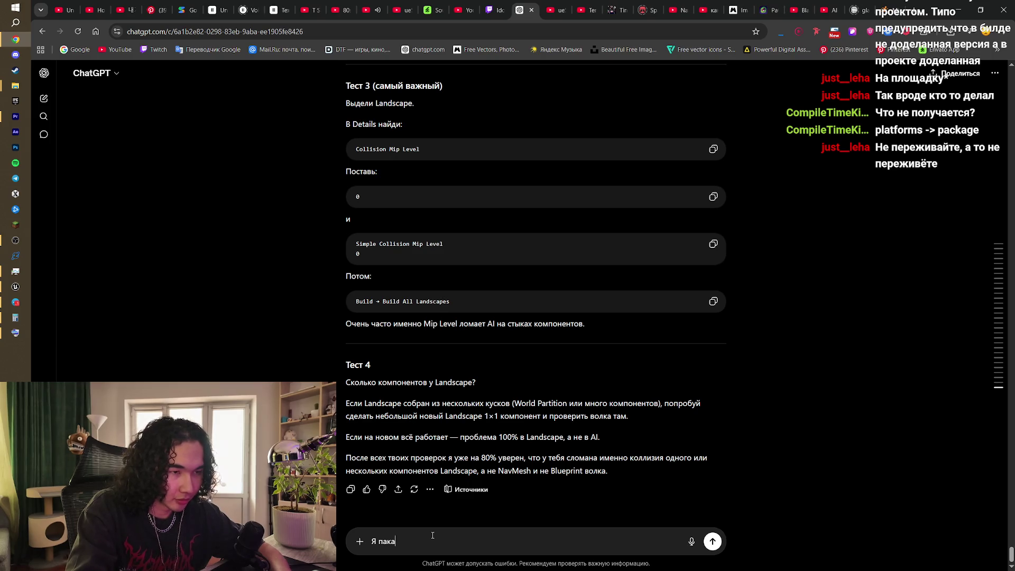
text(дж собираю и о)
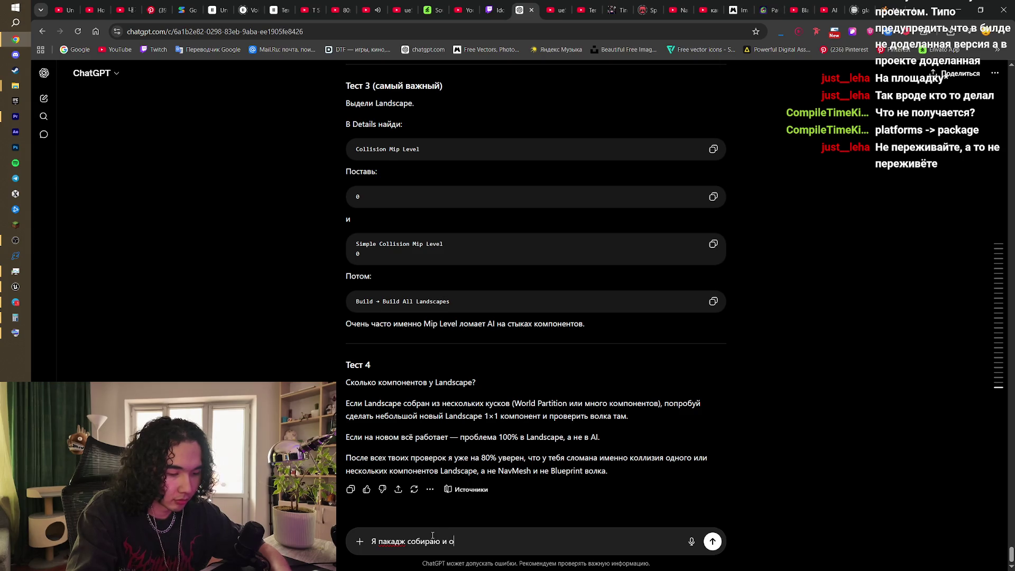
text(шибку выдает поче)
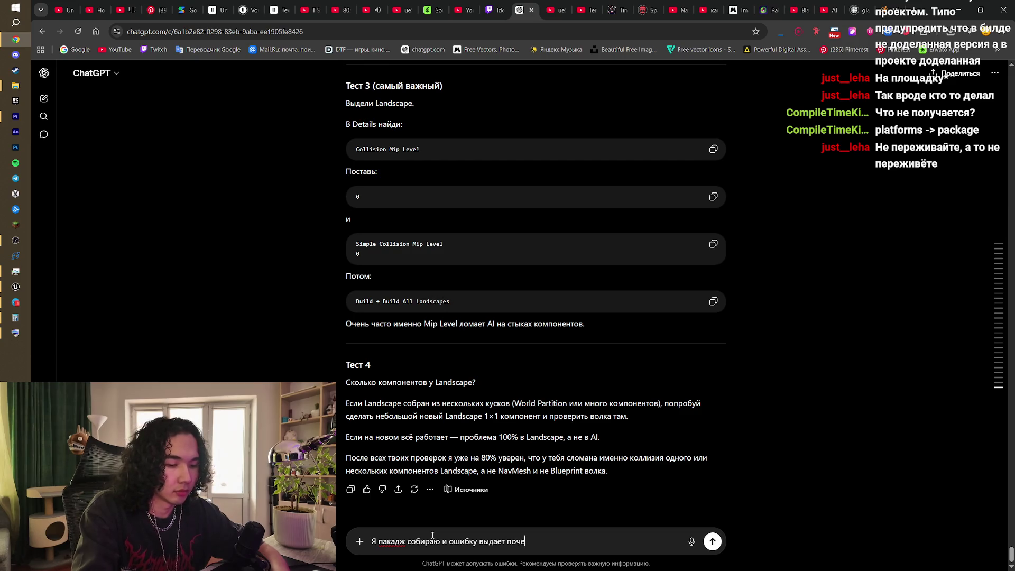
text(му)
key(ctrl+v)
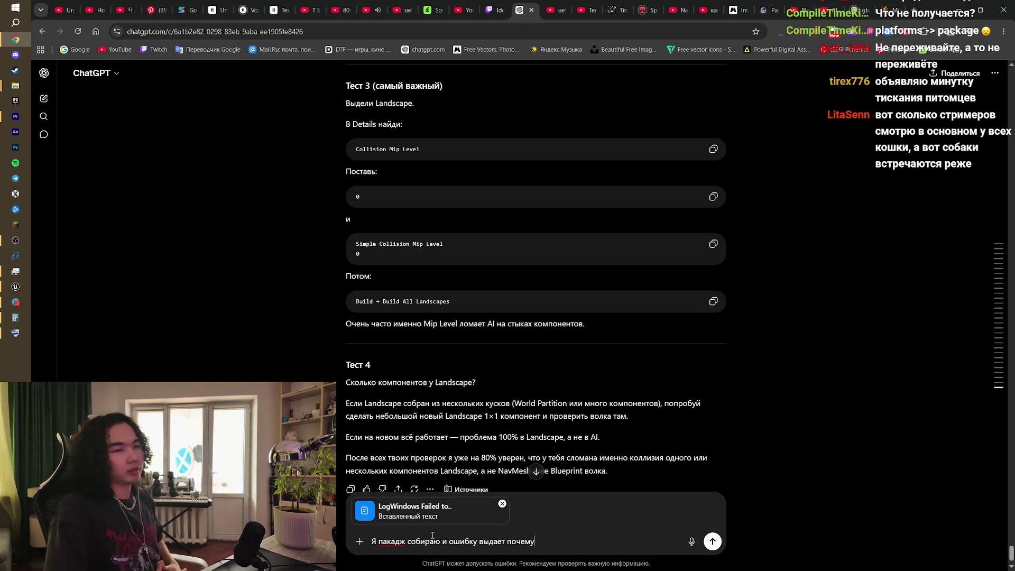
key(Return)
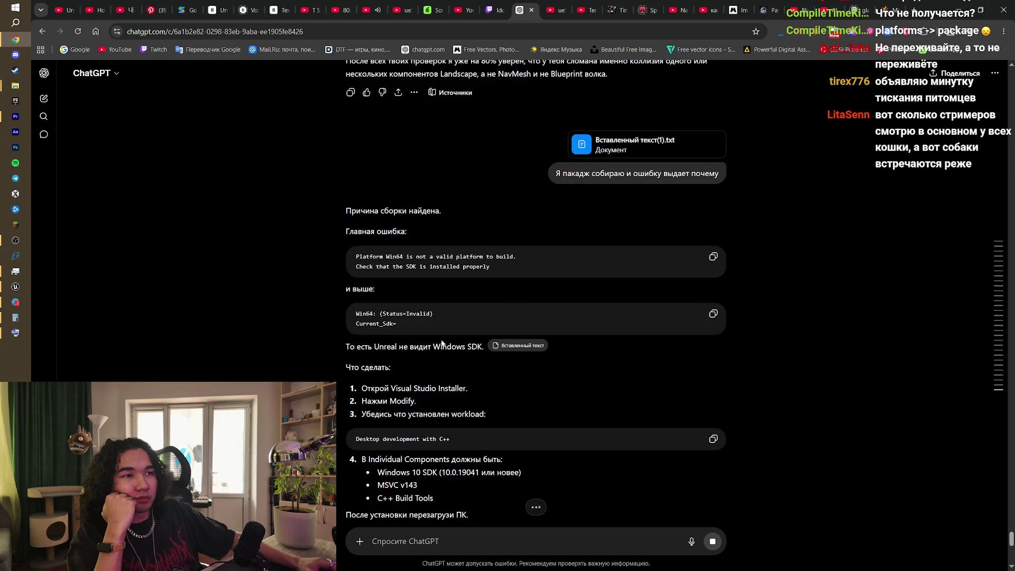
Step: Read ChatGPT's Windows SDK and C++ workload reply, then return to the CatShifter Unreal Editor
mouse_move(511, 248)
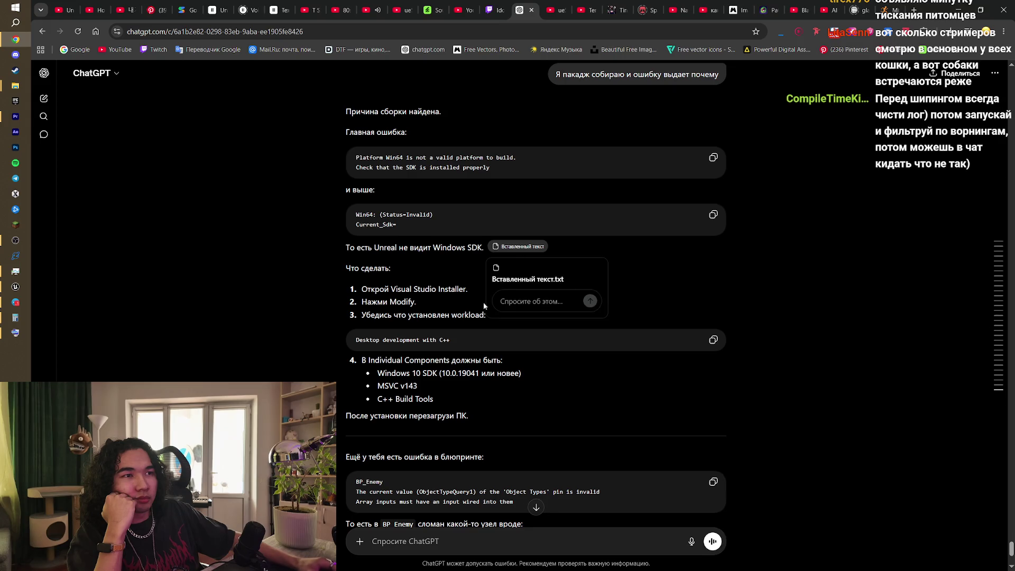
scroll(438, 314, down, 1)
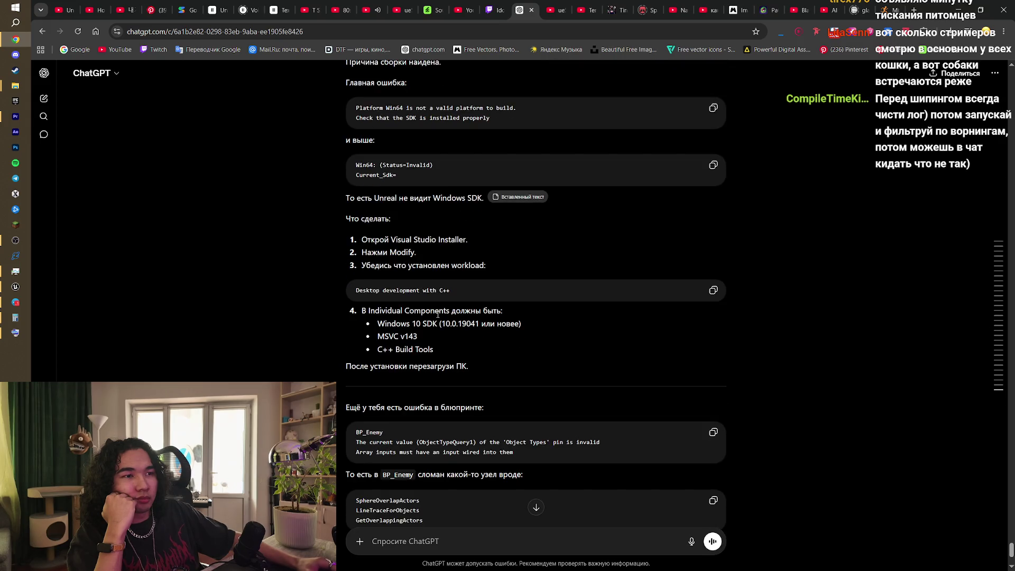
scroll(437, 314, down, 1)
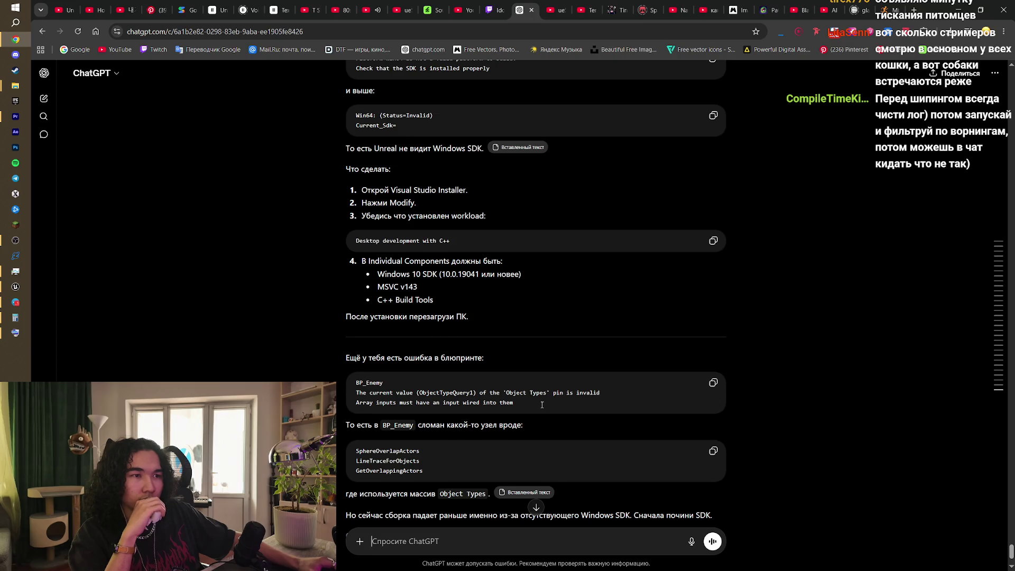
scroll(542, 404, down, 1)
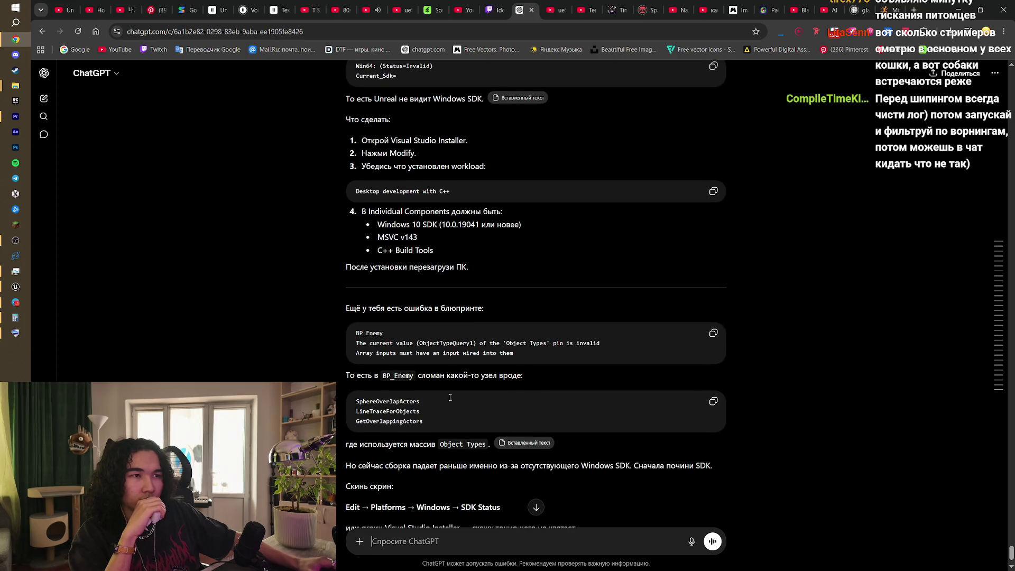
scroll(495, 395, down, 1)
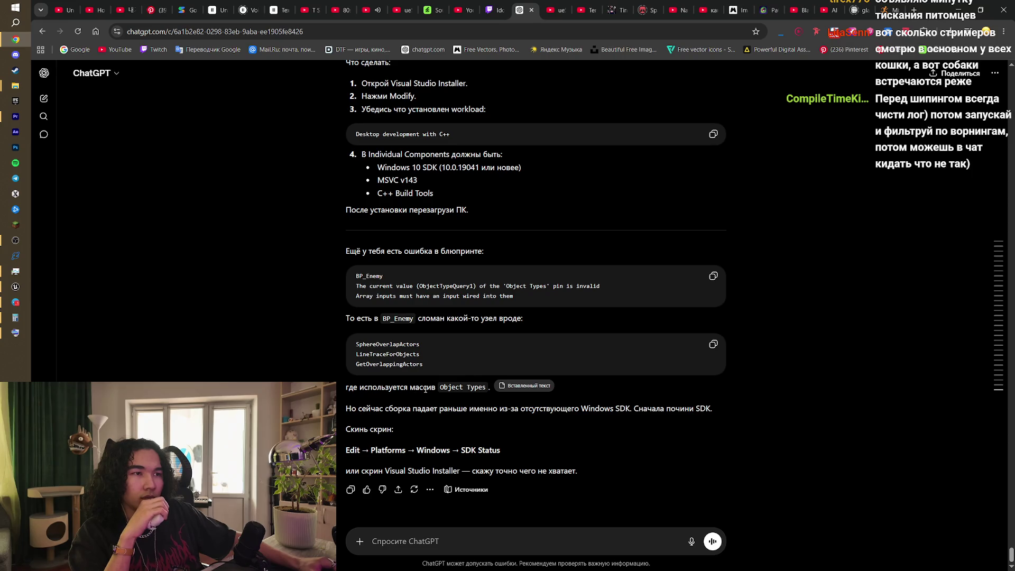
mouse_move(17, 317)
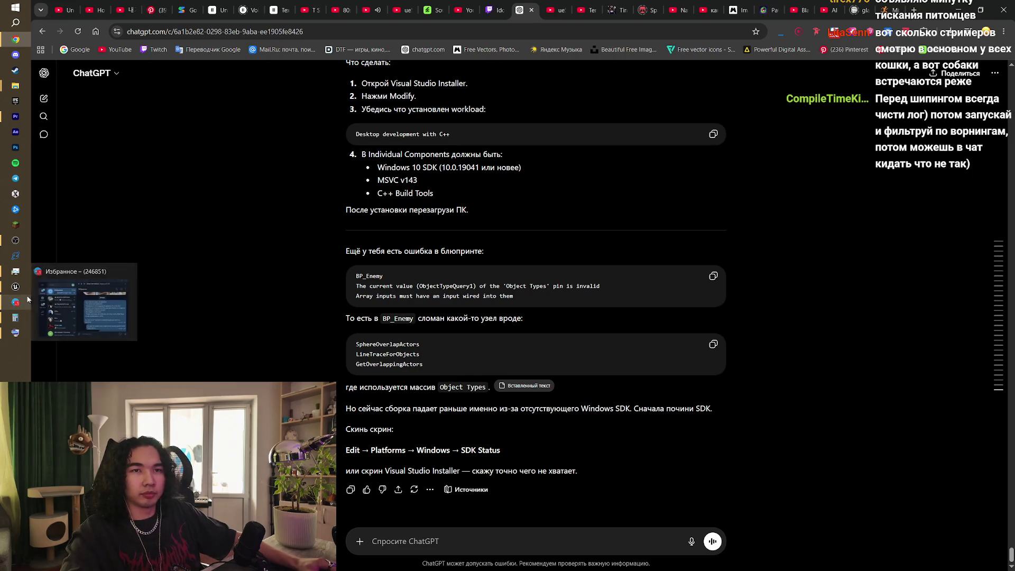
click(84, 291)
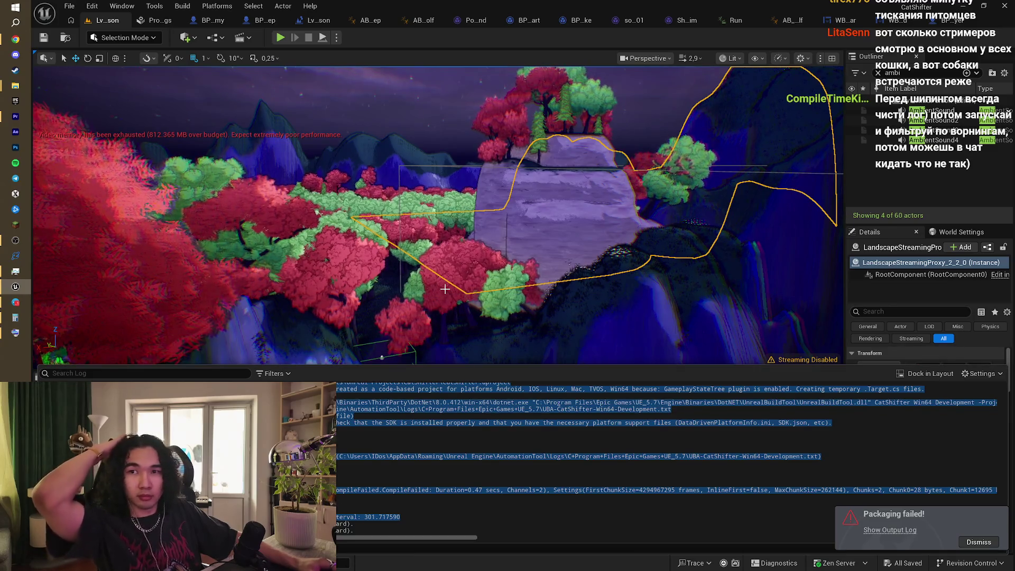
Step: Open BP_Enemy's EventGraph, shift the AI MoveTo nodes left, and delete the upper node group
click(209, 20)
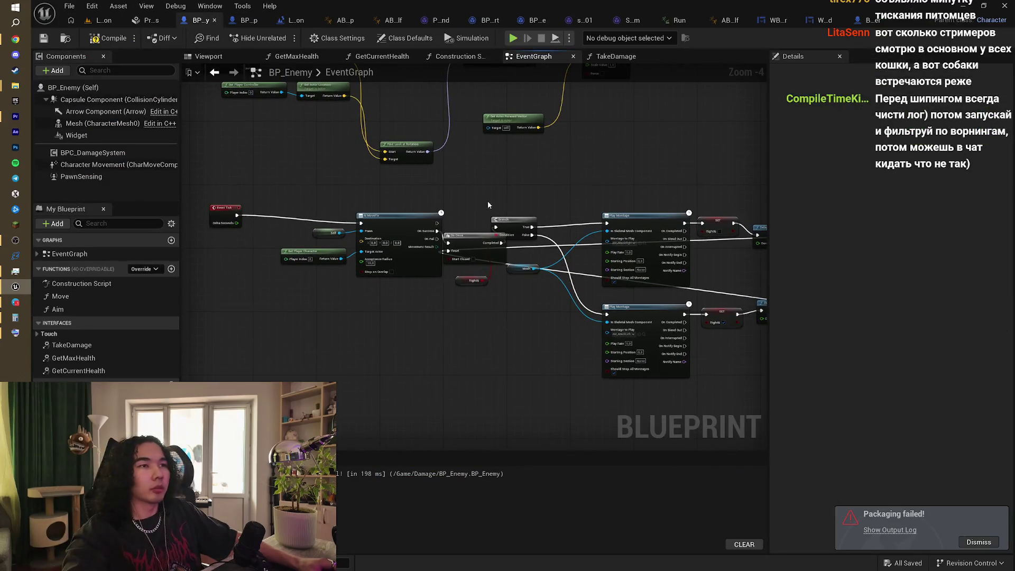
drag(408, 219, 403, 206)
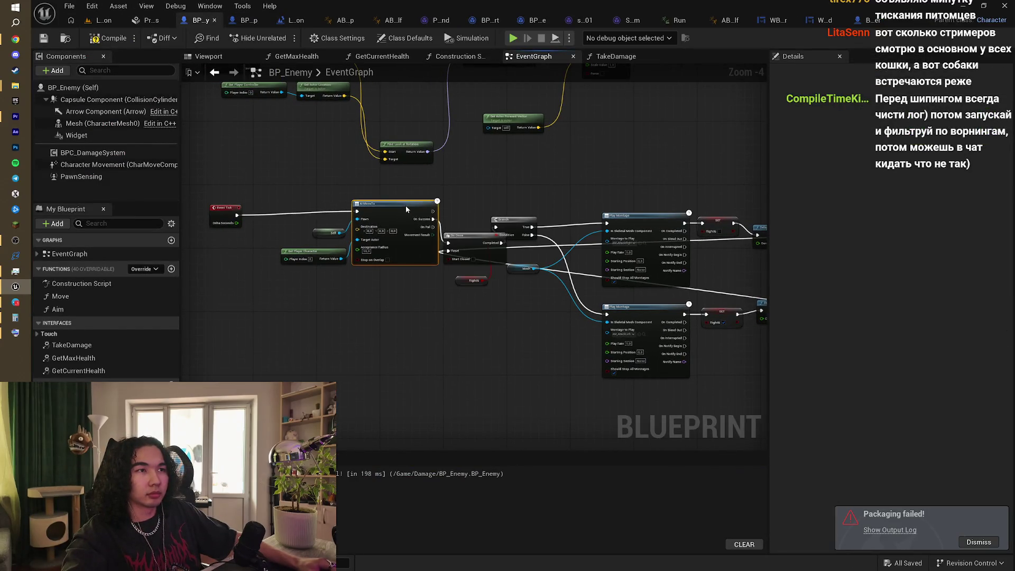
drag(299, 196, 379, 274)
drag(410, 215, 385, 211)
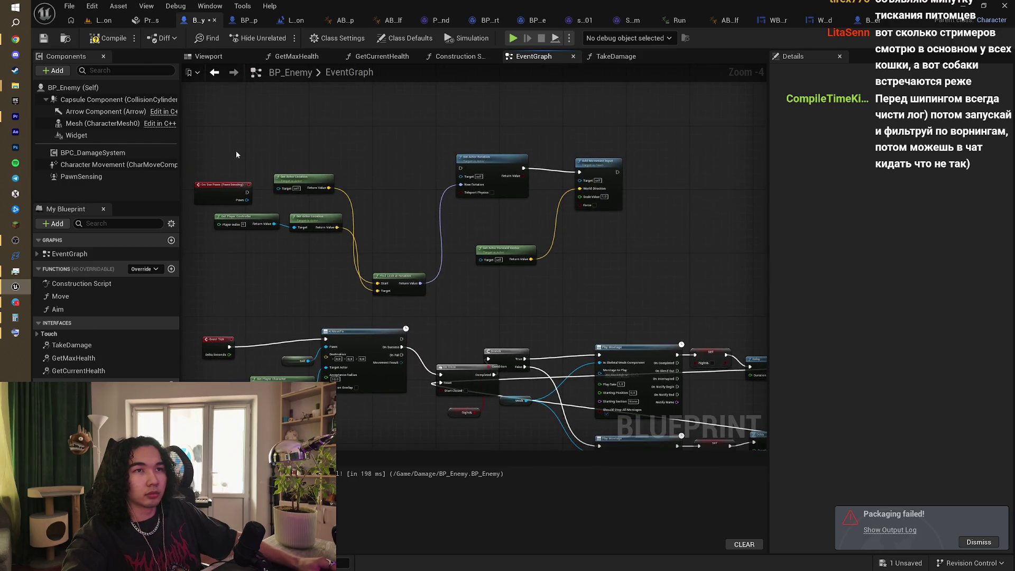
drag(236, 151, 679, 274)
key(Delete)
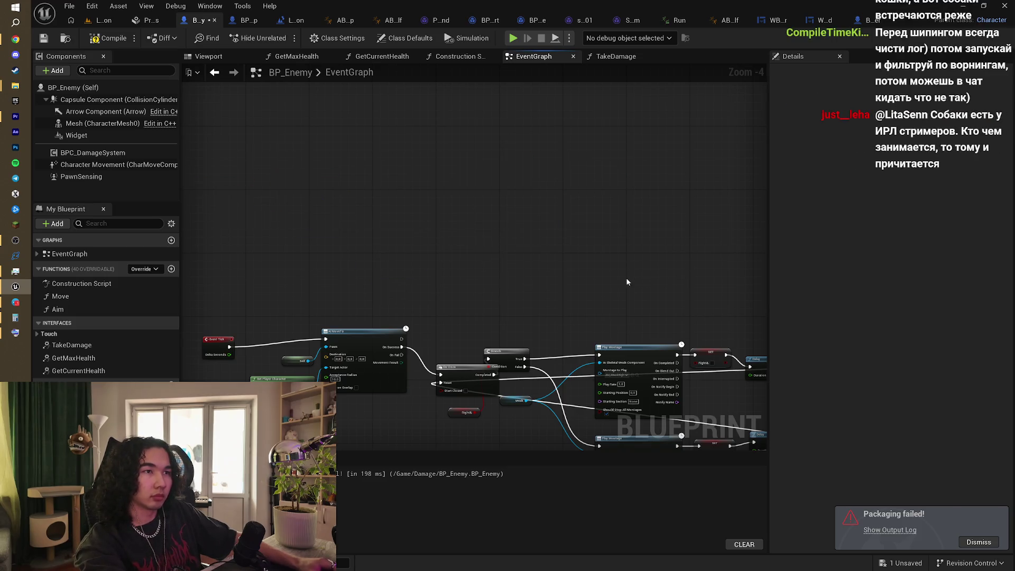
drag(616, 292, 605, 113)
Step: Bring the Left Ctrl and Left Mouse Button input nodes into view in the graph
scroll(538, 224, down, 3)
scroll(526, 276, up, 2)
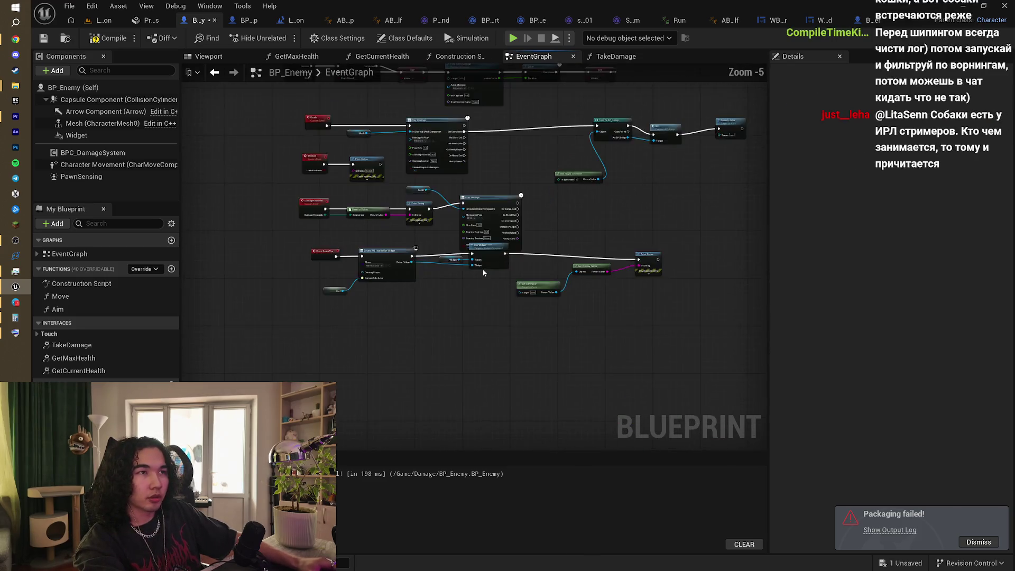
scroll(418, 360, up, 2)
scroll(416, 351, down, 1)
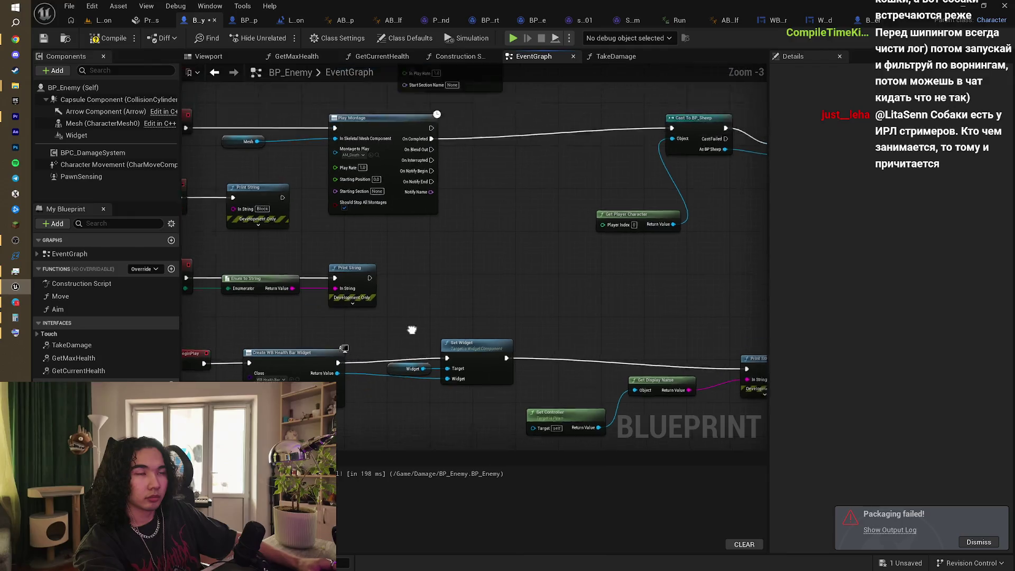
drag(416, 351, 558, 415)
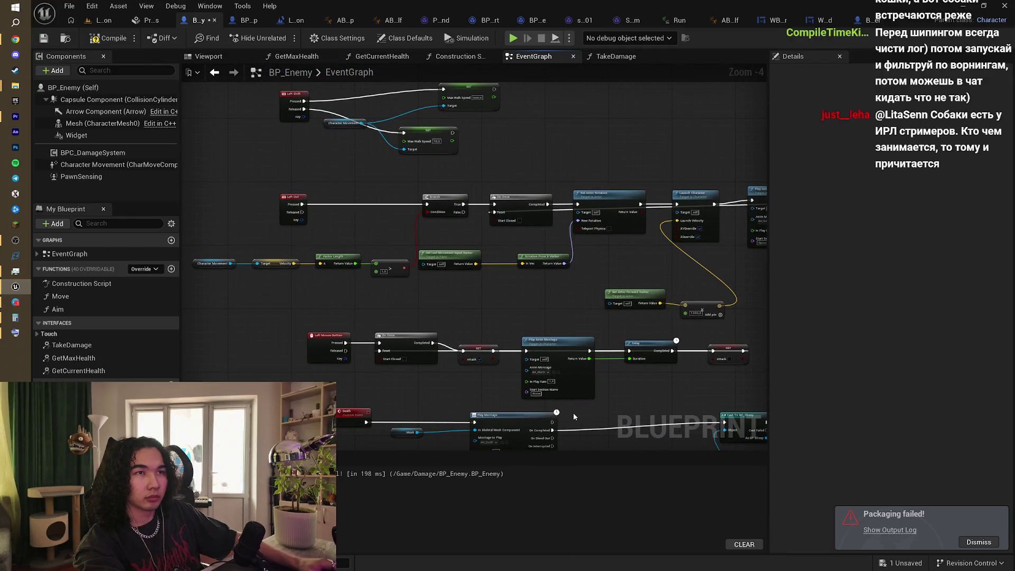
scroll(573, 413, down, 3)
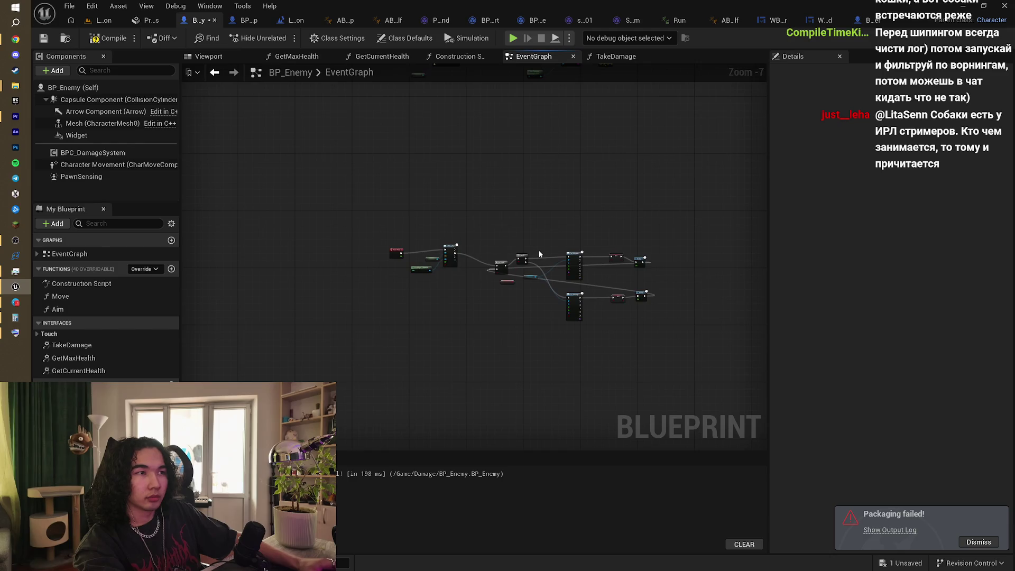
scroll(539, 254, up, 2)
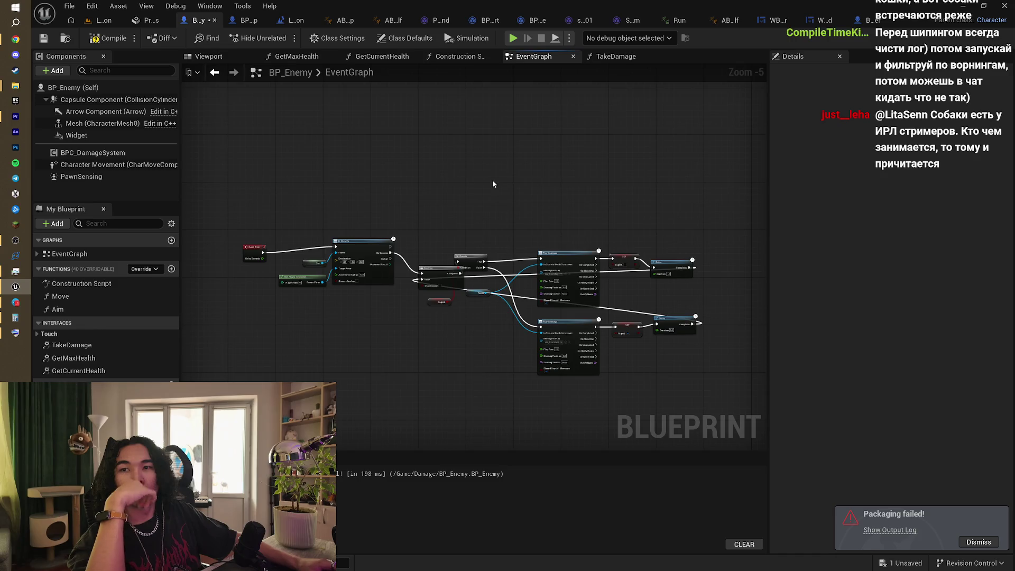
mouse_move(494, 186)
mouse_down()
mouse_move(442, 279)
mouse_move(460, 184)
mouse_move(447, 191)
mouse_move(452, 235)
mouse_move(492, 312)
mouse_up()
scroll(493, 312, down, 1)
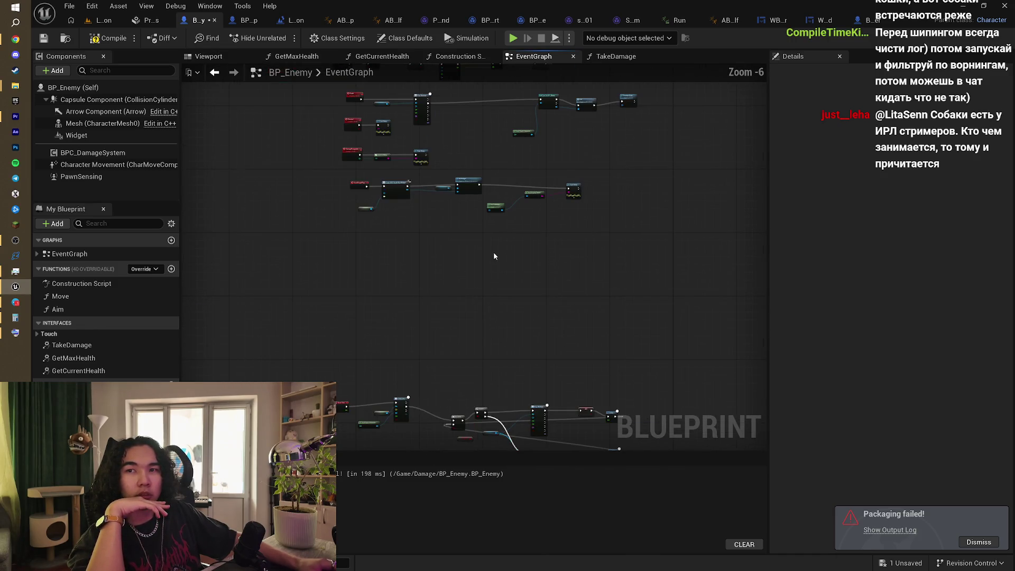
drag(493, 251, 485, 339)
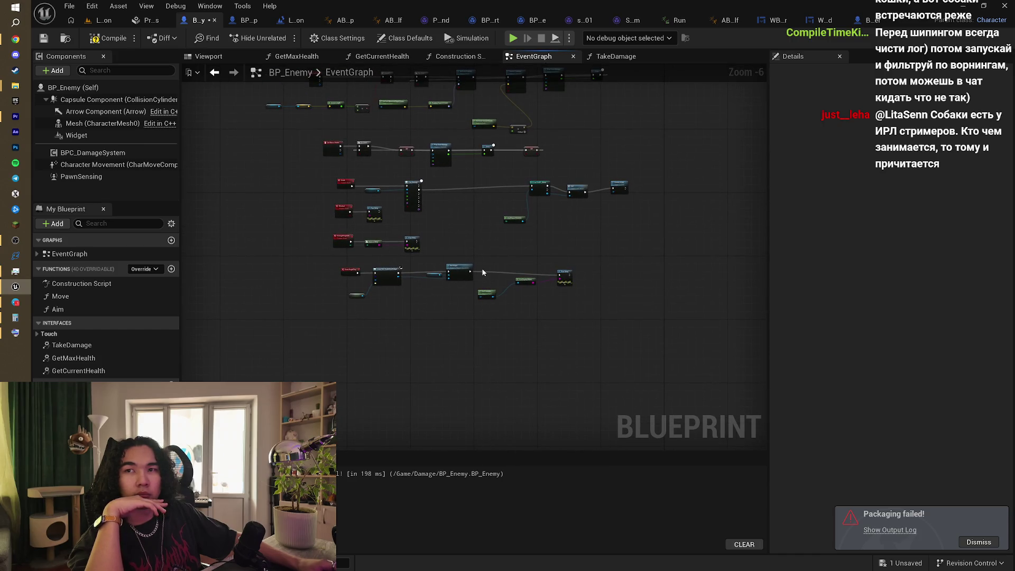
scroll(482, 273, up, 3)
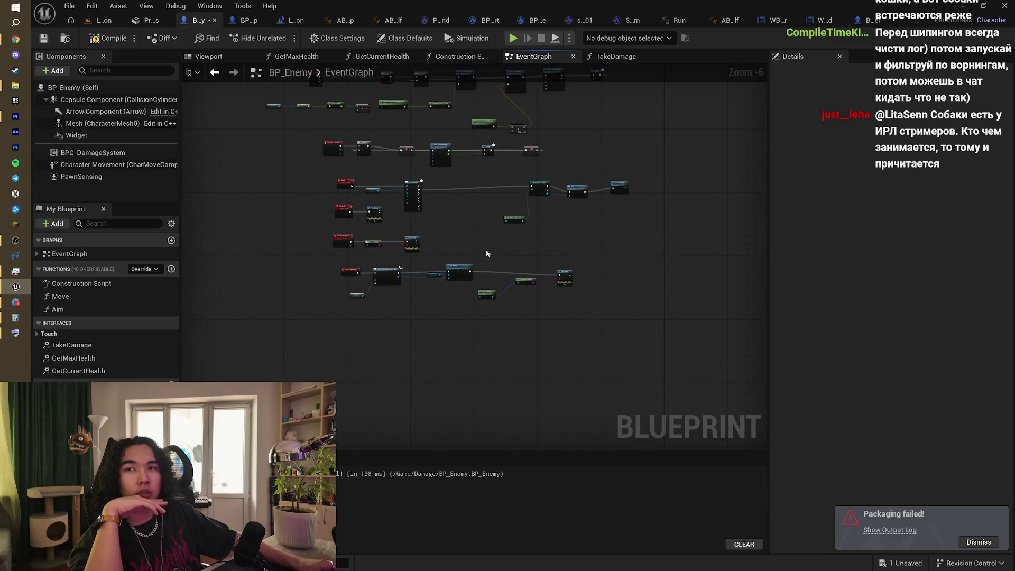
mouse_move(460, 322)
mouse_down()
mouse_move(479, 362)
mouse_move(553, 335)
mouse_up()
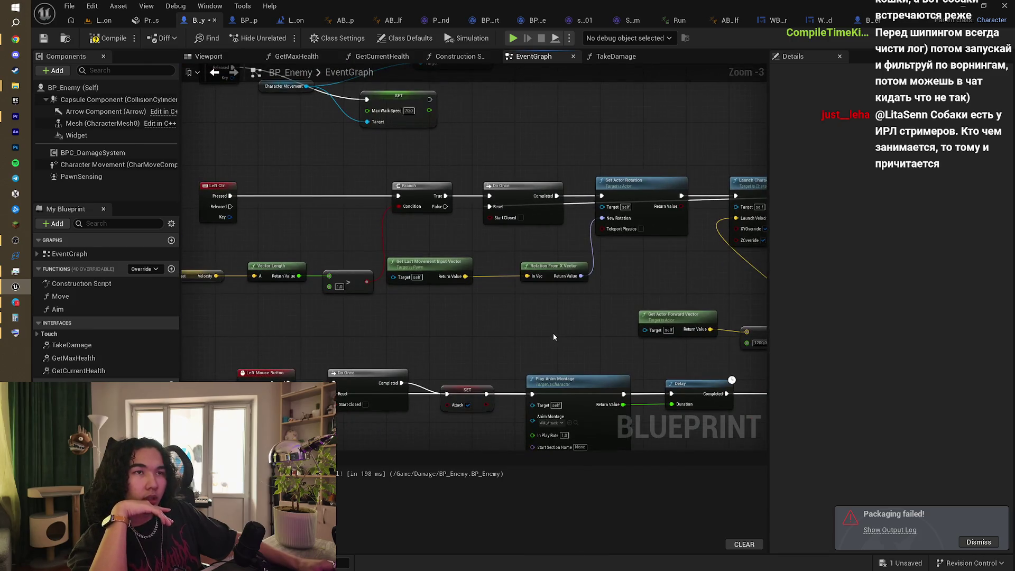
right_click(553, 337)
Step: Dismiss the node actions list and locate the BeginPlay chain in the BP_Enemy graph
key(Escape)
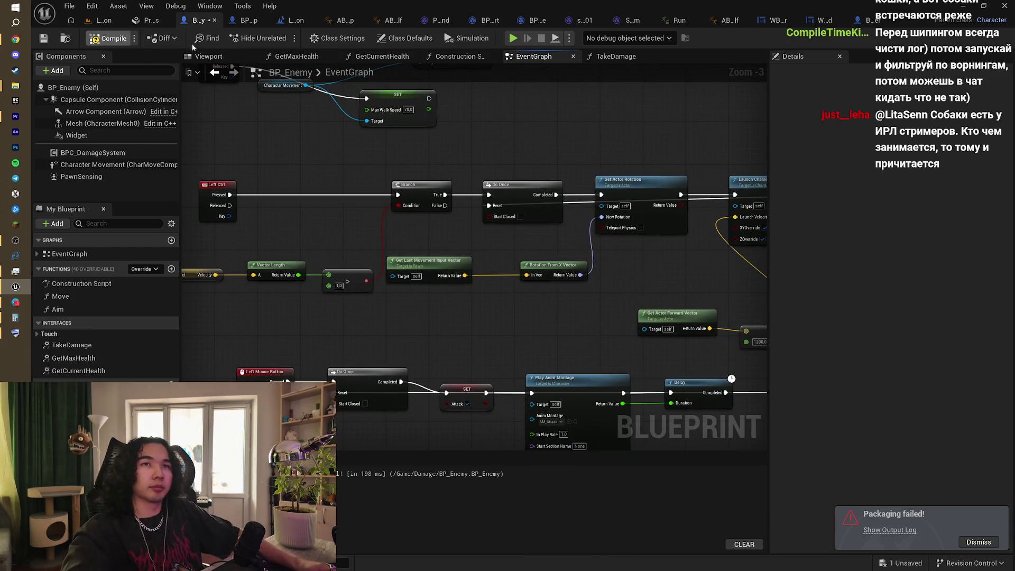
click(104, 20)
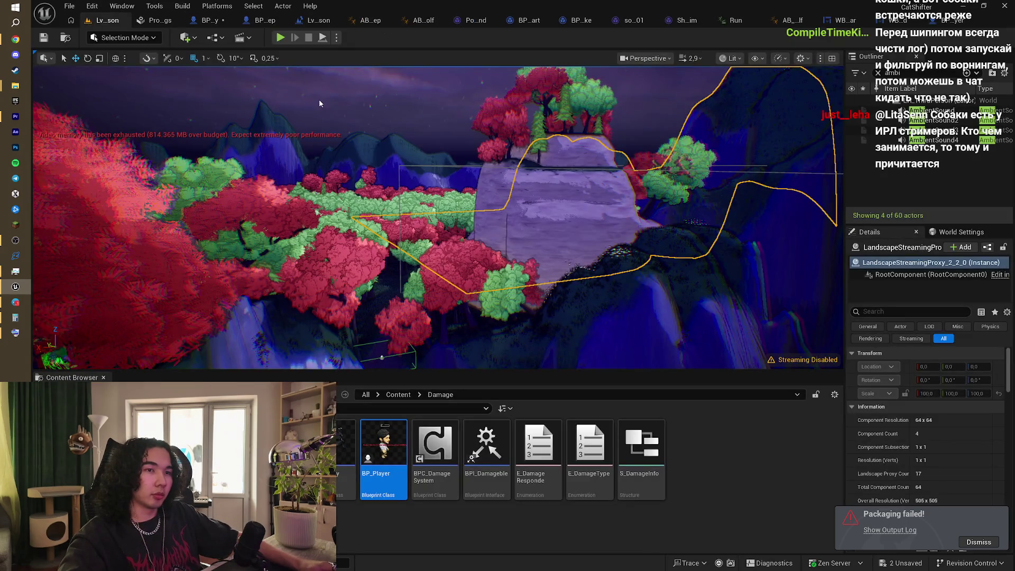
click(214, 20)
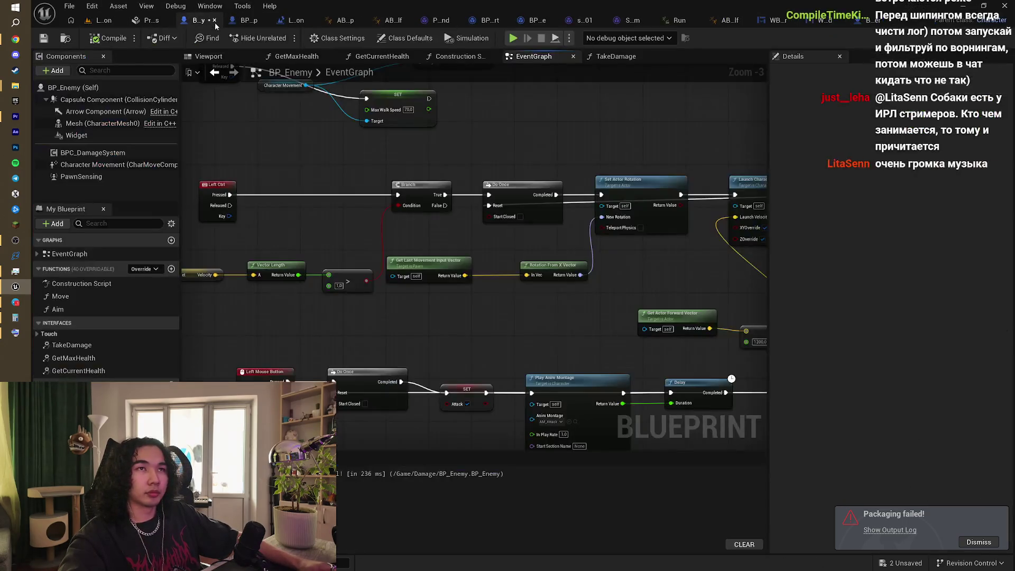
scroll(379, 201, down, 4)
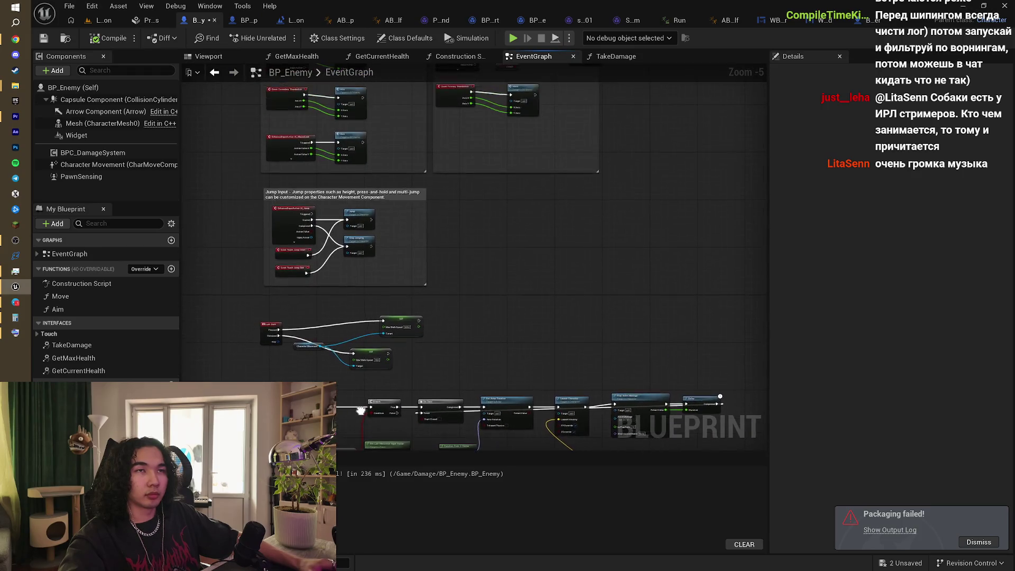
scroll(379, 310, up, 3)
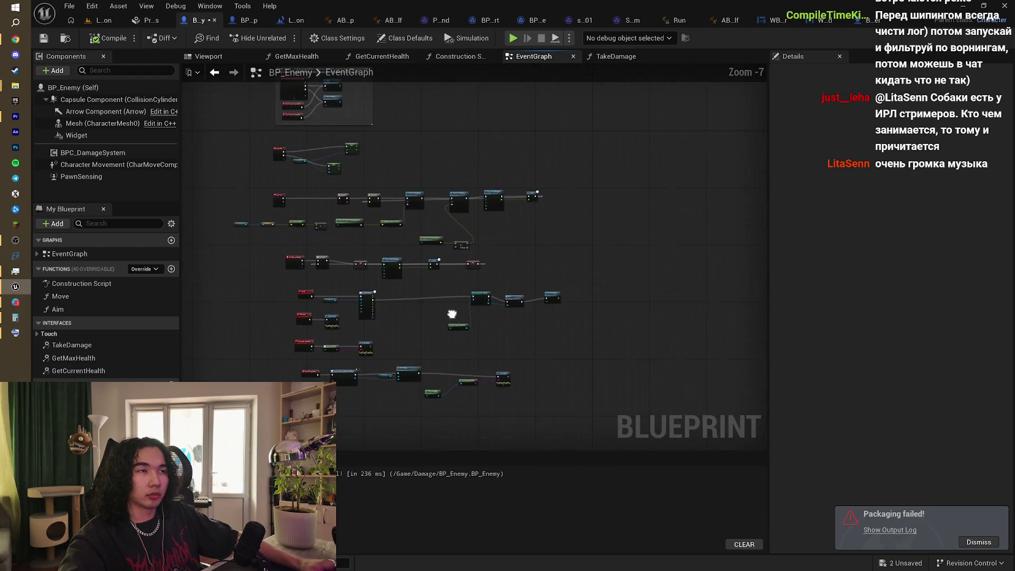
scroll(453, 328, up, 2)
scroll(465, 349, down, 4)
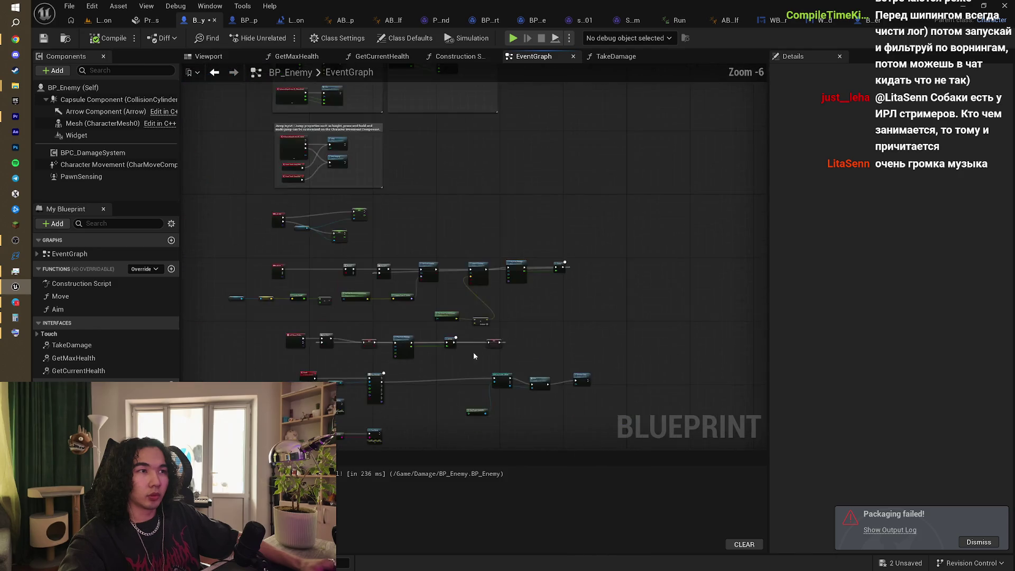
scroll(512, 238, up, 1)
scroll(512, 239, up, 2)
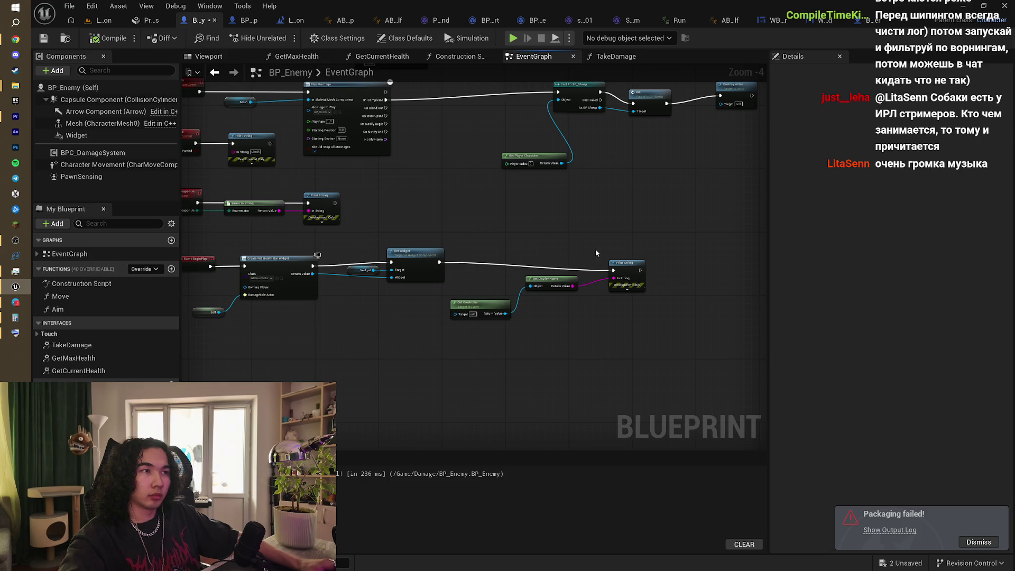
scroll(595, 249, up, 1)
scroll(430, 229, down, 1)
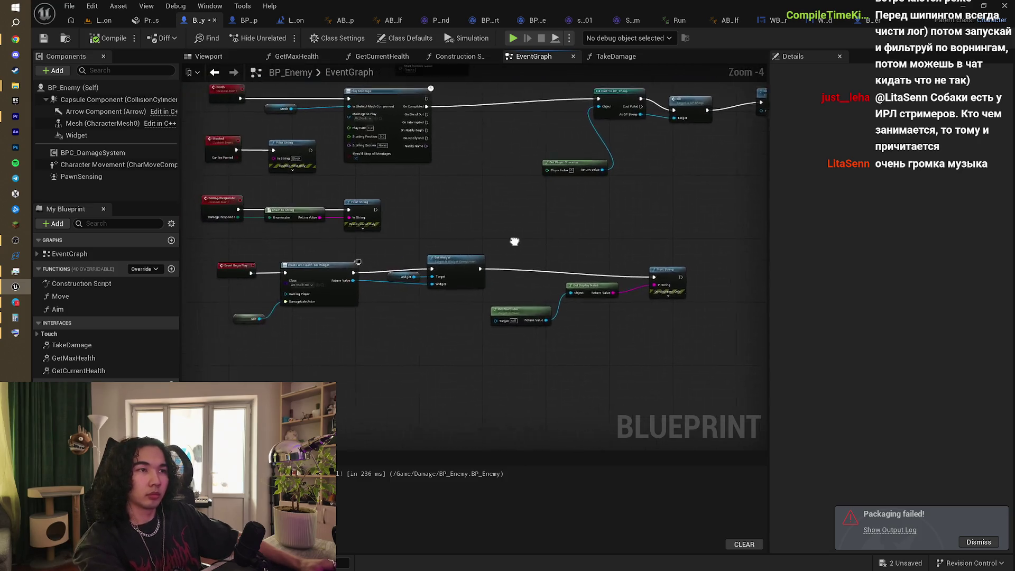
Step: Delete the Get Controller, Get Display Name and Print String nodes after Set Widget
drag(553, 225, 716, 353)
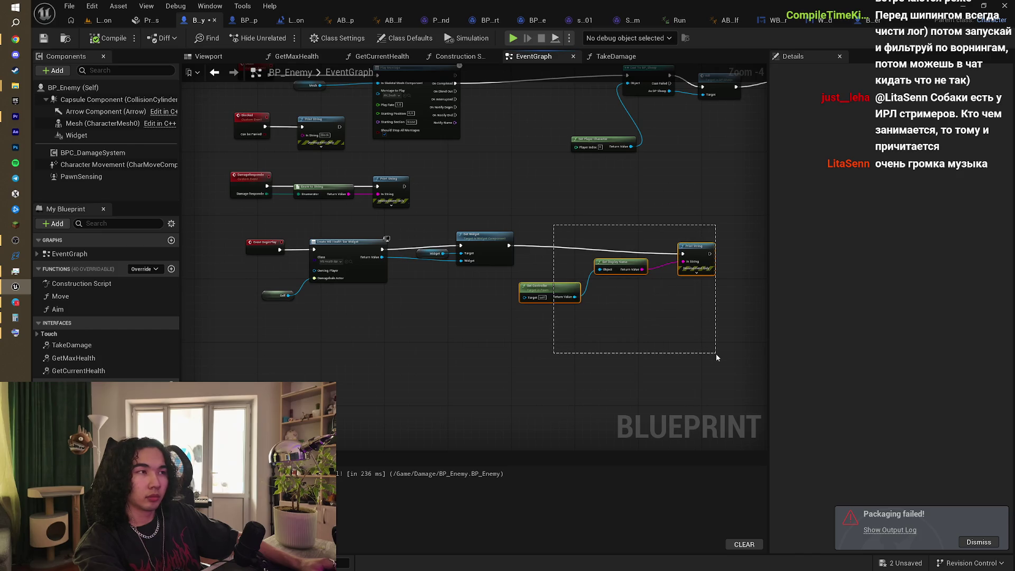
scroll(656, 321, up, 1)
drag(646, 317, 629, 354)
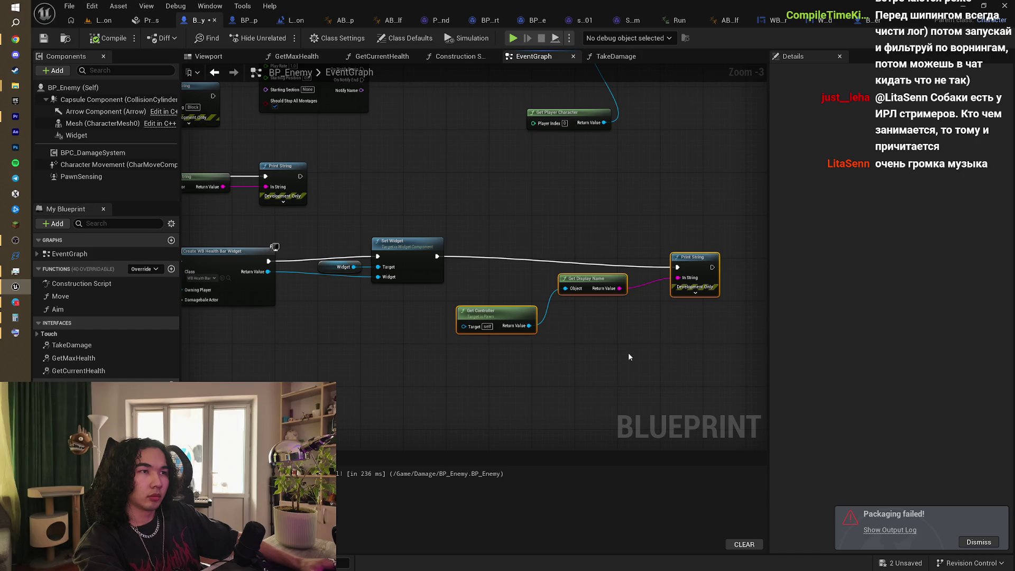
drag(629, 353, 638, 374)
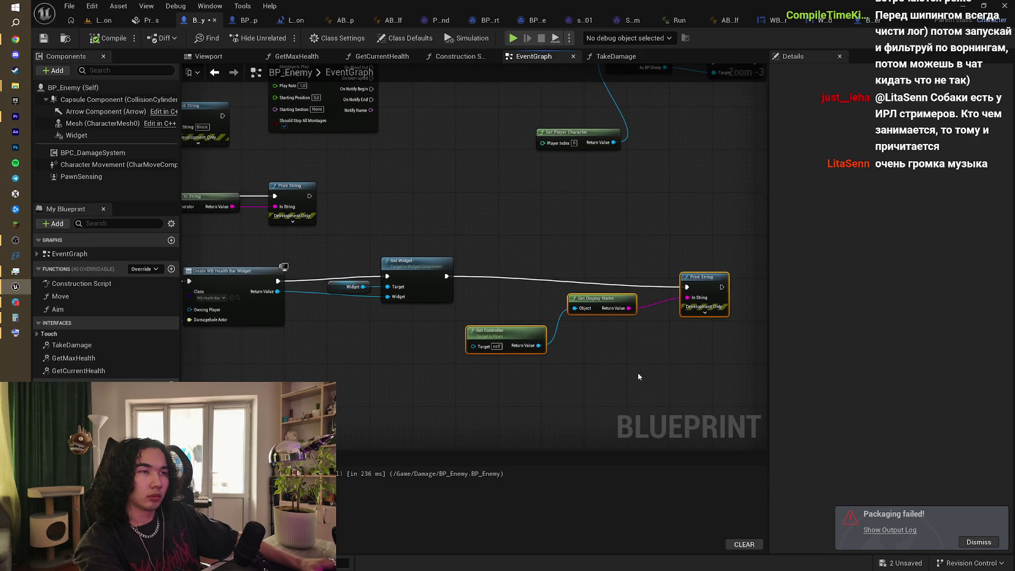
drag(378, 337, 468, 304)
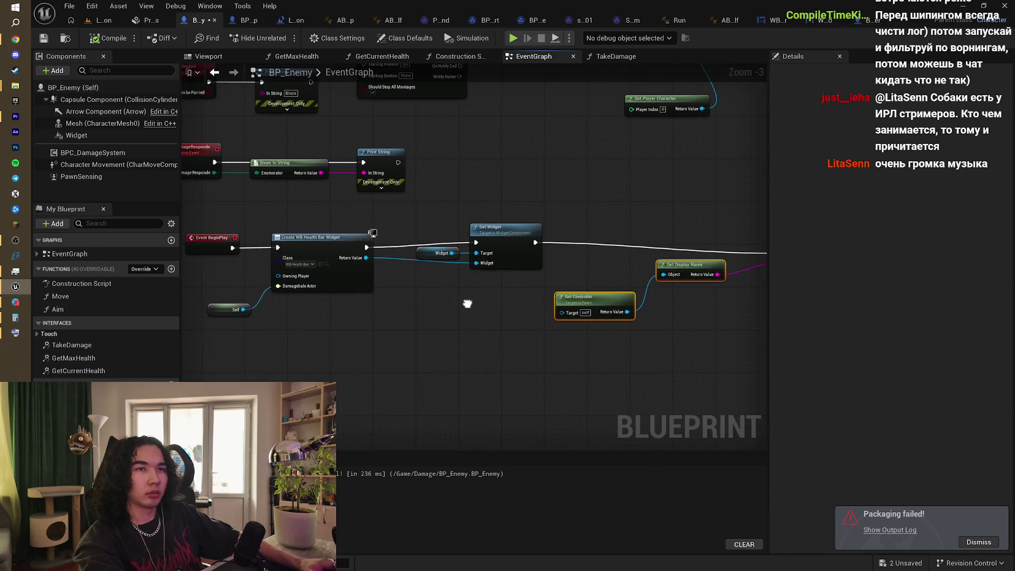
key(Delete)
scroll(624, 239, down, 2)
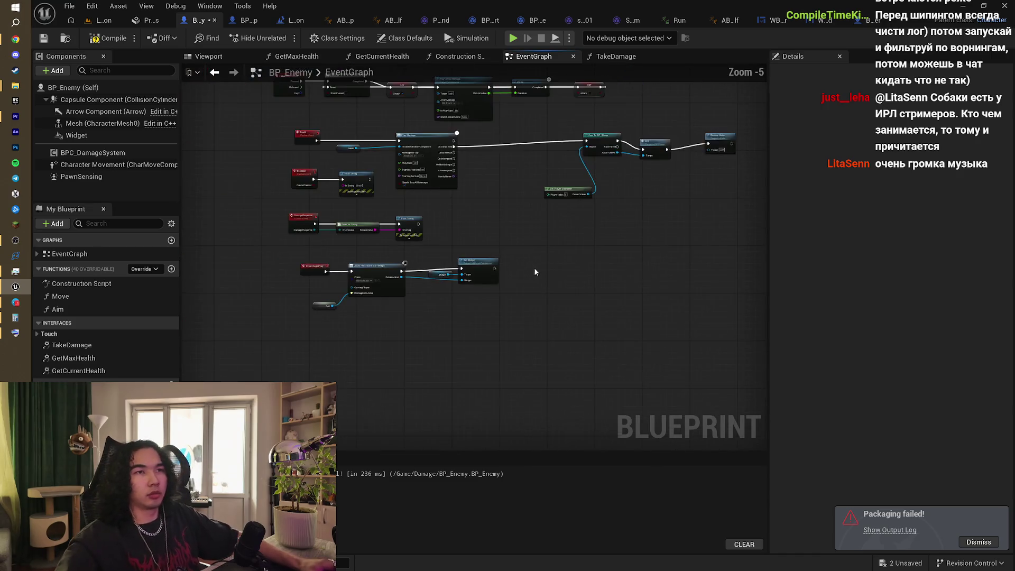
Step: Compile BP_Enemy and return to the level editor
click(108, 38)
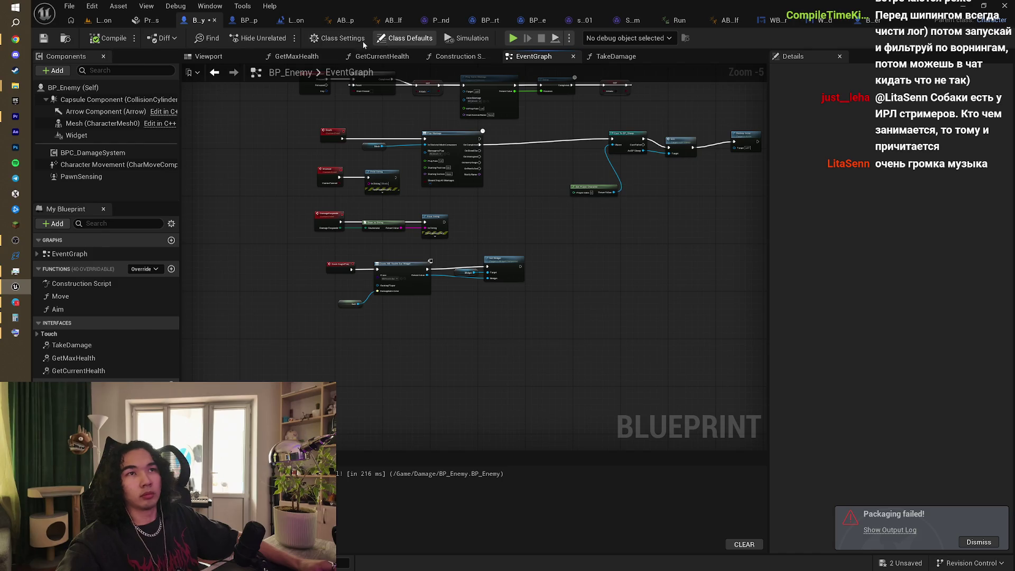
click(207, 7)
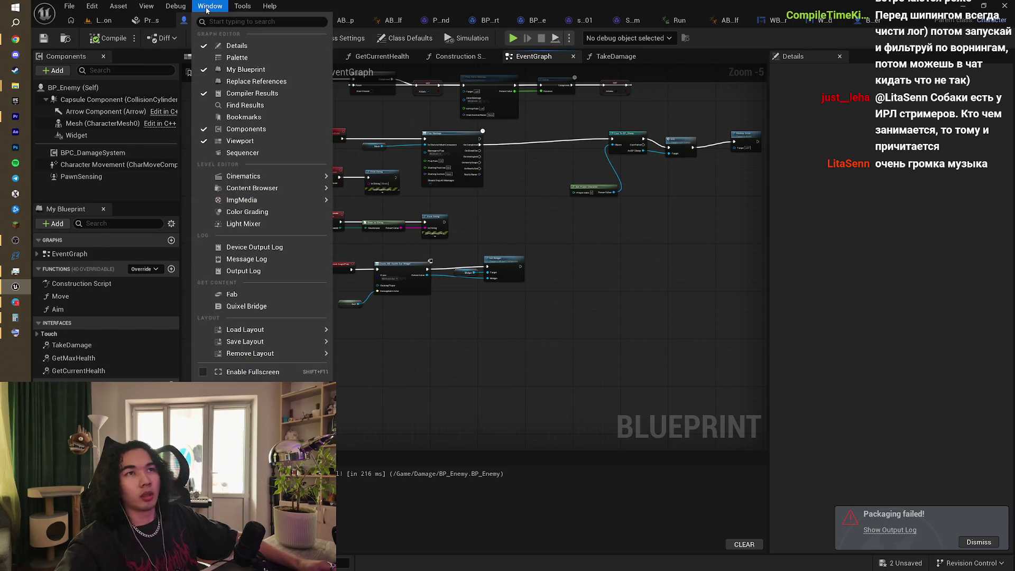
mouse_move(119, 6)
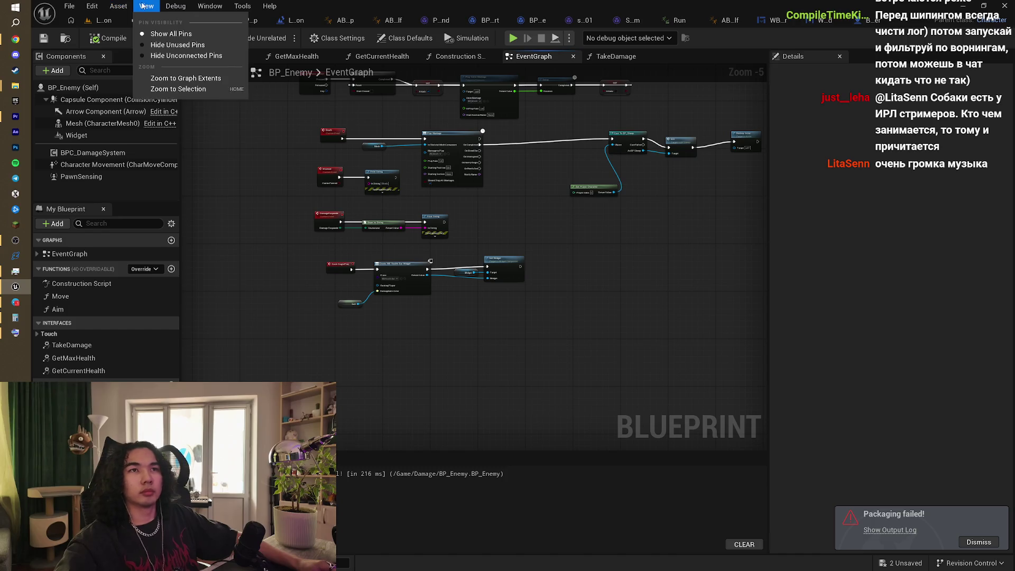
click(263, 238)
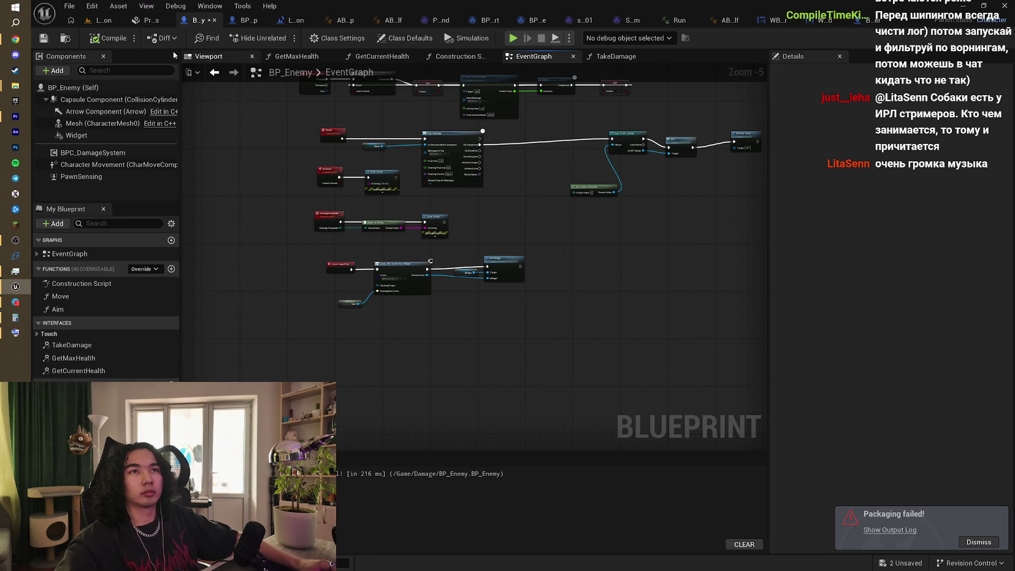
click(105, 21)
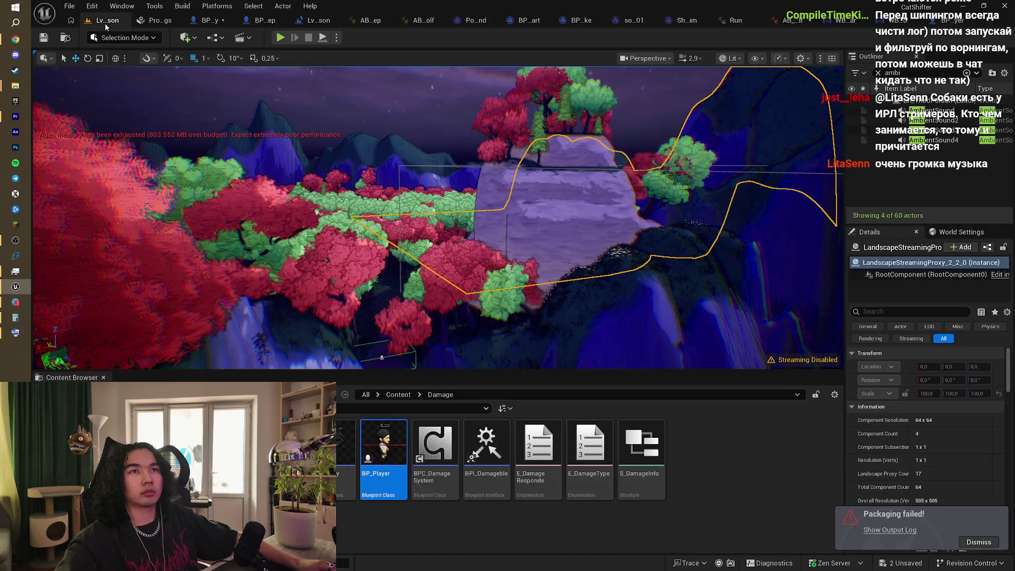
Step: Package the project for Windows, continuing past the SDK warning into the confirmed output folder
click(217, 6)
mouse_move(293, 105)
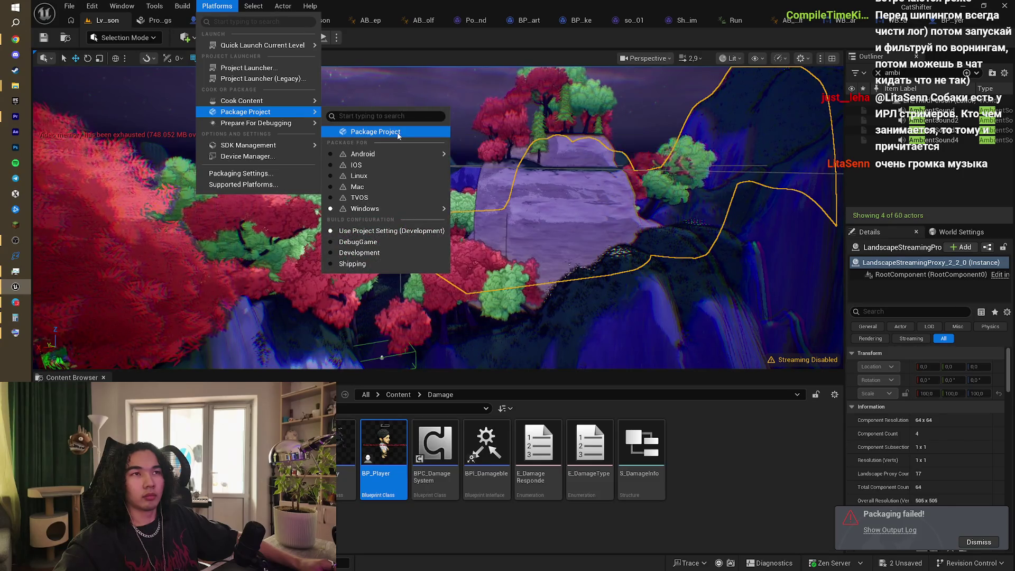
click(398, 136)
click(597, 317)
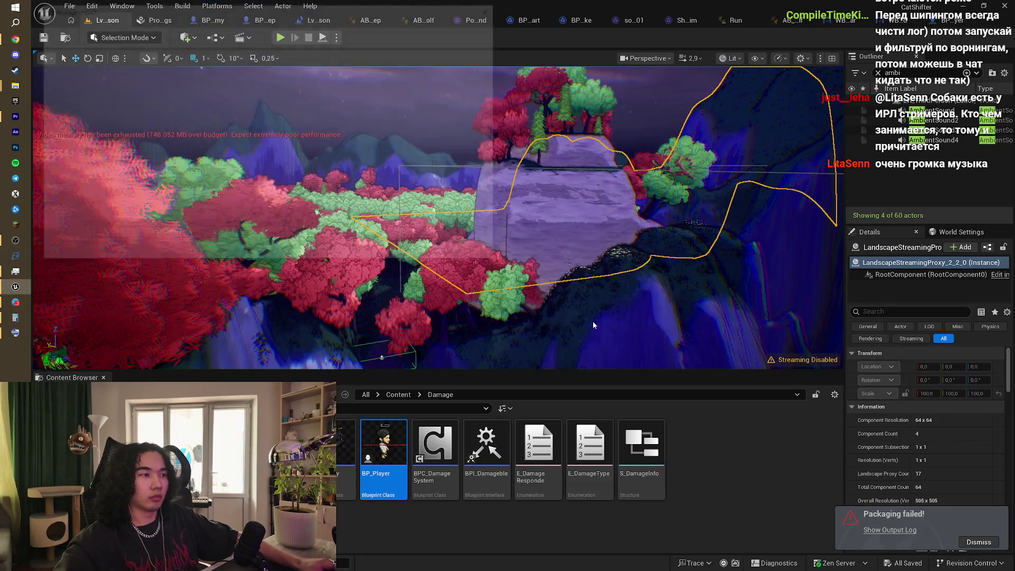
click(398, 252)
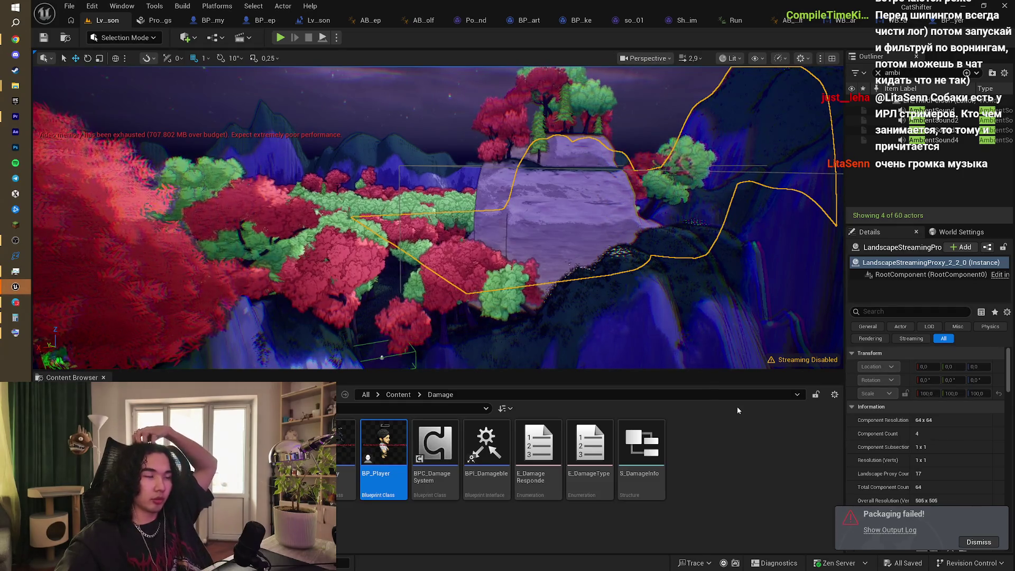
Step: Review the failed packaging output log, then close it and dismiss the failure notice
click(910, 533)
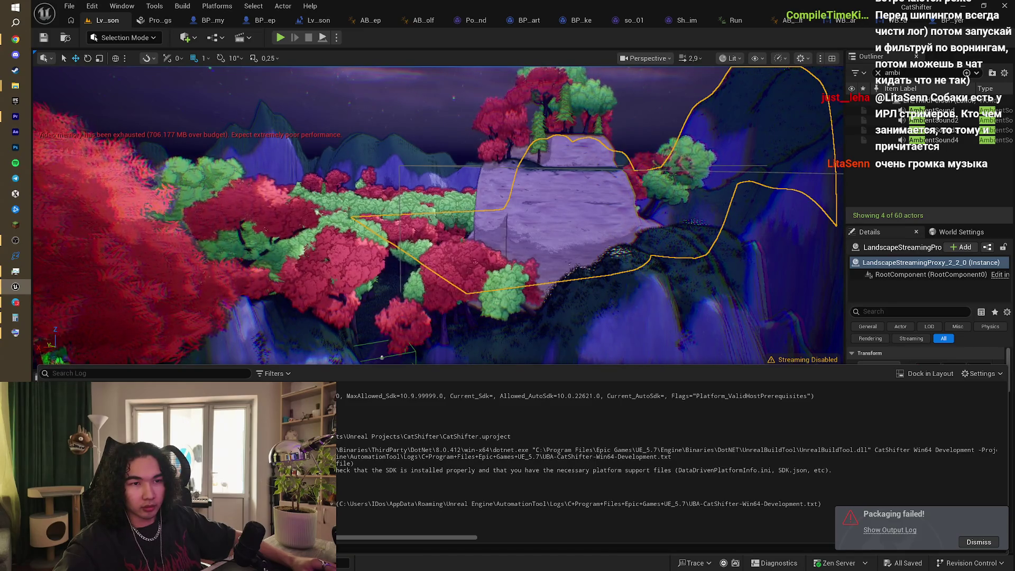
scroll(671, 460, up, 8)
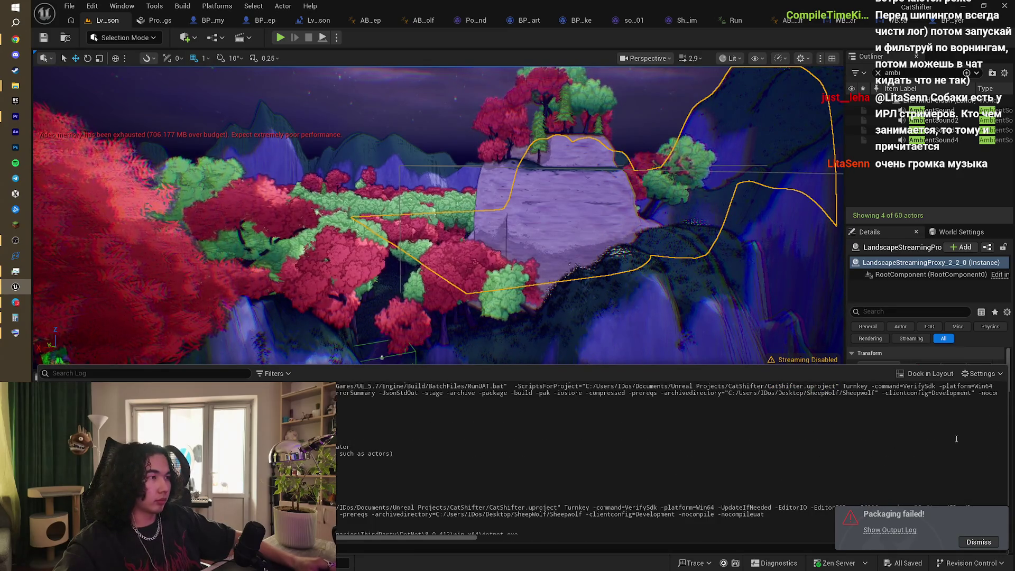
click(979, 542)
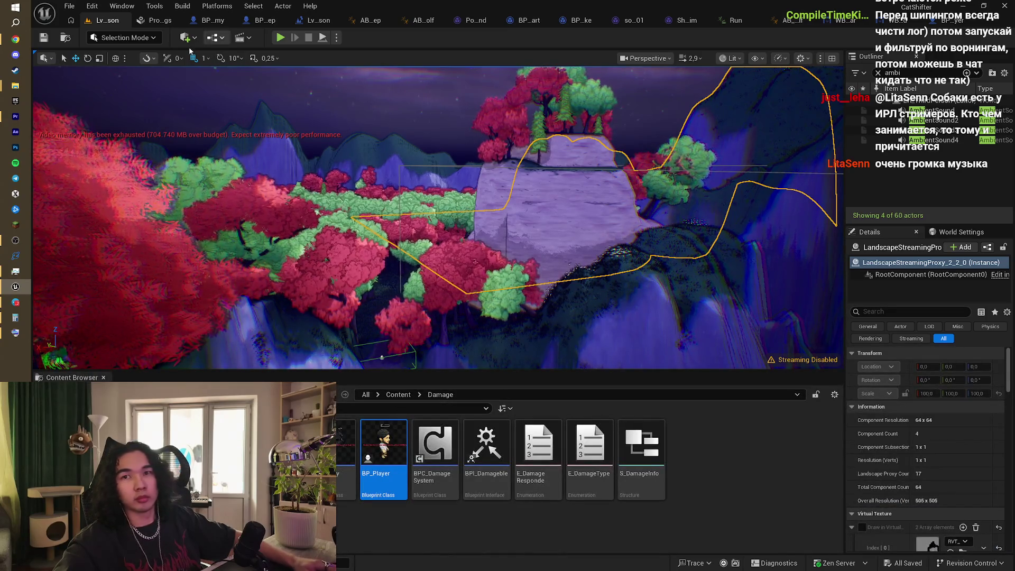
Step: Start cooking content for Windows past the SDK warning and firewall prompt, then bring up ChatGPT
click(217, 6)
mouse_move(262, 102)
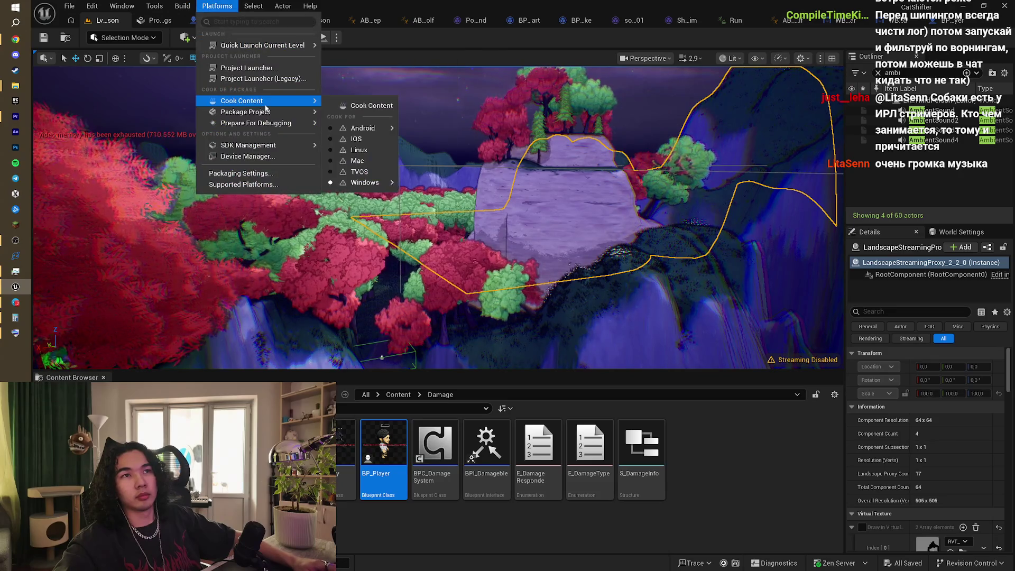
click(368, 106)
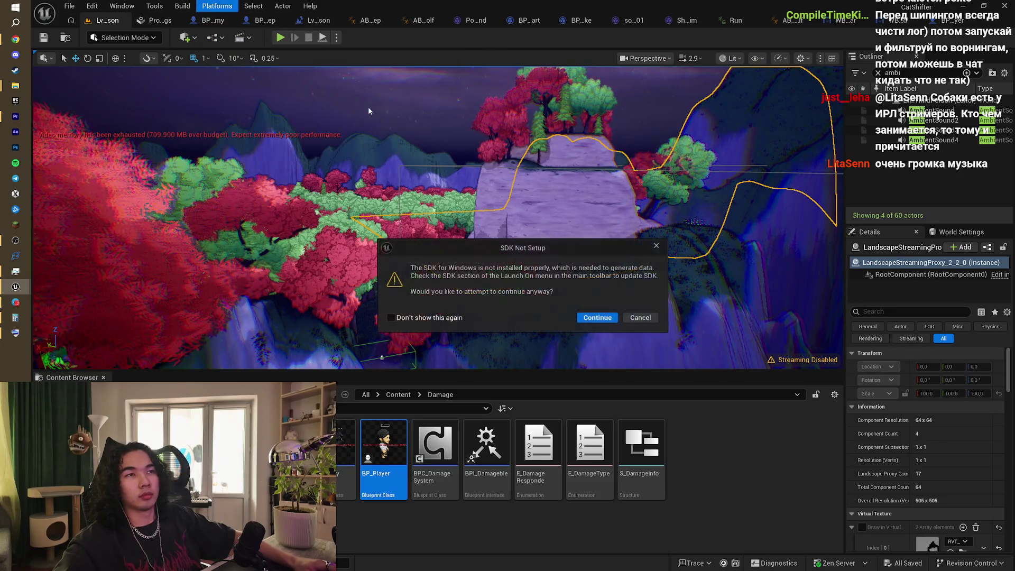
click(600, 319)
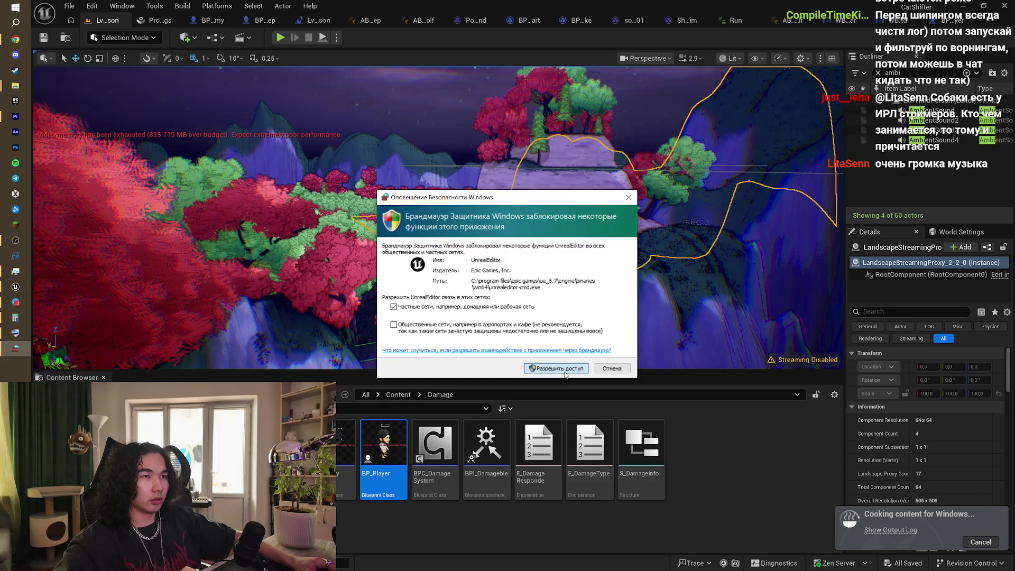
click(561, 369)
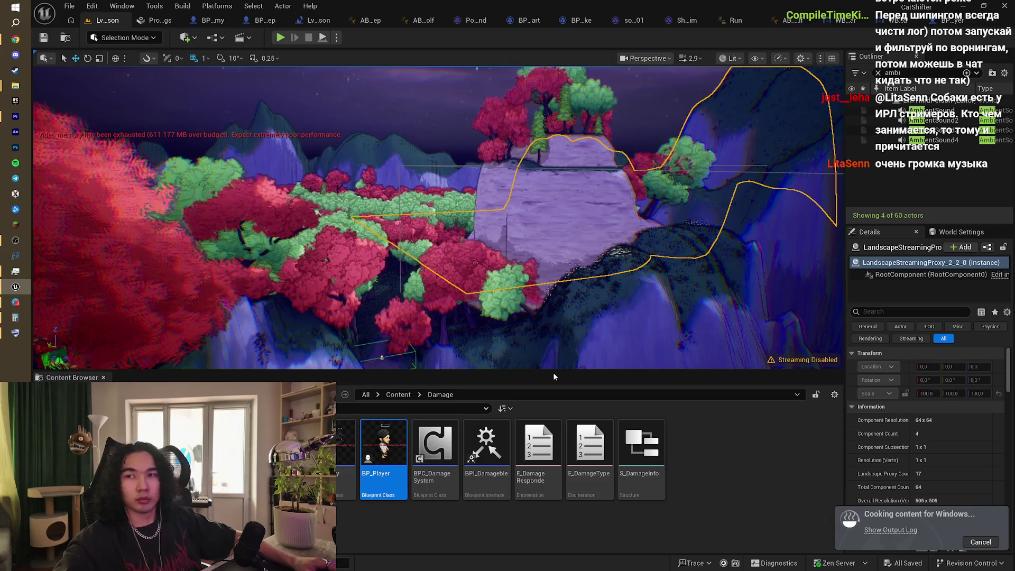
click(16, 40)
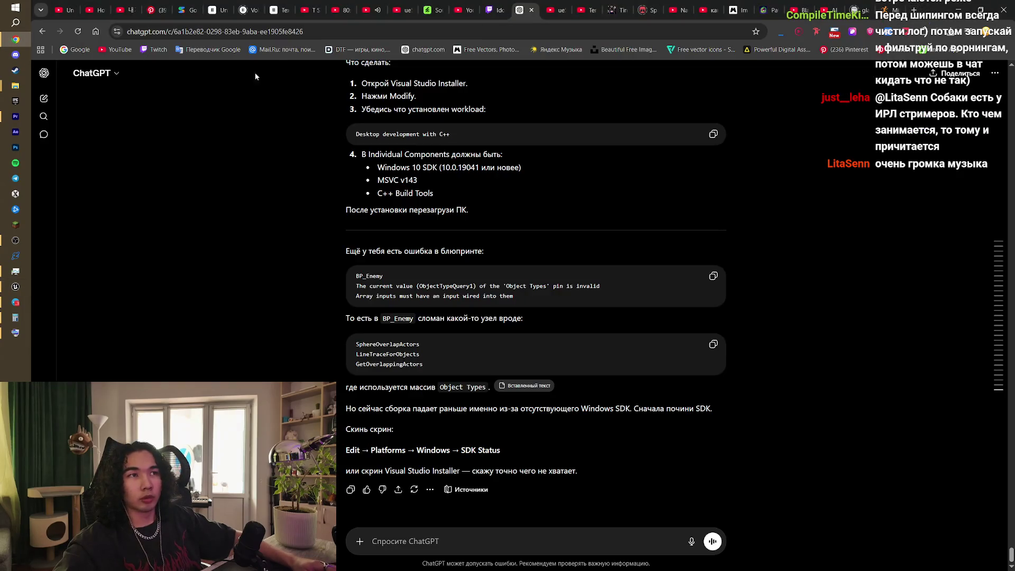
Step: Reread ChatGPT's Windows SDK answer, then return to the Unreal Editor's running cook
click(370, 10)
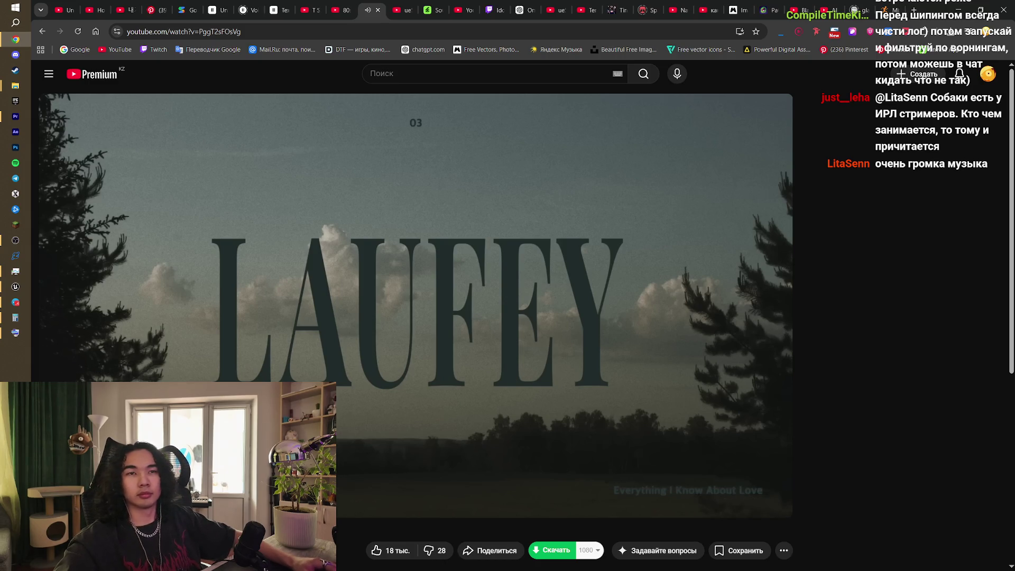
click(15, 287)
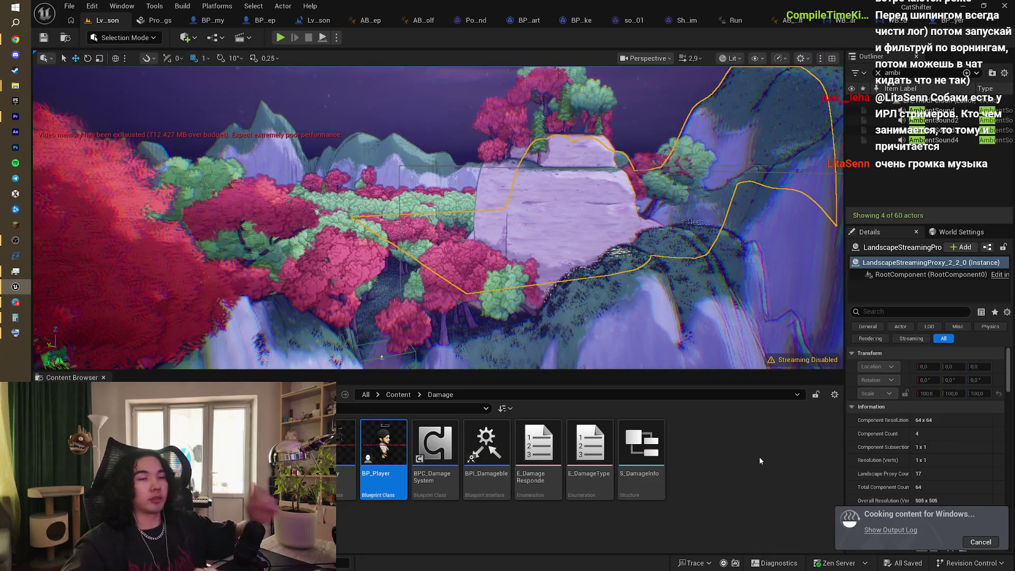
click(14, 41)
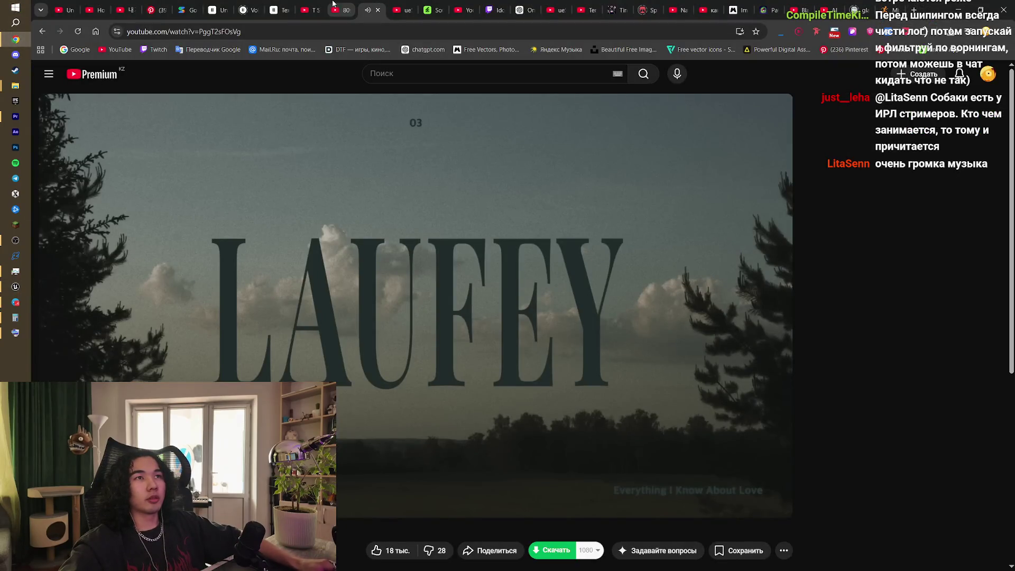
click(218, 5)
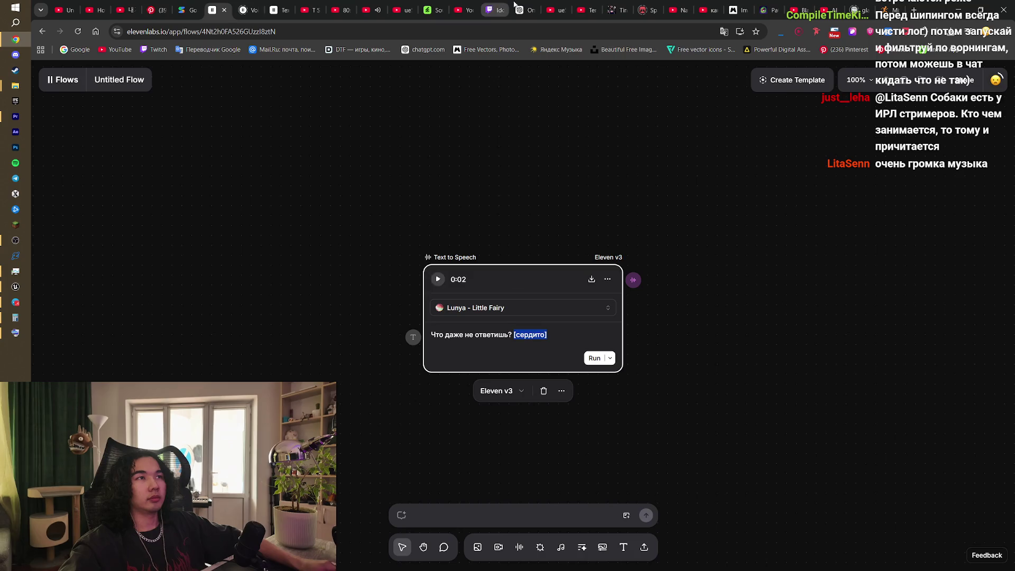
click(518, 6)
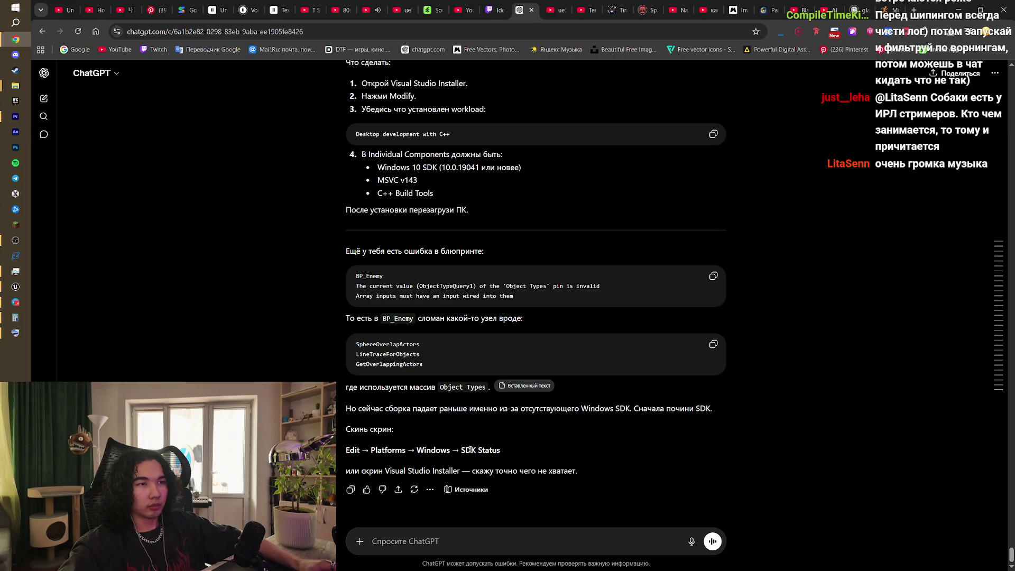
scroll(479, 446, up, 4)
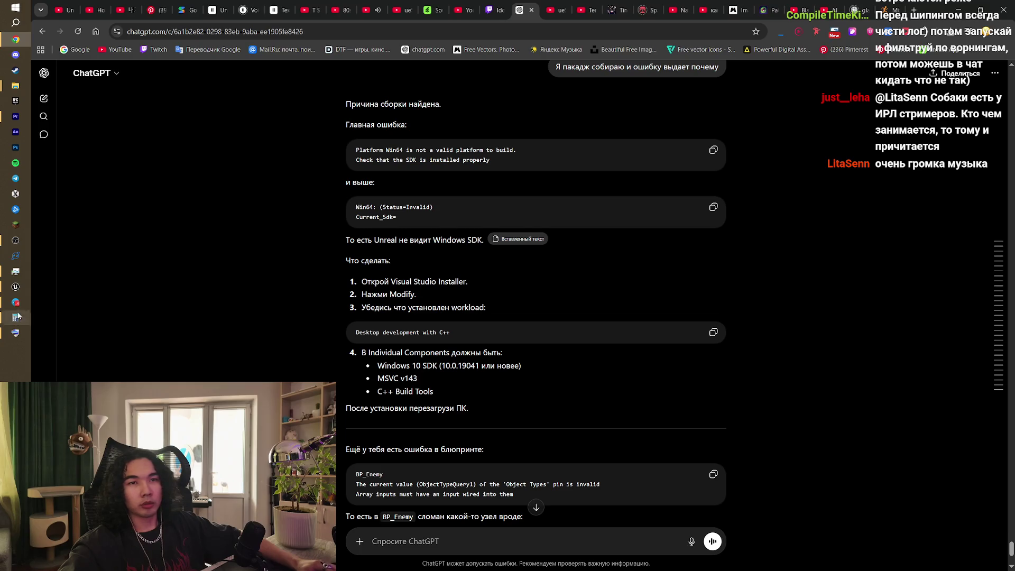
click(15, 287)
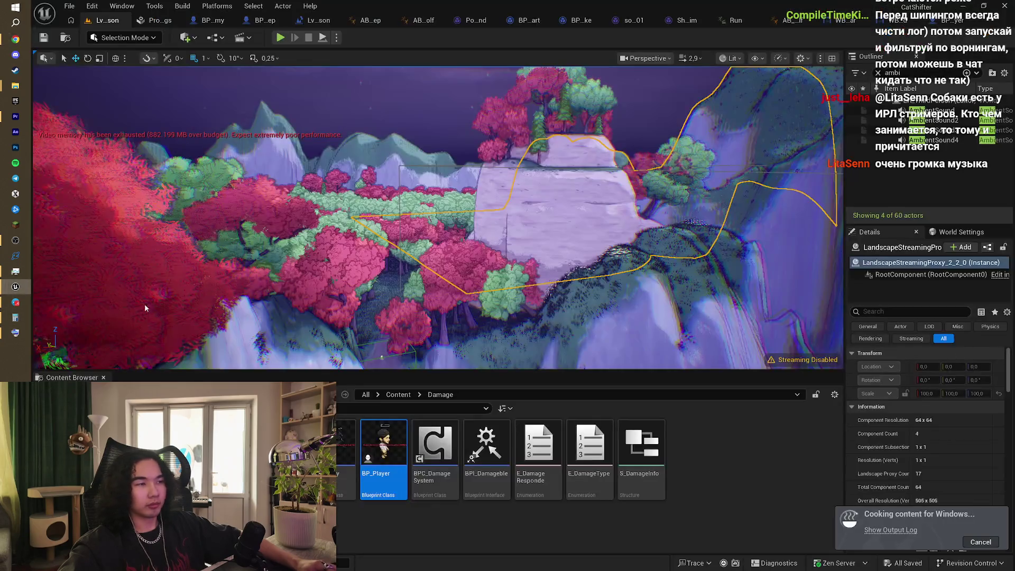
Step: Open the Output Log from the Cooking content for Windows notification
click(891, 529)
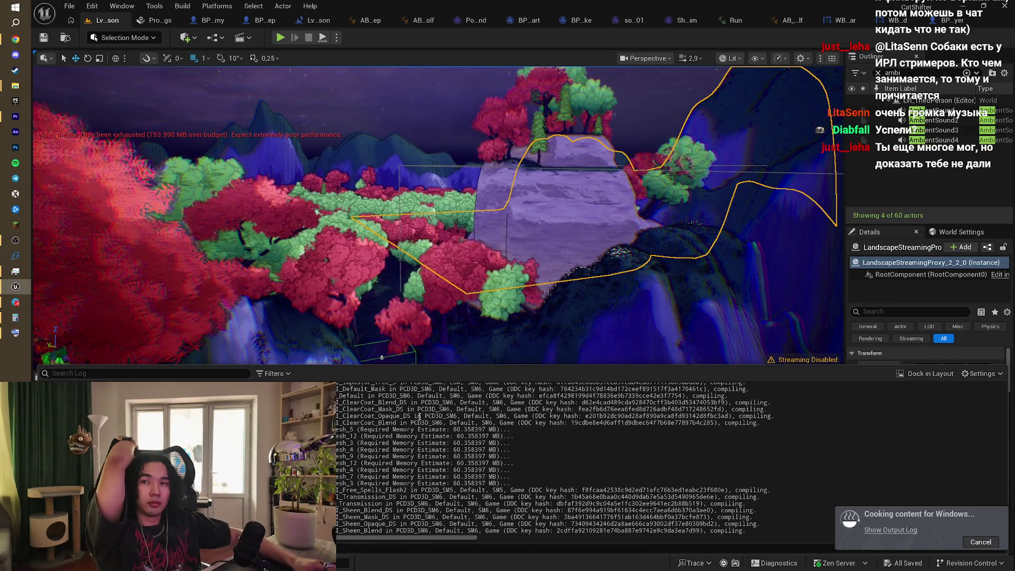
Step: Switch between the browser, Unreal Editor and OBS, ending on the itch.io game jam page
click(15, 39)
click(956, 9)
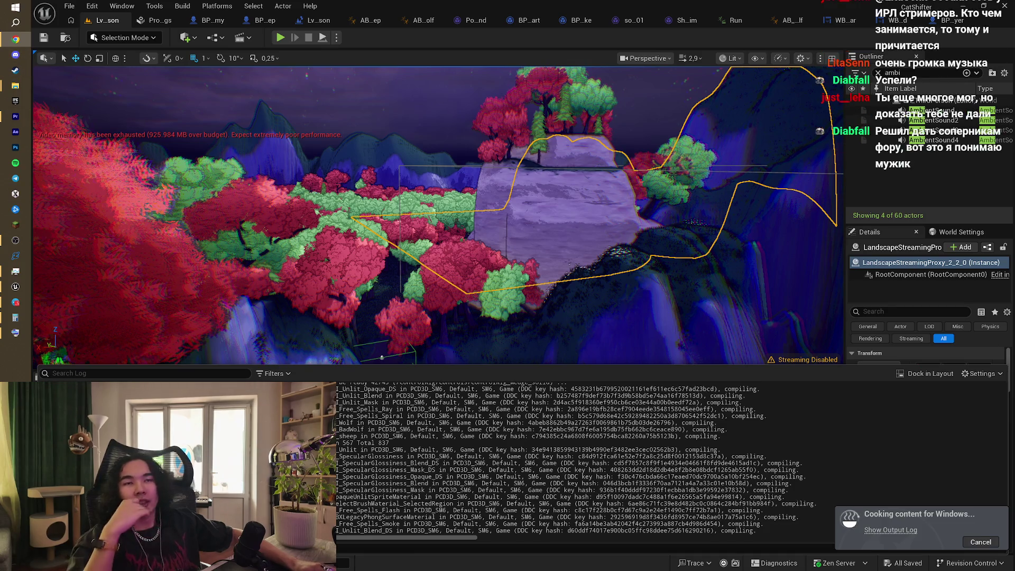
click(15, 245)
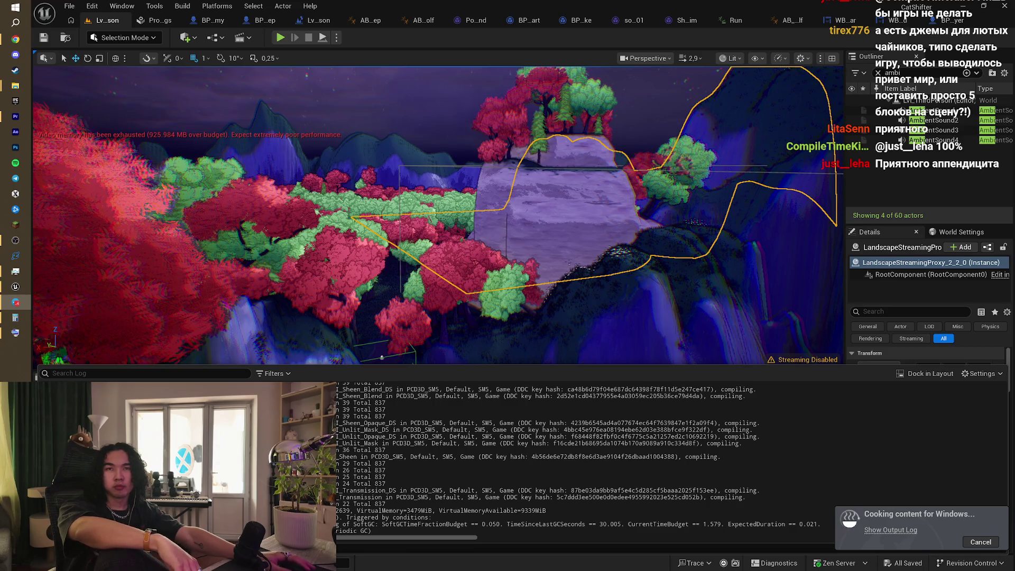
click(15, 39)
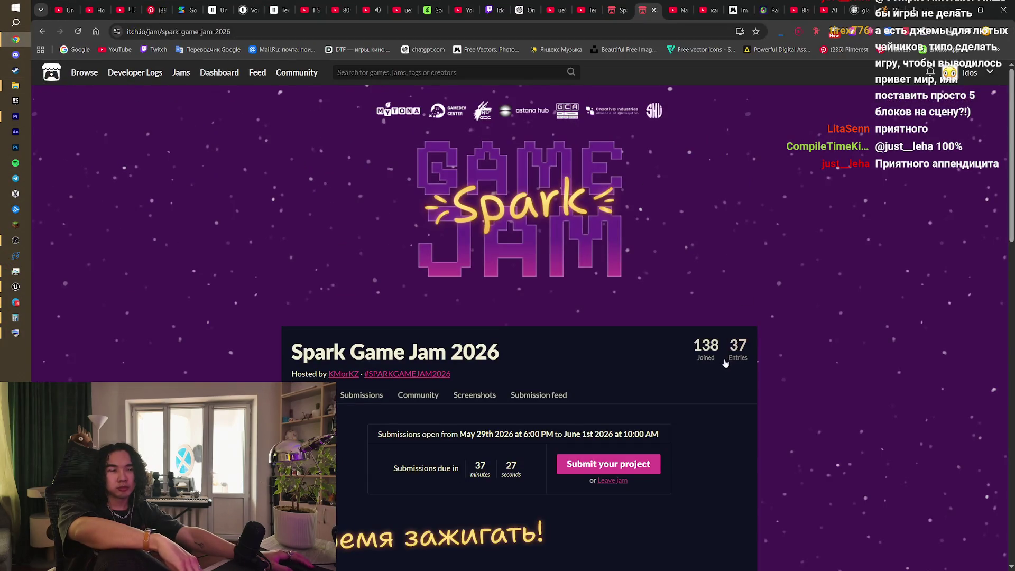
Step: Open the Spark Game Jam 2026 Submissions tab and browse the grid of submitted games
scroll(739, 337, down, 2)
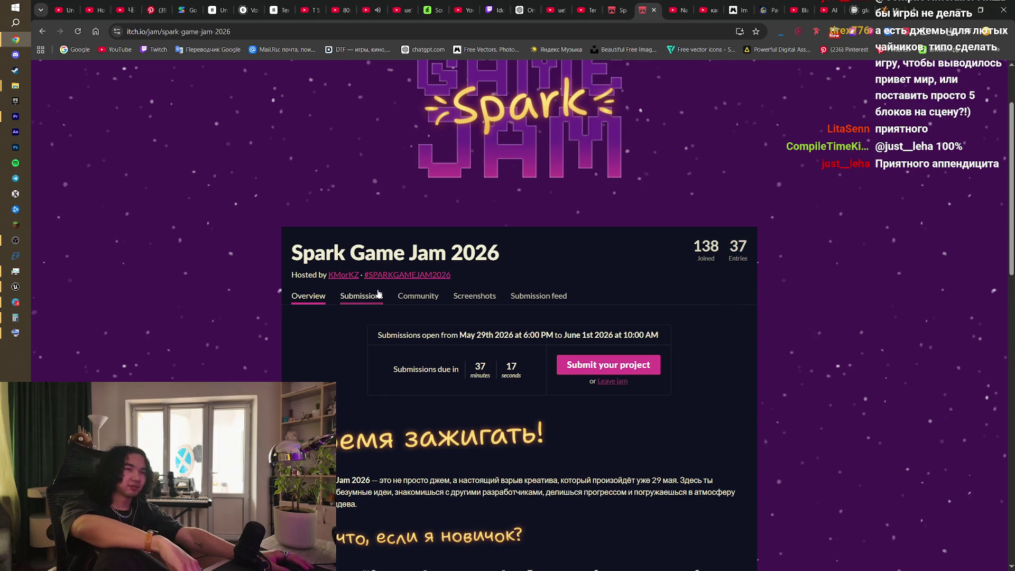
click(348, 299)
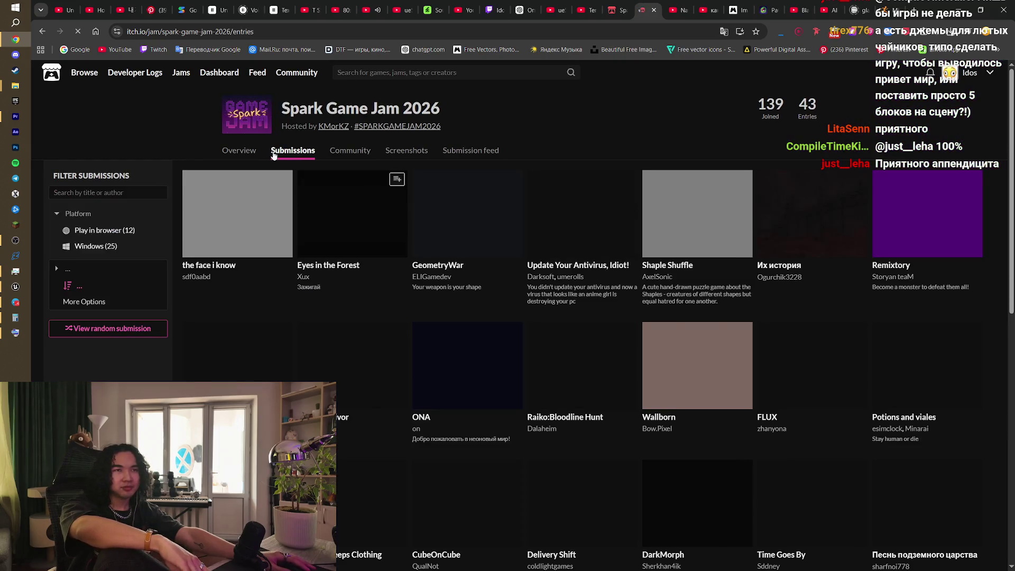
scroll(620, 438, down, 2)
scroll(622, 446, down, 8)
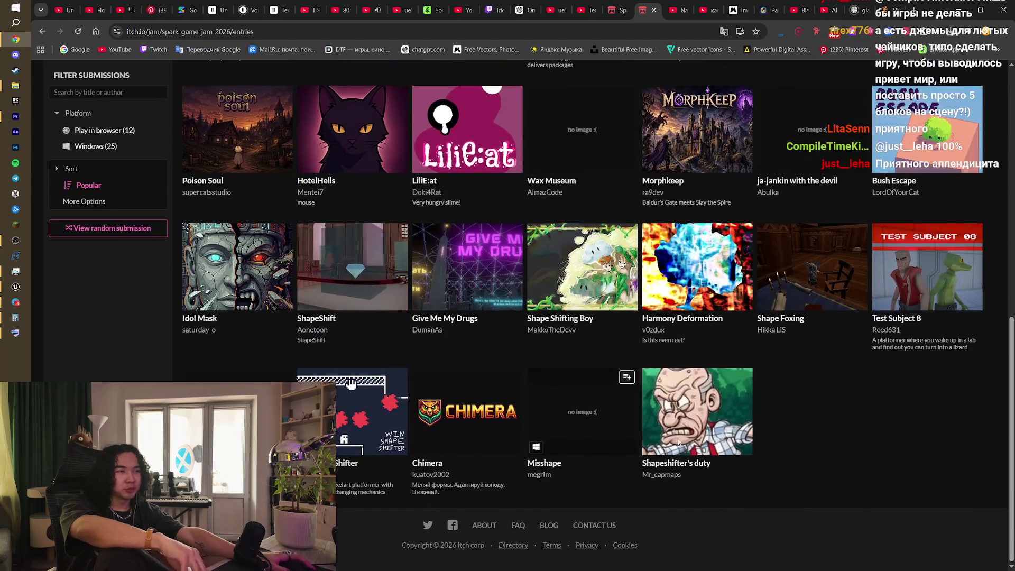
scroll(350, 507, up, 3)
scroll(350, 507, up, 4)
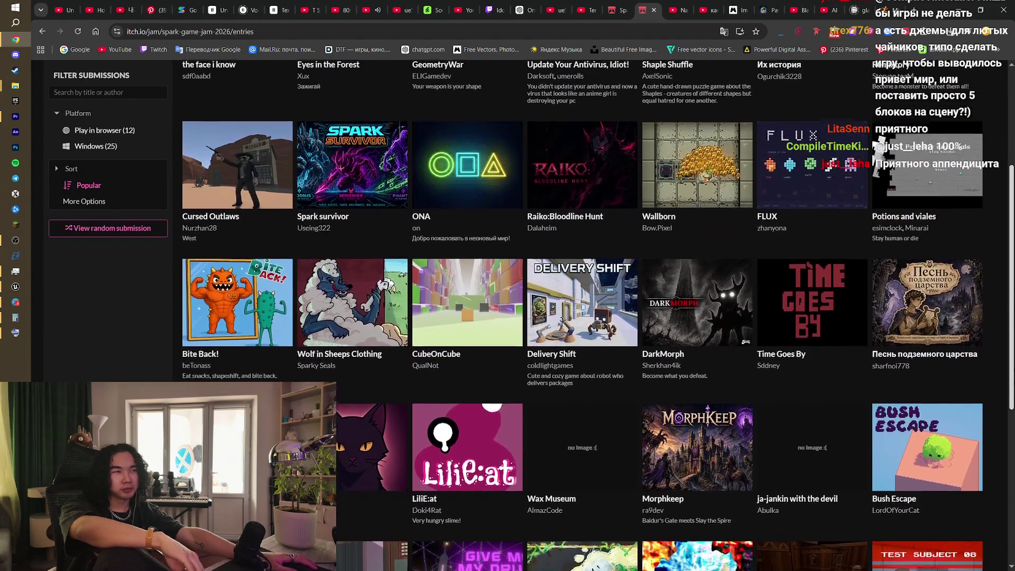
scroll(616, 364, up, 4)
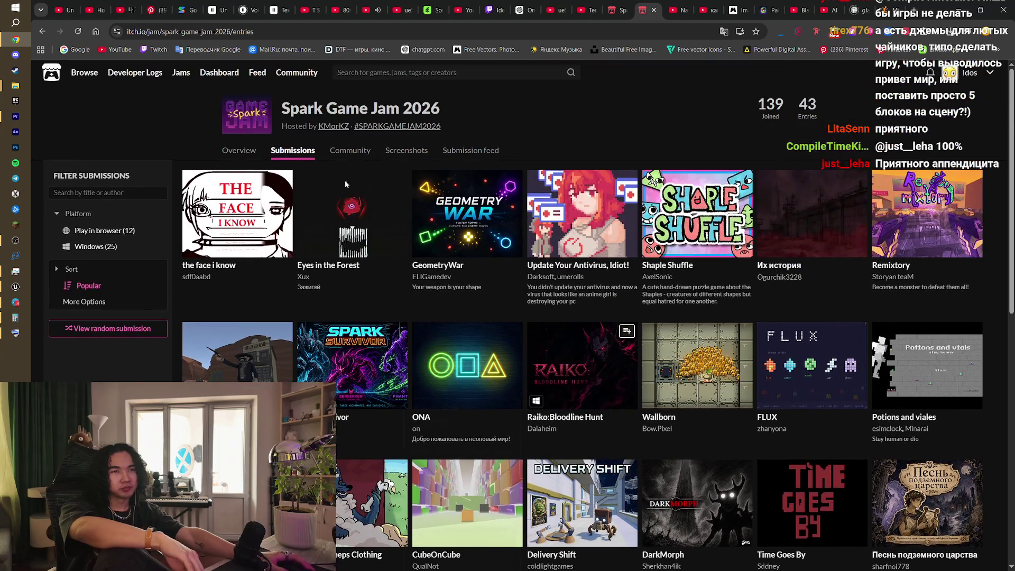
click(239, 150)
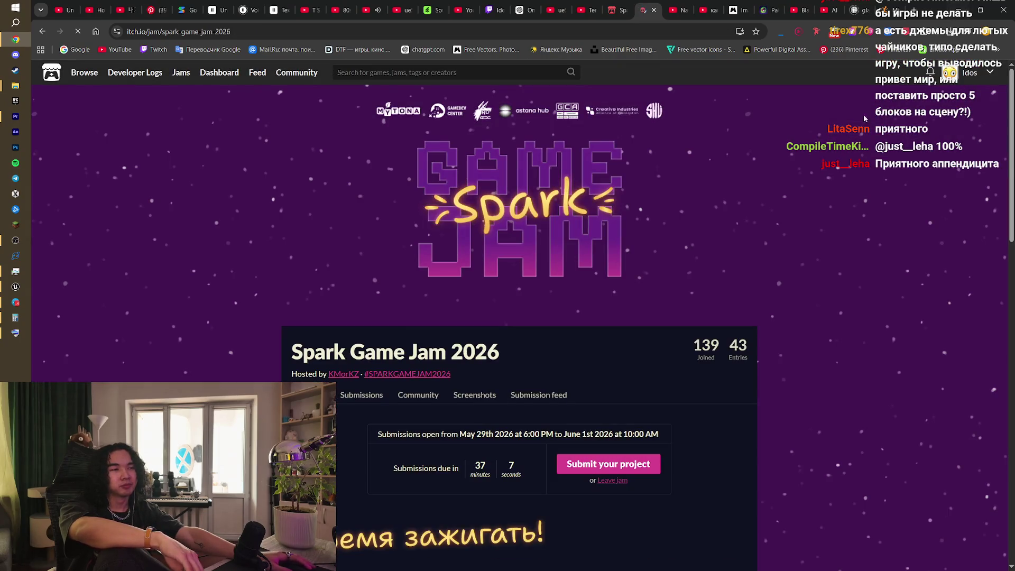
click(349, 397)
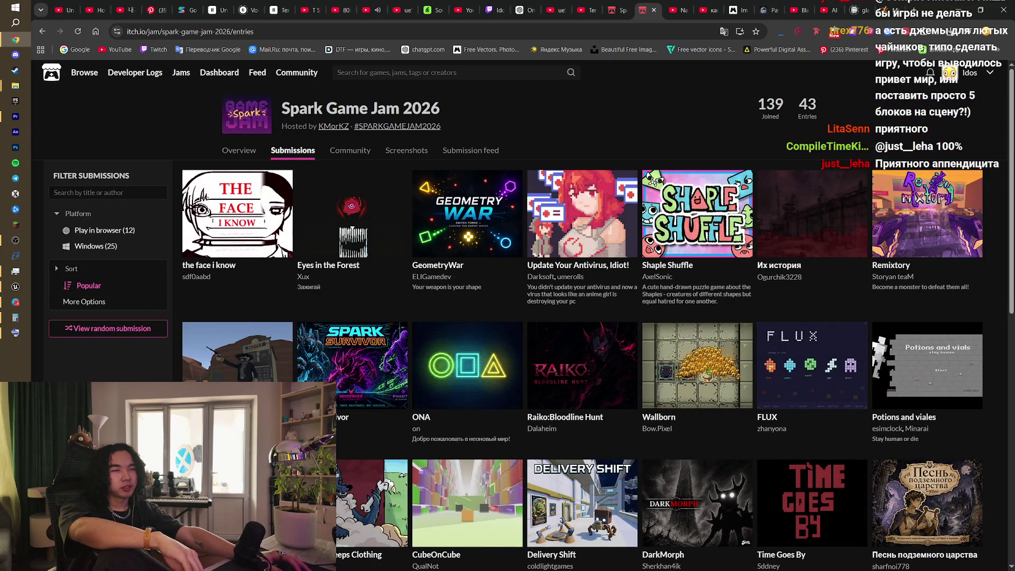
key(alt+Tab)
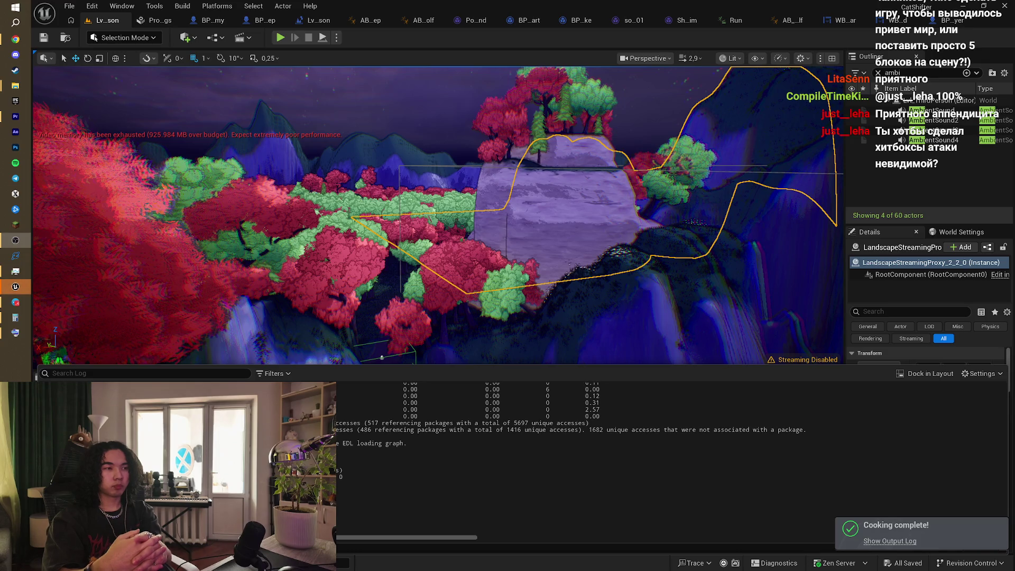
Step: Set the project's packaging build configuration to Shipping
click(182, 6)
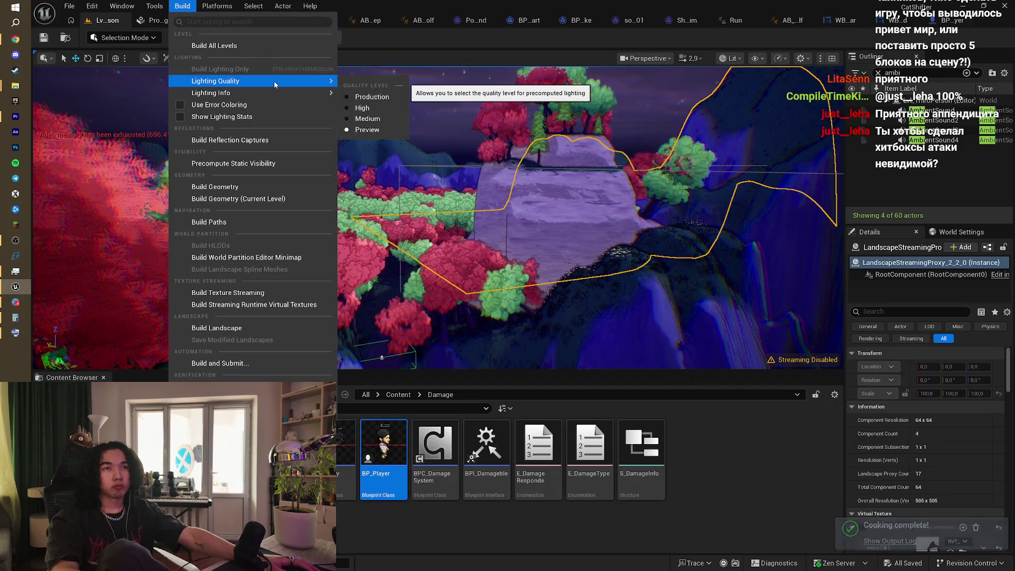
key(Escape)
click(192, 6)
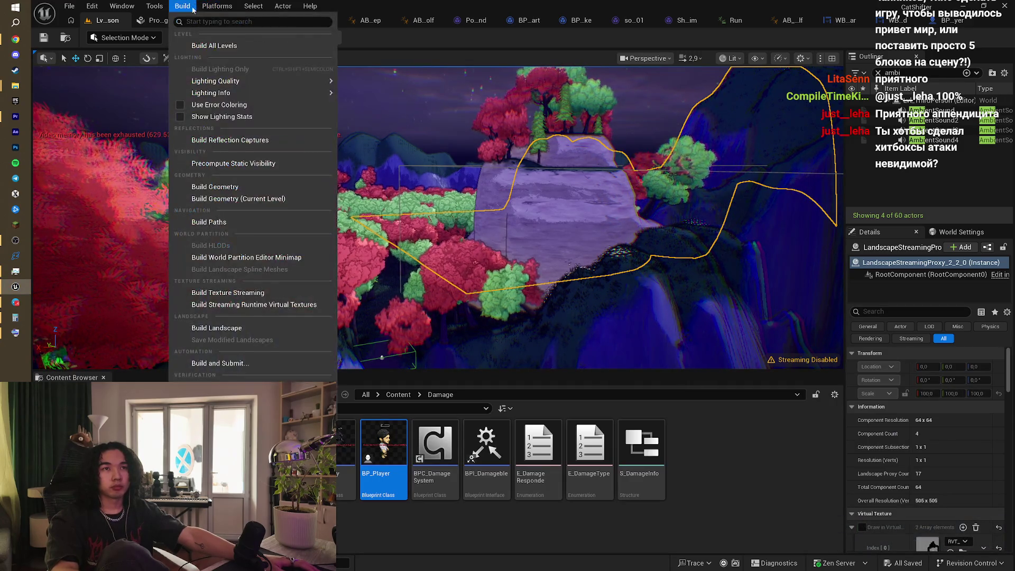
mouse_move(154, 6)
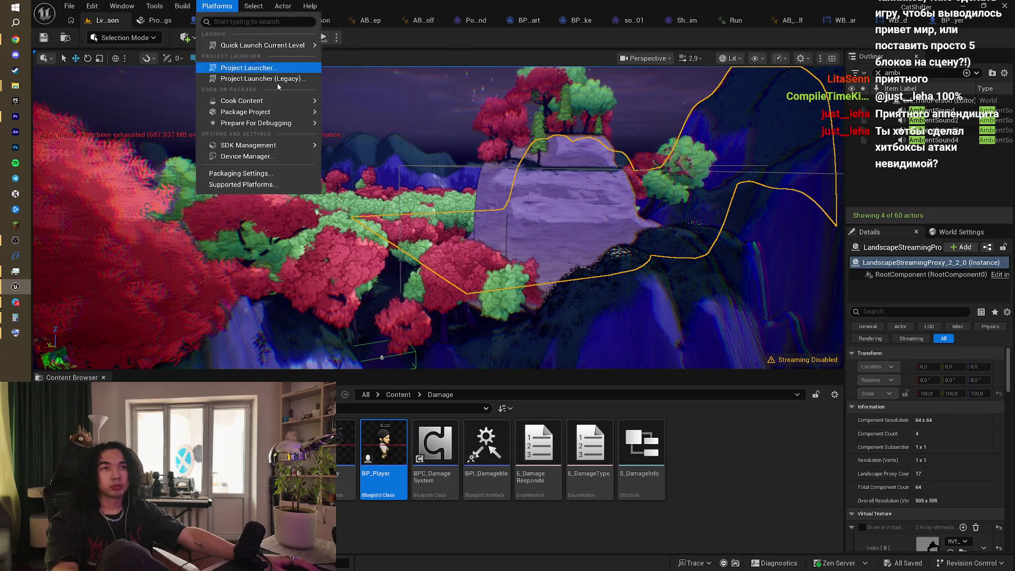
mouse_move(293, 112)
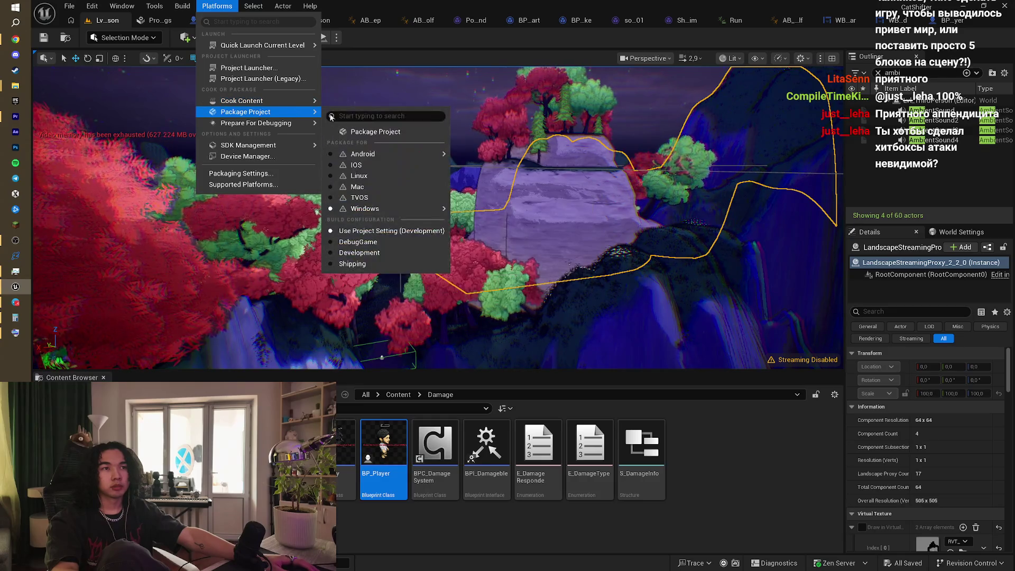
mouse_move(423, 211)
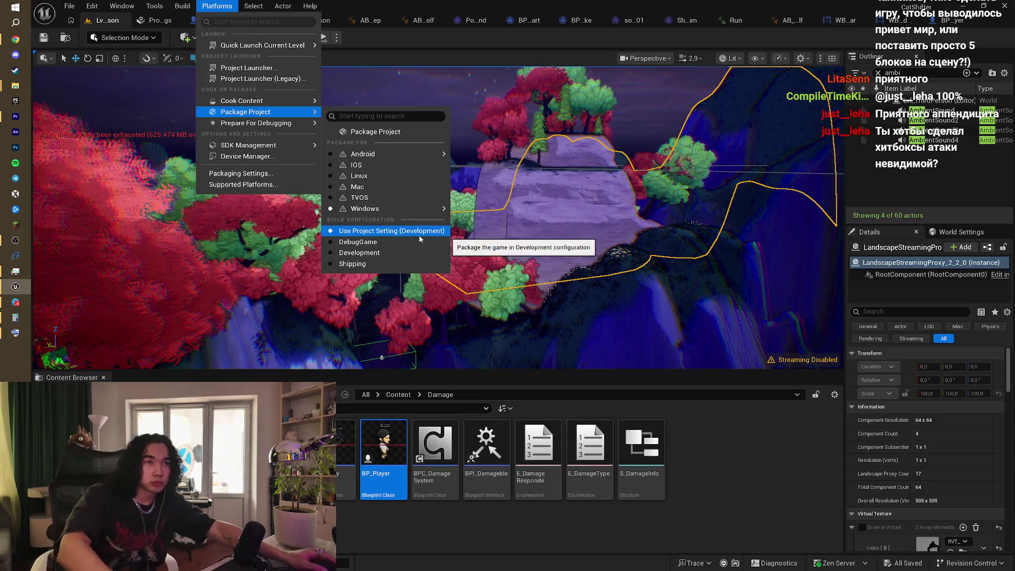
click(364, 268)
Step: Package the project for Windows into the Sheepwolf folder despite the SDK warning, then view the failure log
click(213, 5)
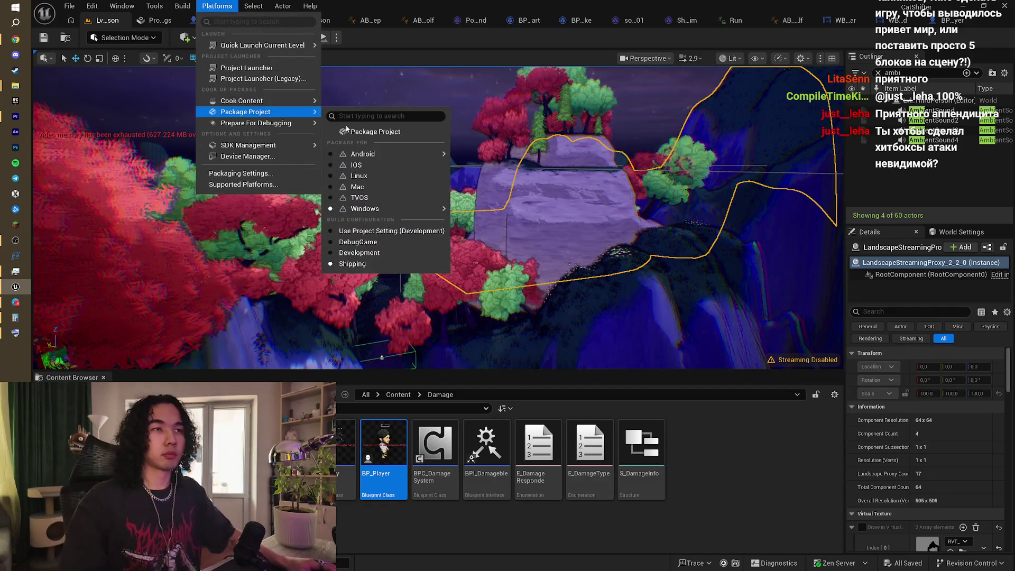
click(357, 132)
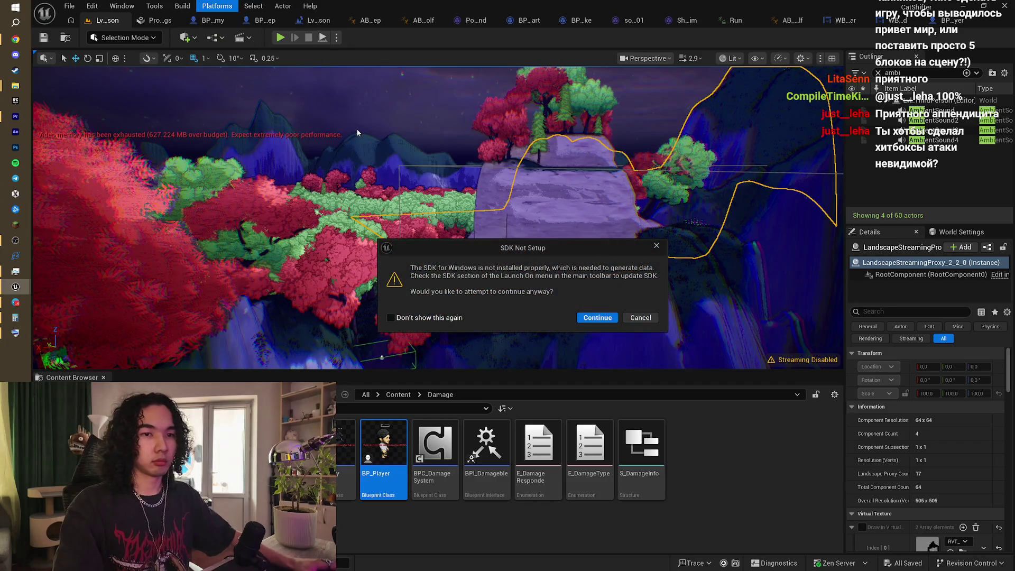
click(602, 320)
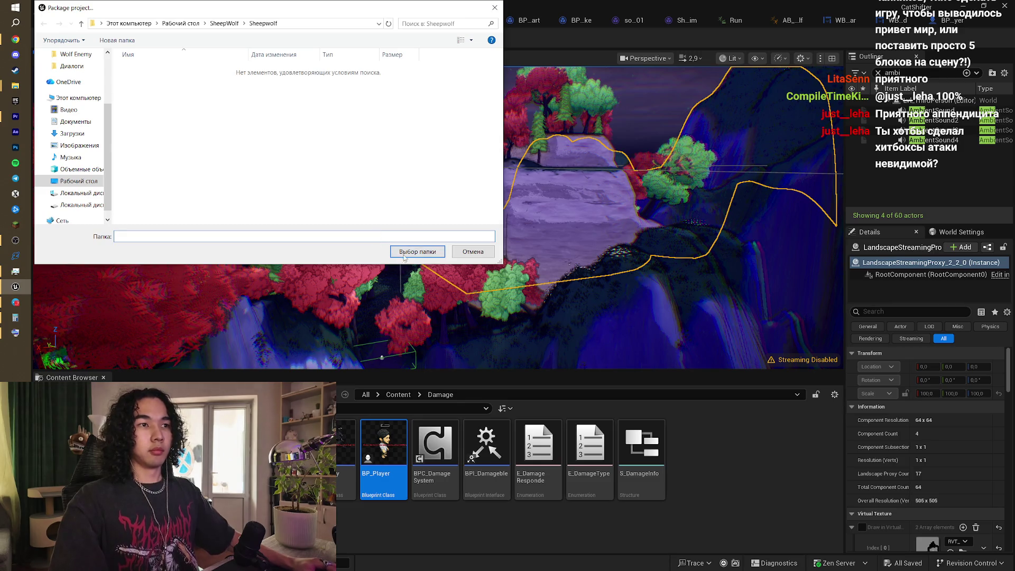
click(404, 257)
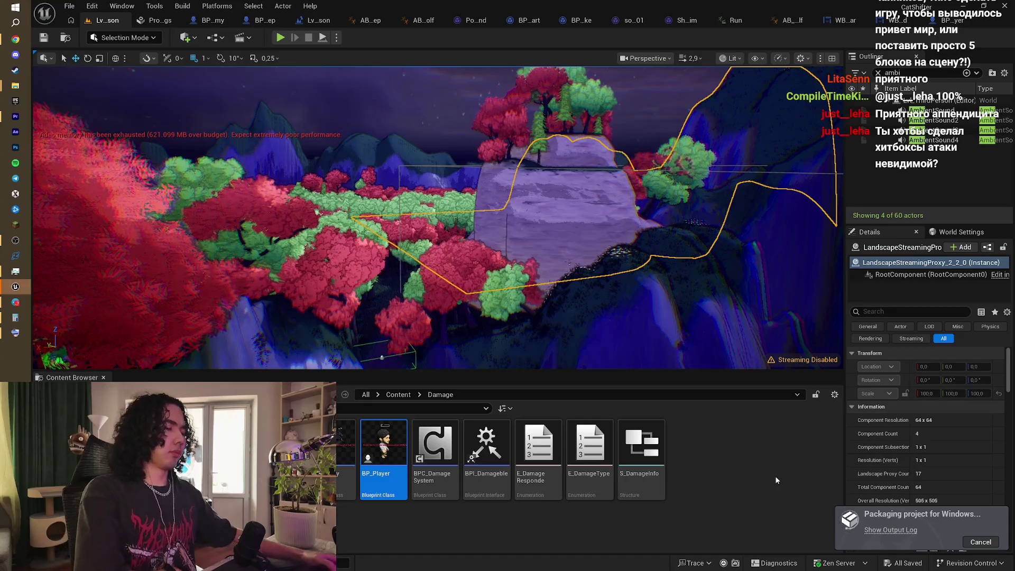
click(899, 530)
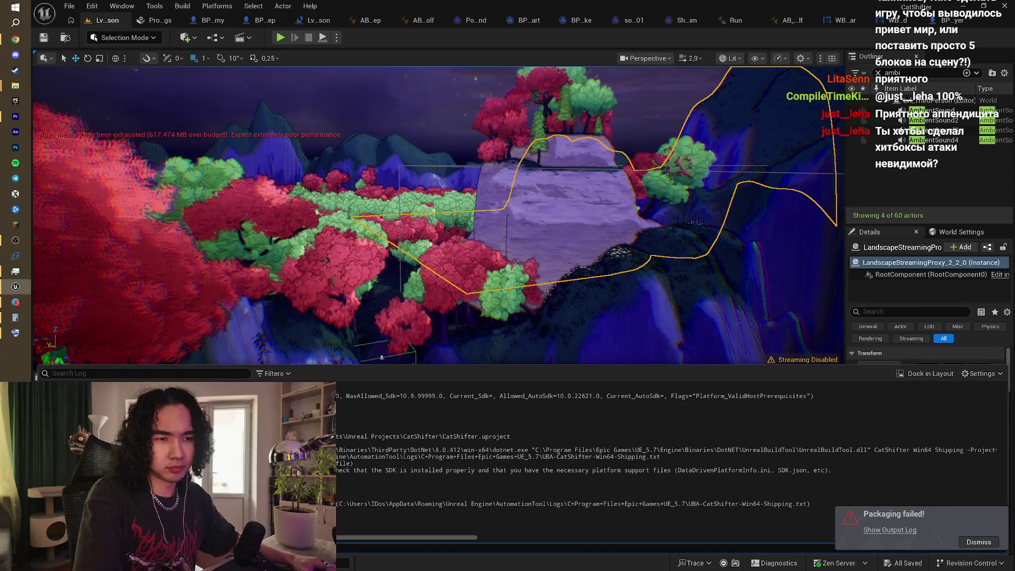
Step: Select the packaging error lines in the Output Log, starting at the failing target messages
mouse_move(519, 450)
mouse_down()
mouse_move(370, 444)
mouse_move(338, 389)
mouse_up()
mouse_move(339, 439)
mouse_down()
mouse_move(339, 451)
mouse_move(339, 440)
mouse_up()
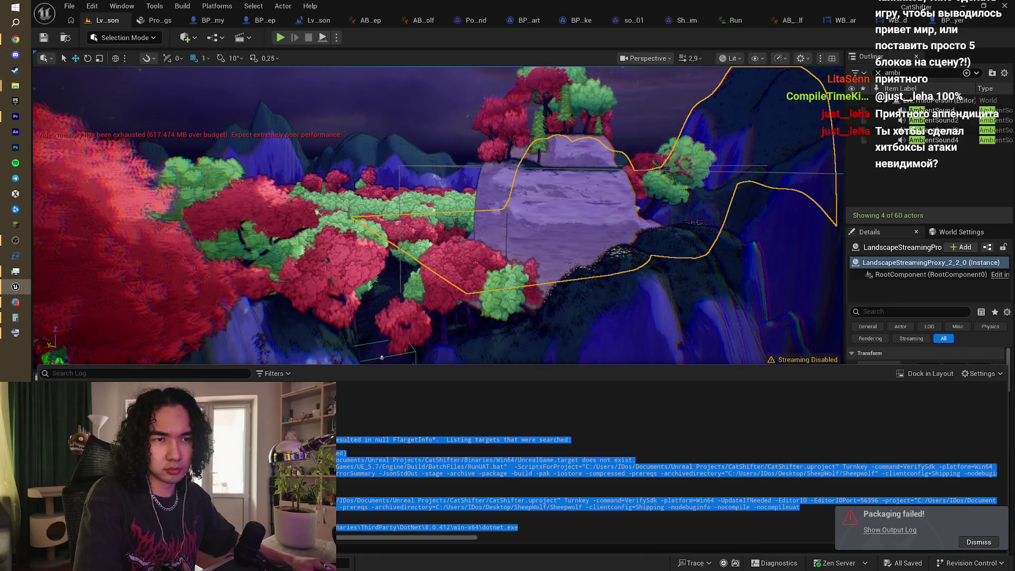
scroll(666, 484, up, 3)
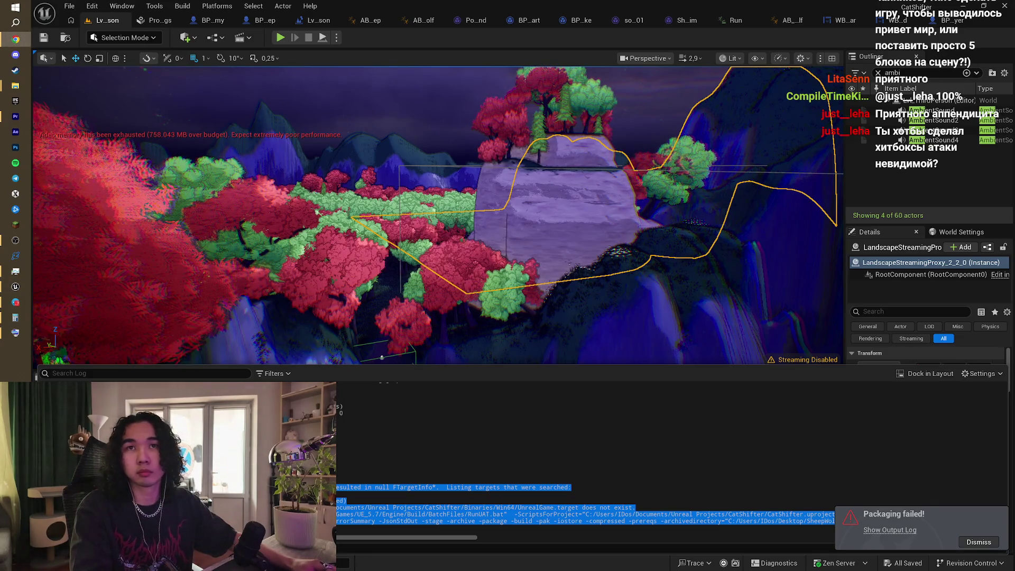
key(alt+Tab)
Step: Paste the copied packaging error log into ChatGPT and send it
click(520, 9)
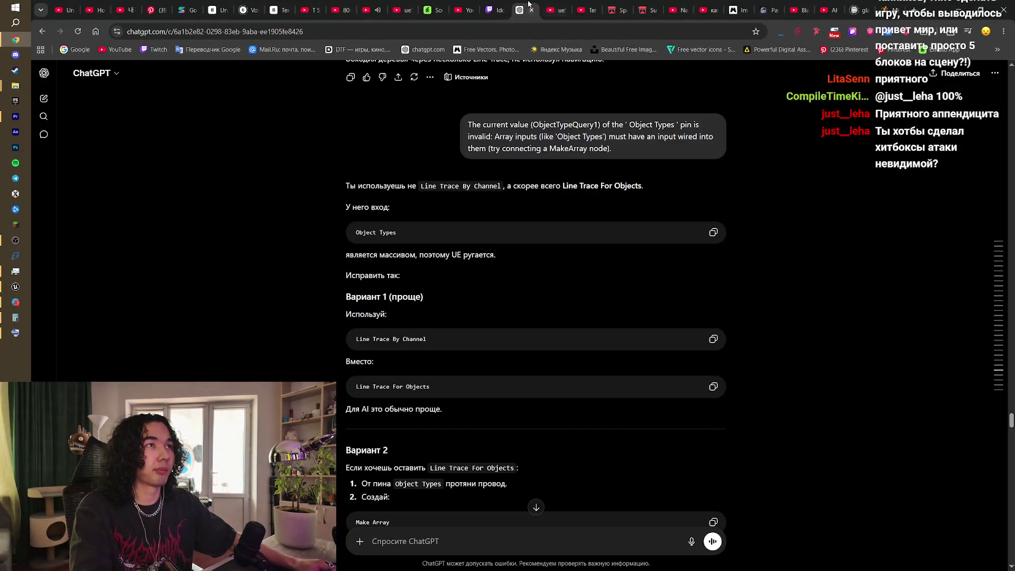
key(ctrl+v)
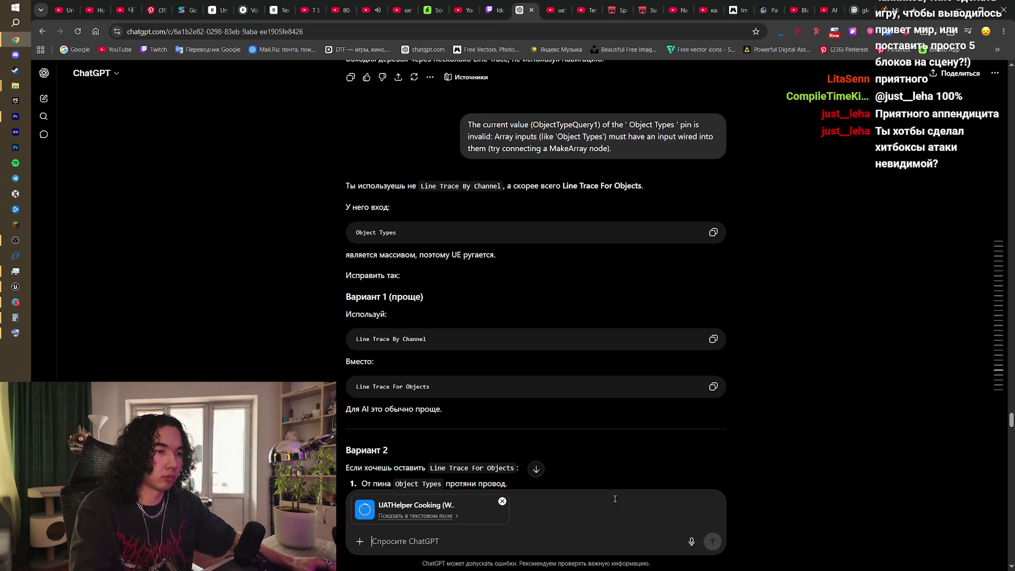
scroll(645, 444, down, 20)
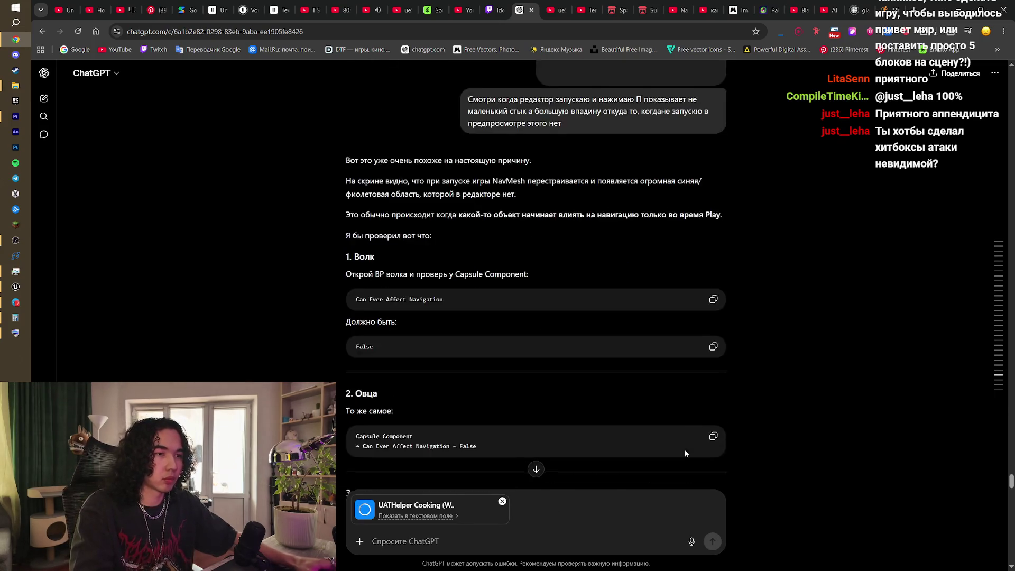
scroll(698, 452, down, 15)
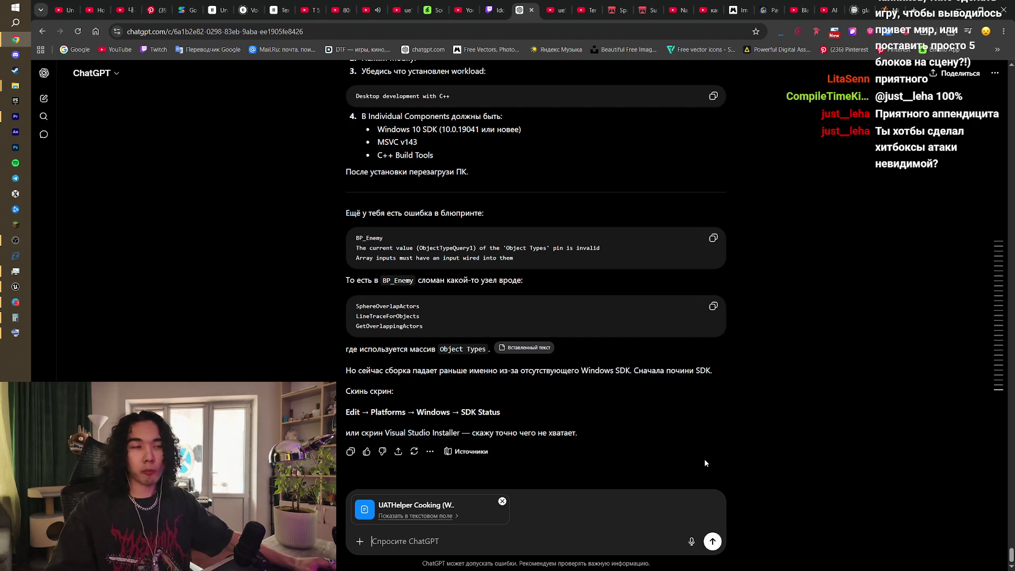
click(713, 541)
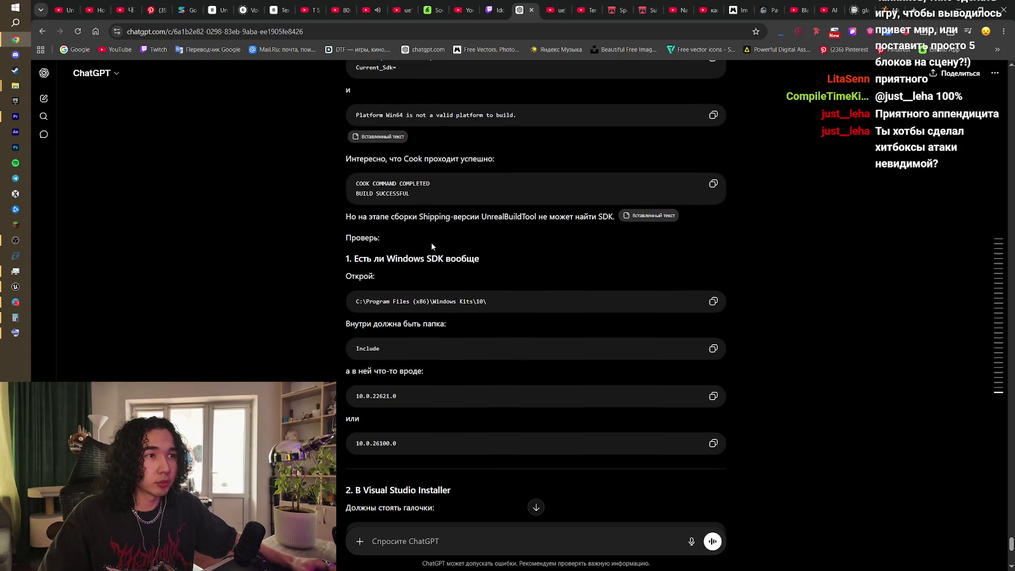
scroll(490, 331, down, 2)
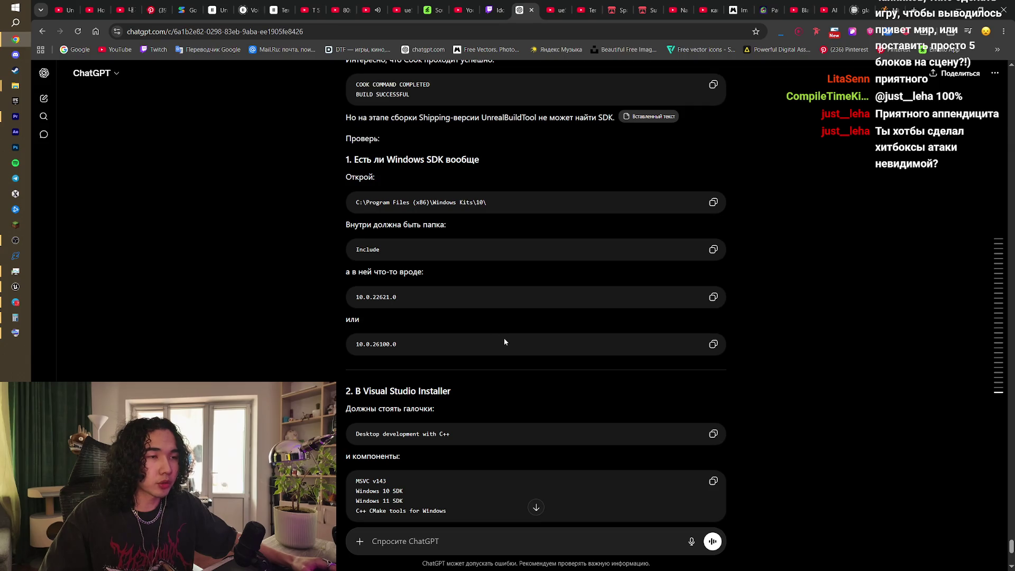
Step: Read ChatGPT's reply that the Win64 SDK status is Invalid, after an abandoned Windows search
click(27, 22)
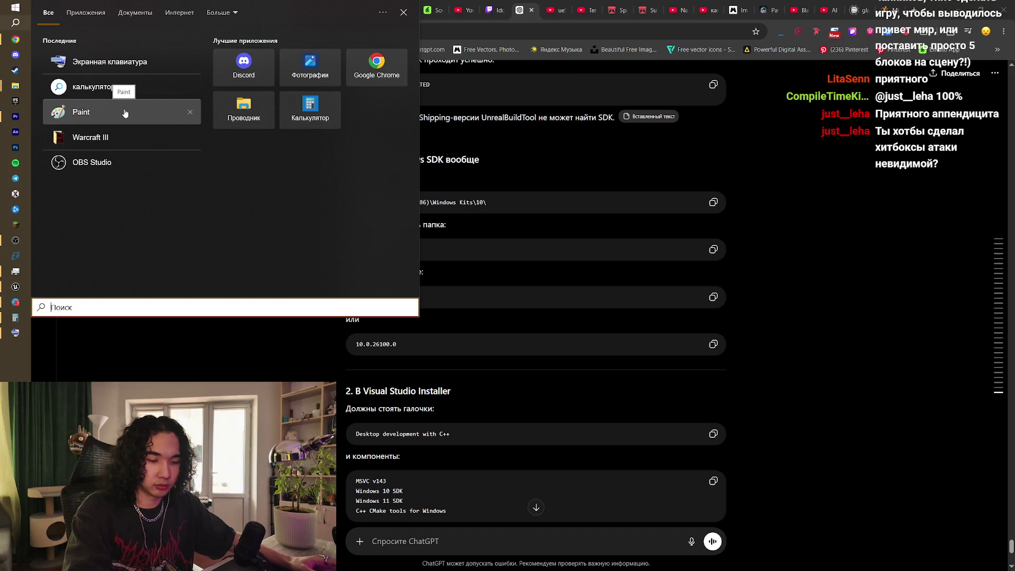
text(vis)
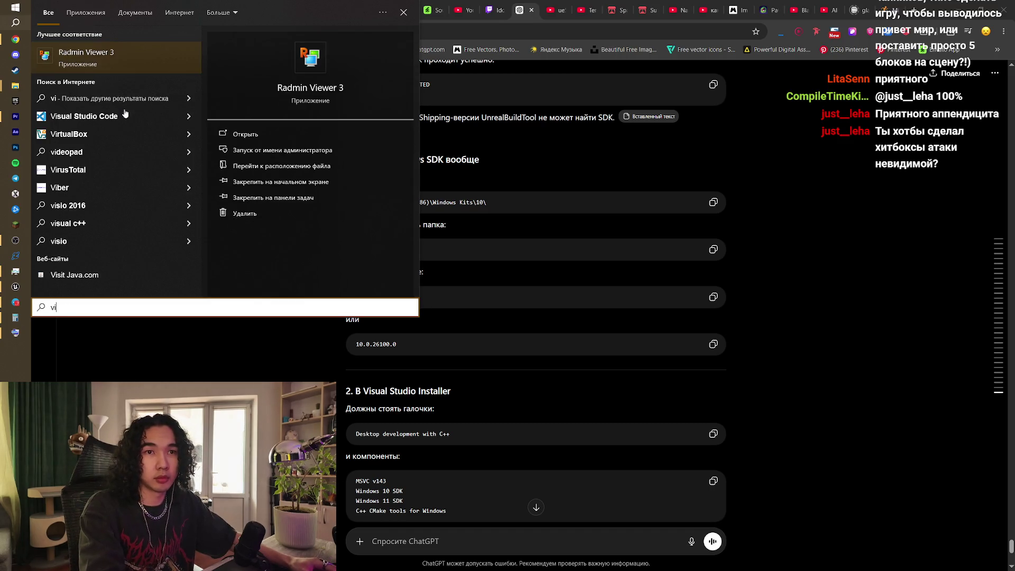
click(734, 266)
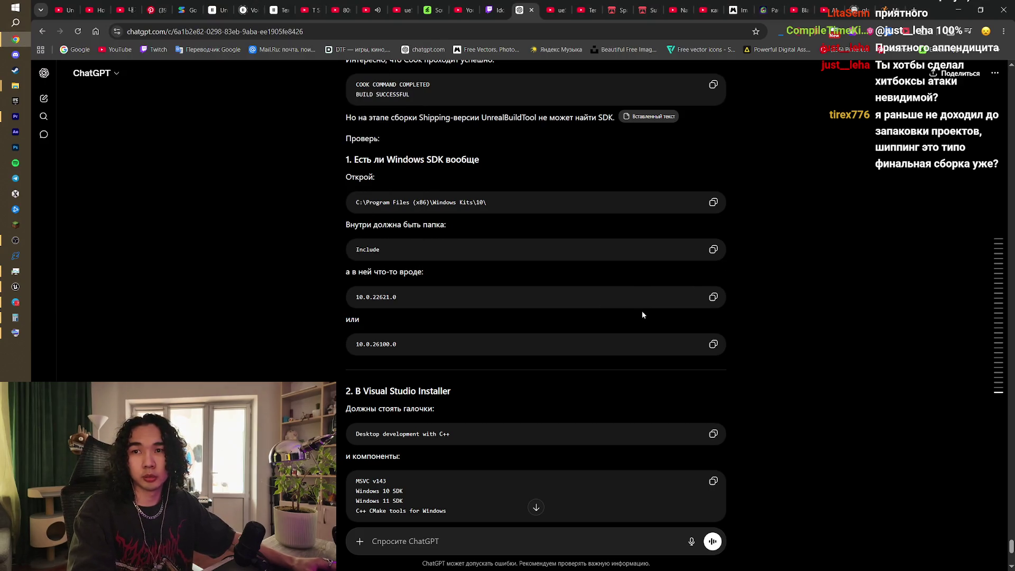
scroll(643, 315, up, 3)
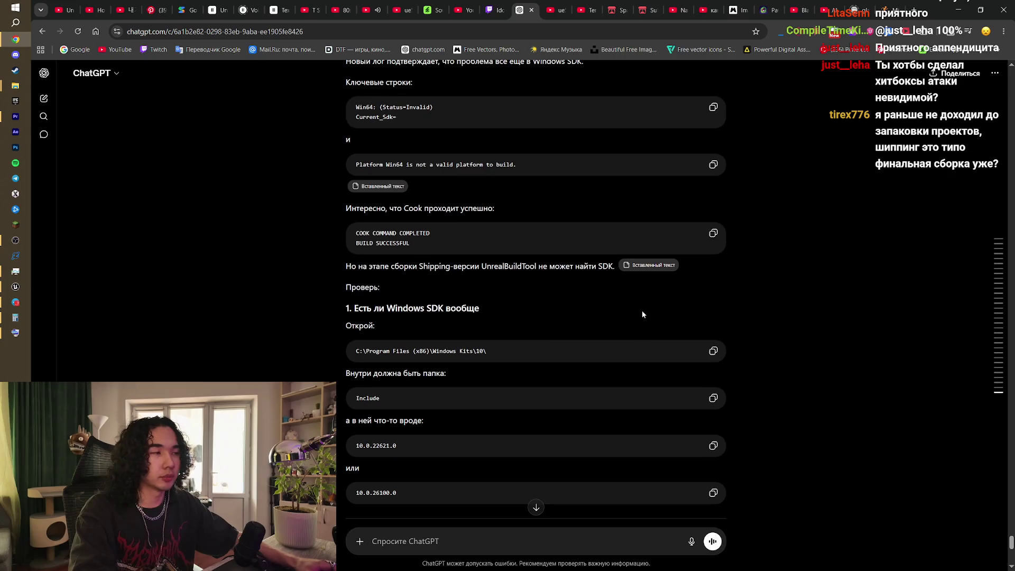
scroll(721, 311, up, 2)
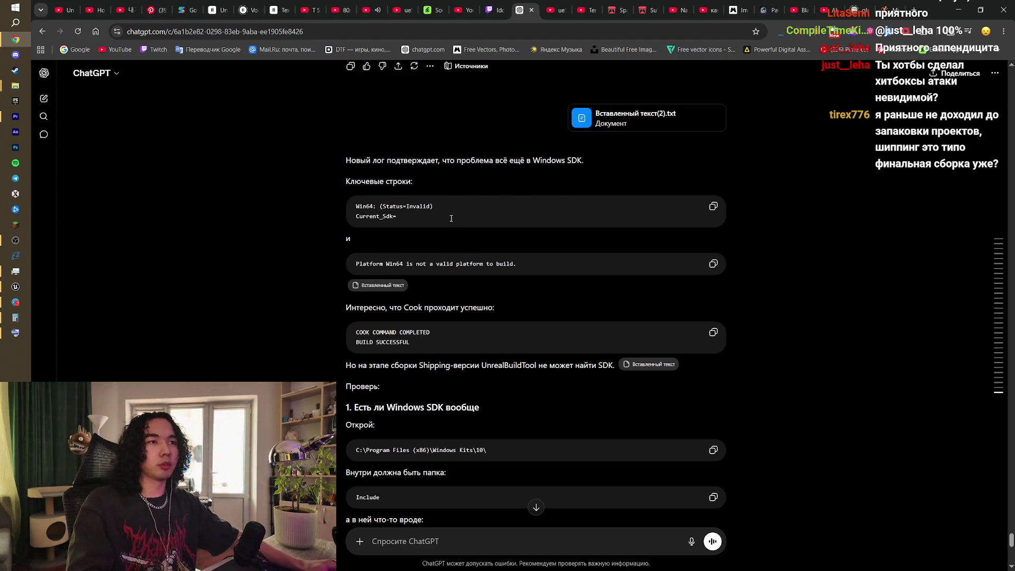
scroll(476, 254, down, 2)
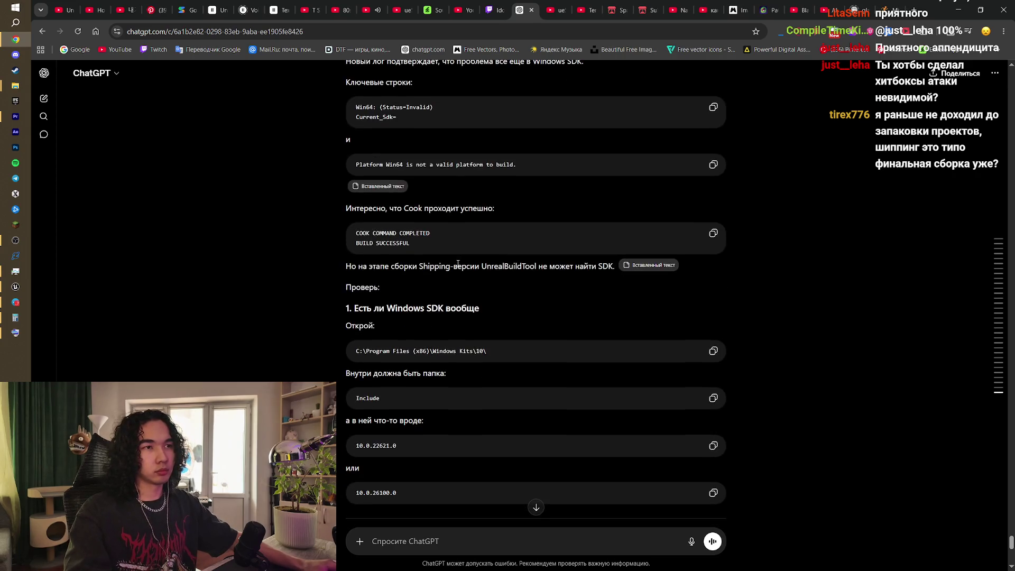
scroll(471, 262, down, 1)
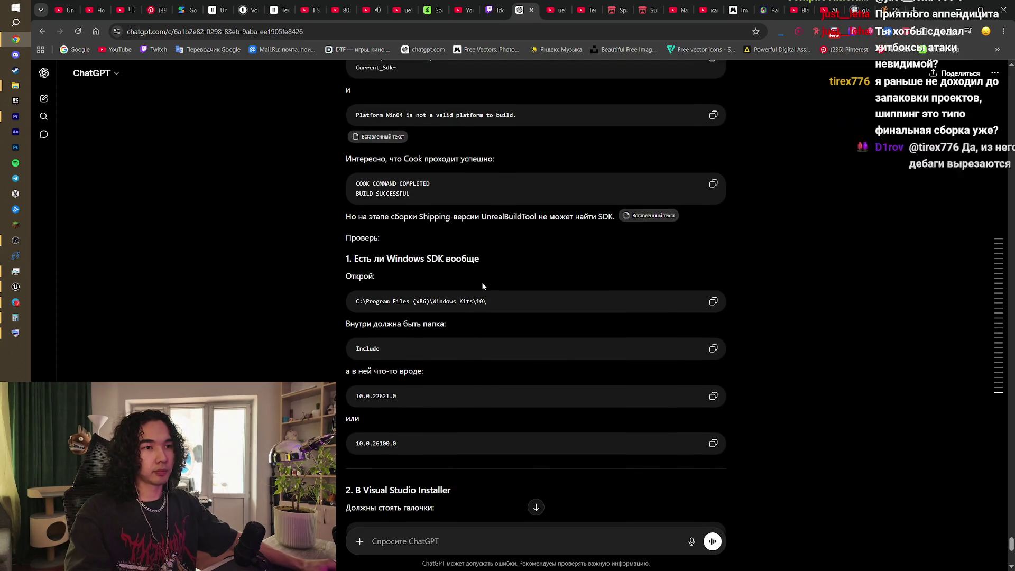
scroll(478, 259, down, 1)
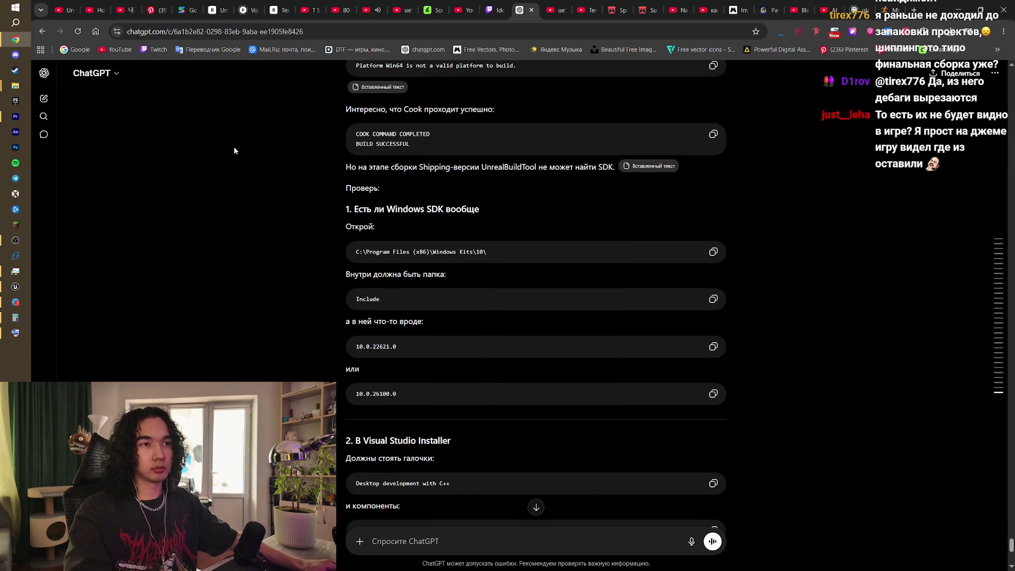
click(3, 4)
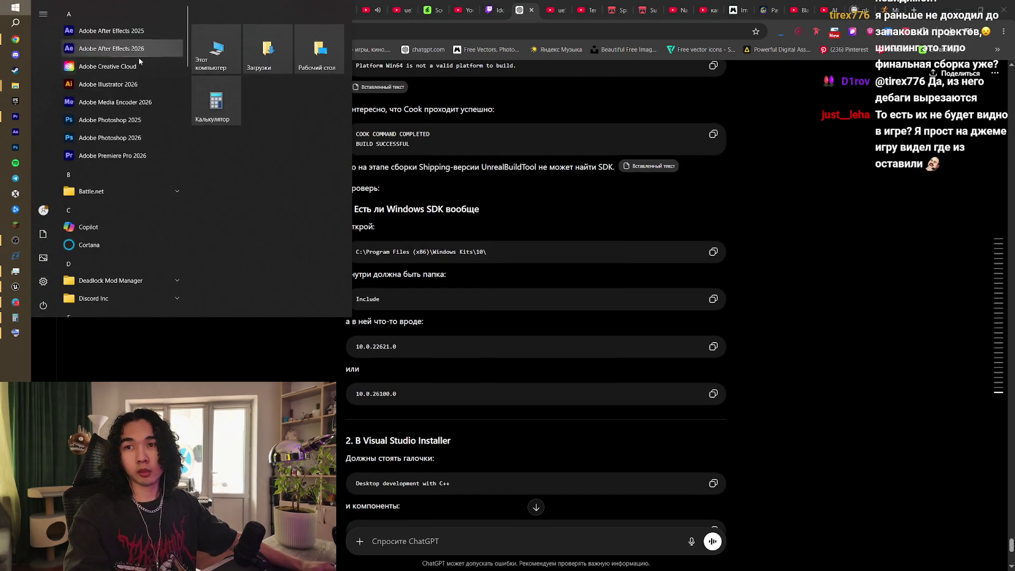
Step: Open This PC in File Explorer to check the drives, then minimize it and return to ChatGPT
click(224, 57)
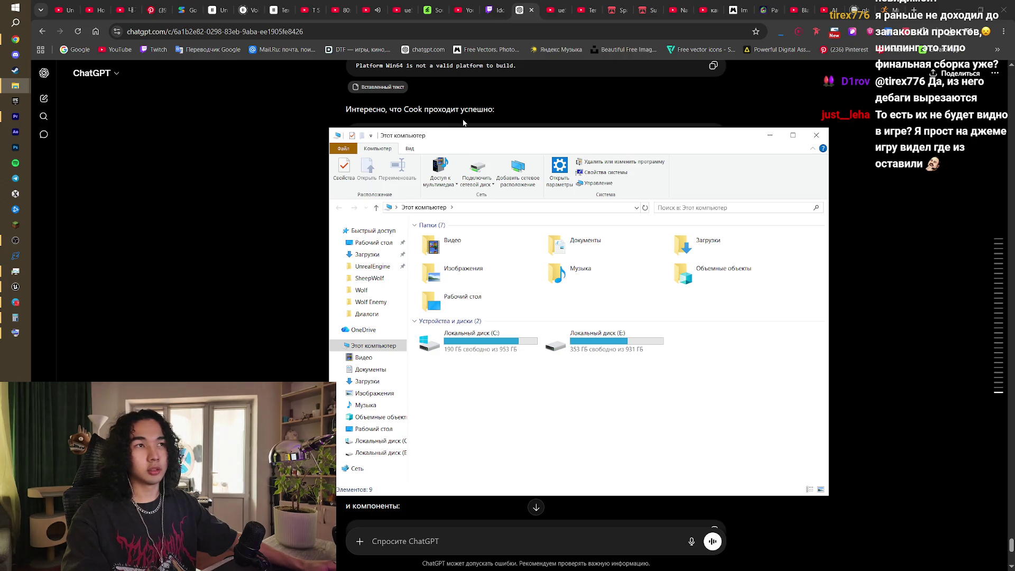
mouse_move(592, 135)
mouse_down()
mouse_move(297, 100)
mouse_move(14, 105)
mouse_up()
key(super+Down)
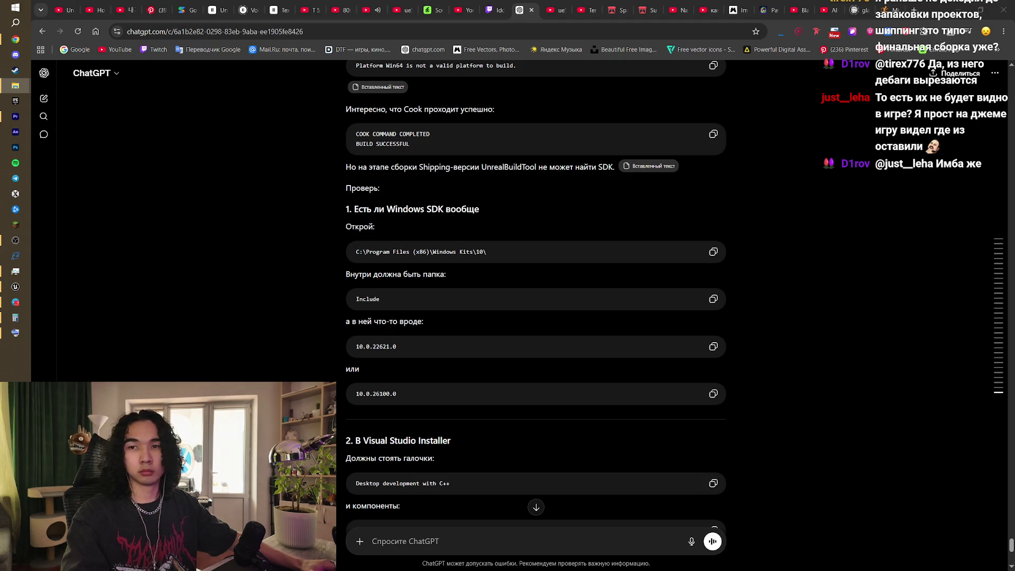
click(151, 324)
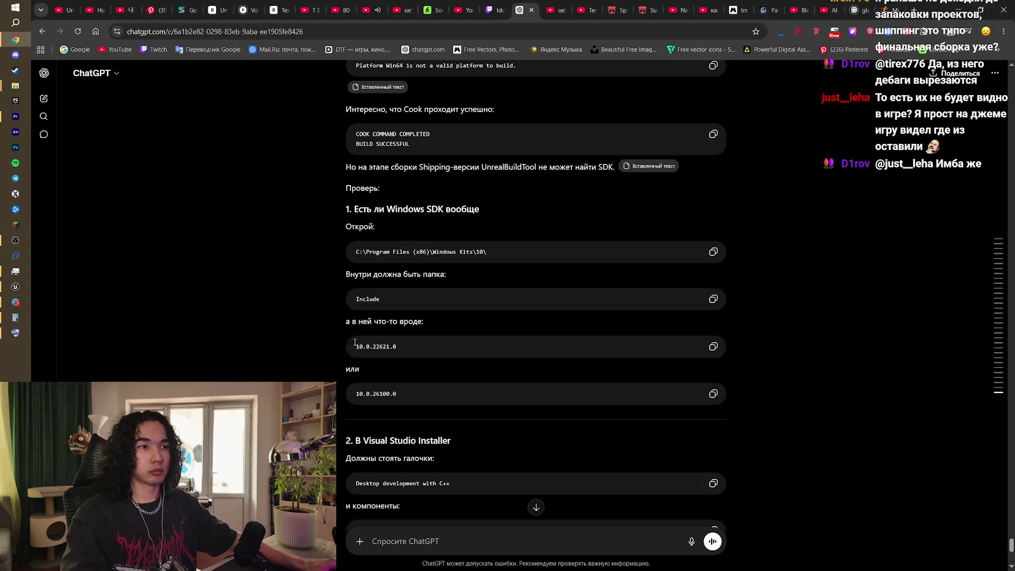
Step: Scroll through the rest of ChatGPT's Windows SDK troubleshooting steps, then switch back to the Unreal editor
scroll(433, 374, down, 4)
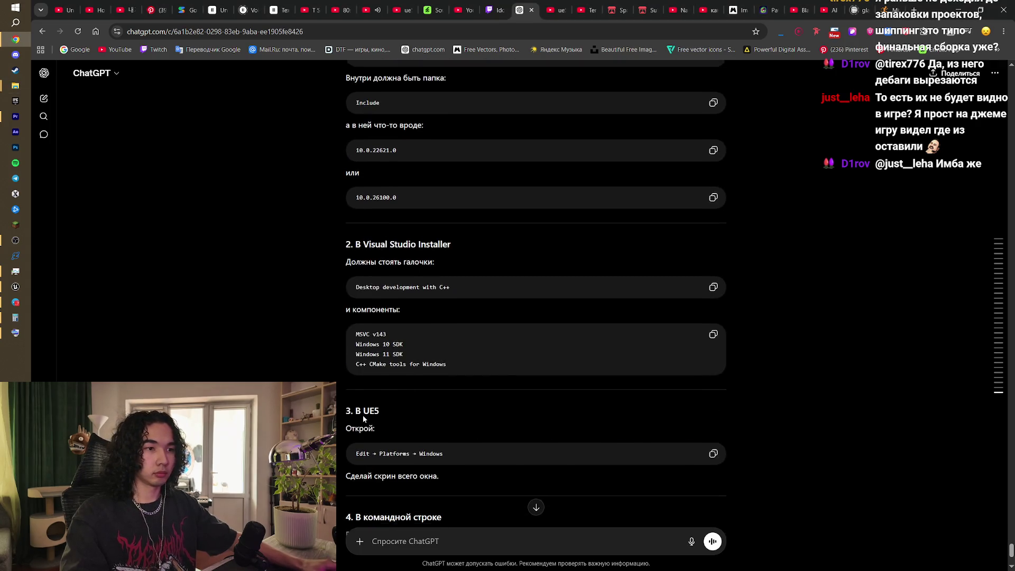
scroll(362, 414, down, 3)
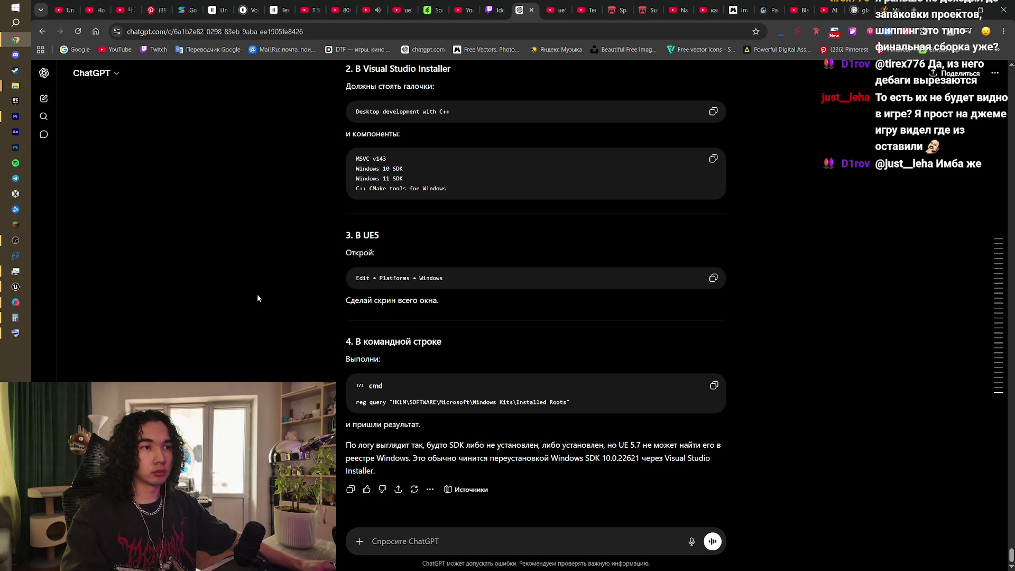
scroll(258, 298, up, 1)
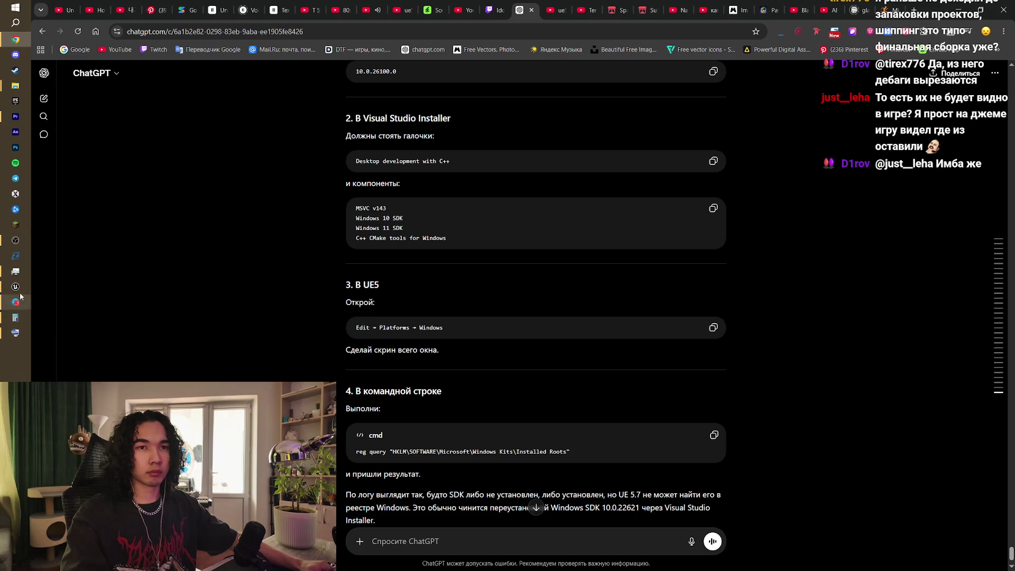
click(16, 287)
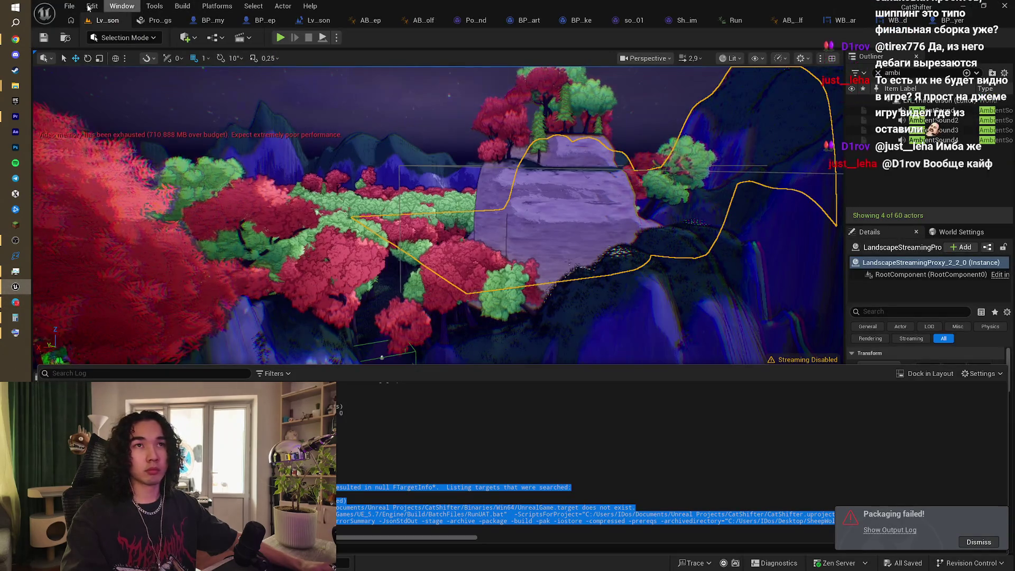
Step: Open Edit > Project Settings, glance at ChatGPT, and return to the Project Settings window
click(91, 6)
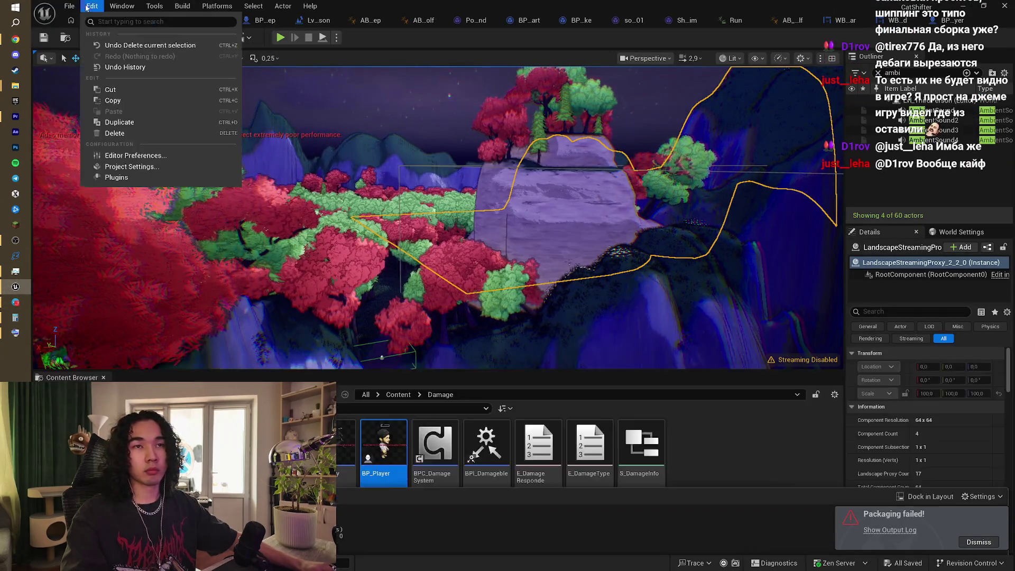
click(132, 167)
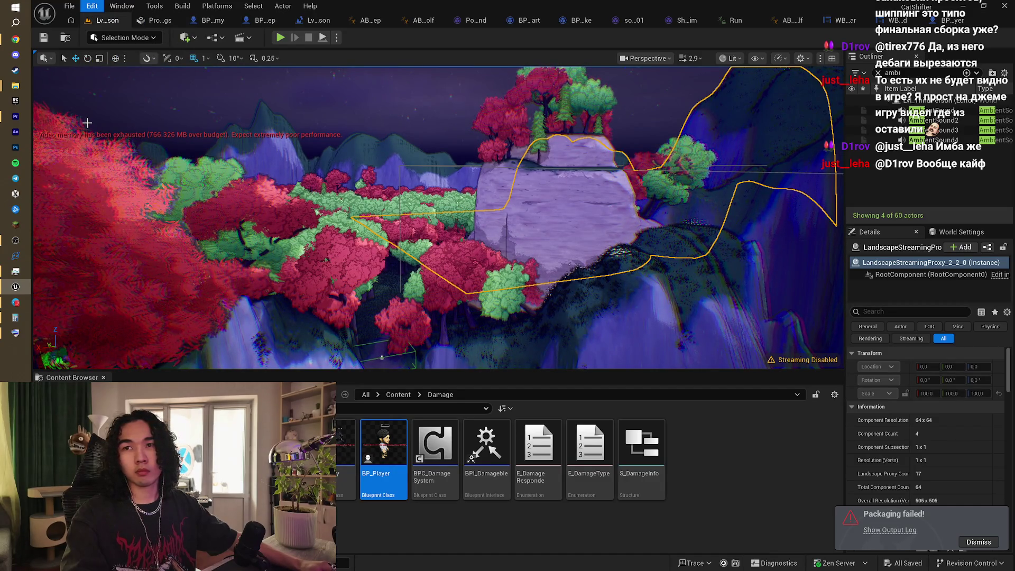
click(15, 39)
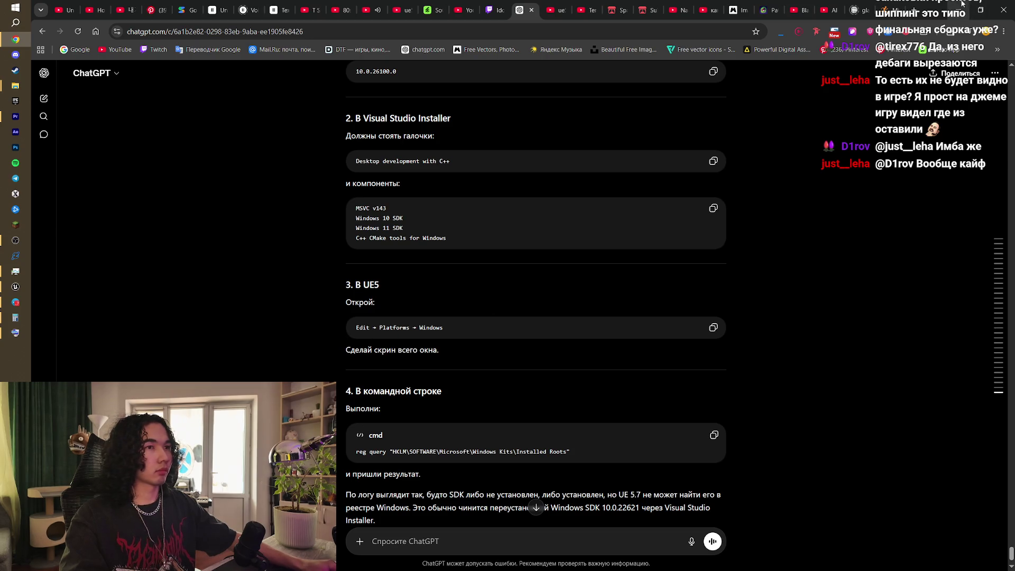
key(alt+Tab)
scroll(125, 310, up, 10)
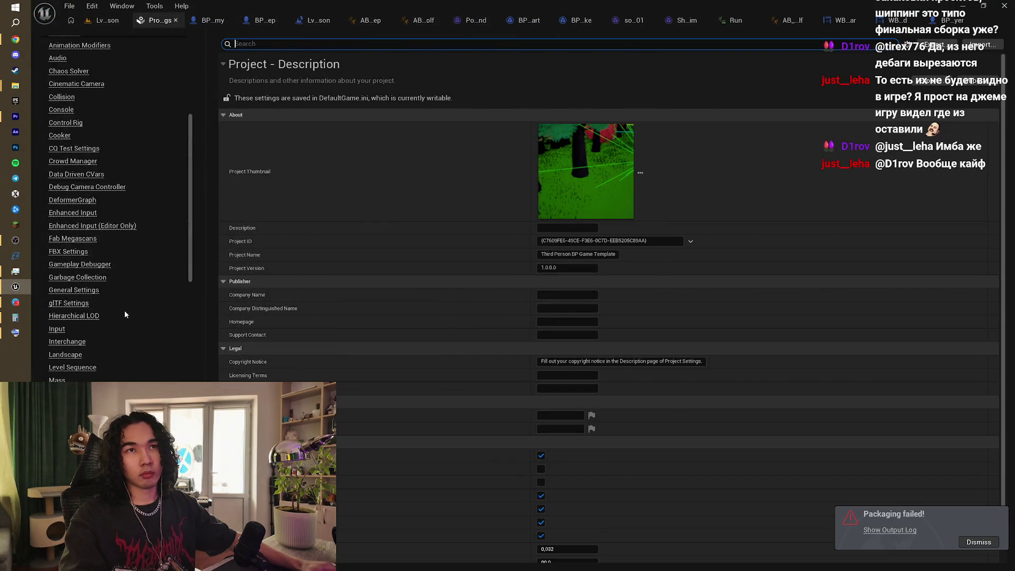
Step: Show the Platforms - Windows settings page and dismiss the Packaging failed notification
scroll(126, 316, up, 3)
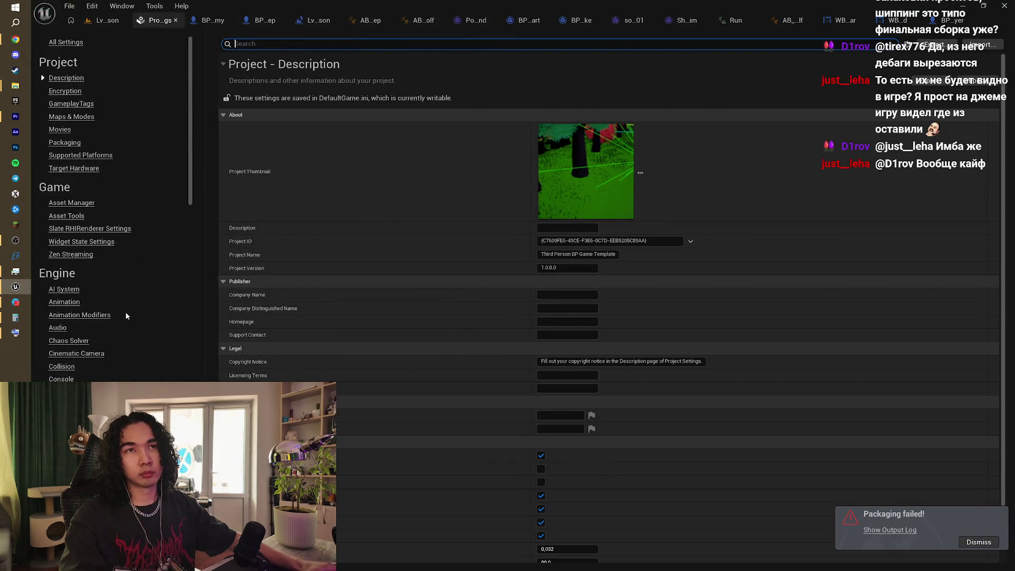
scroll(126, 316, down, 12)
scroll(127, 316, down, 20)
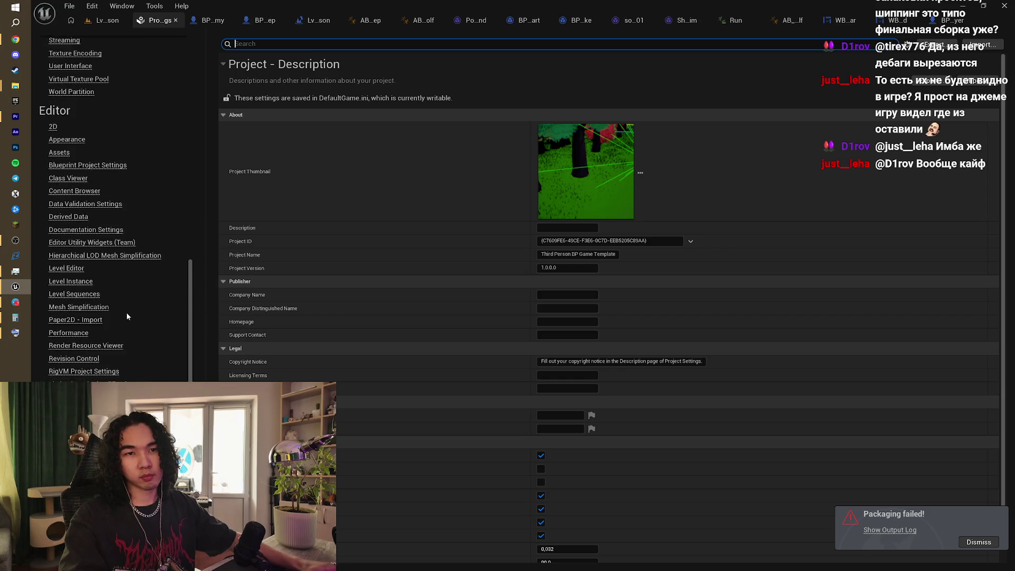
scroll(127, 316, down, 7)
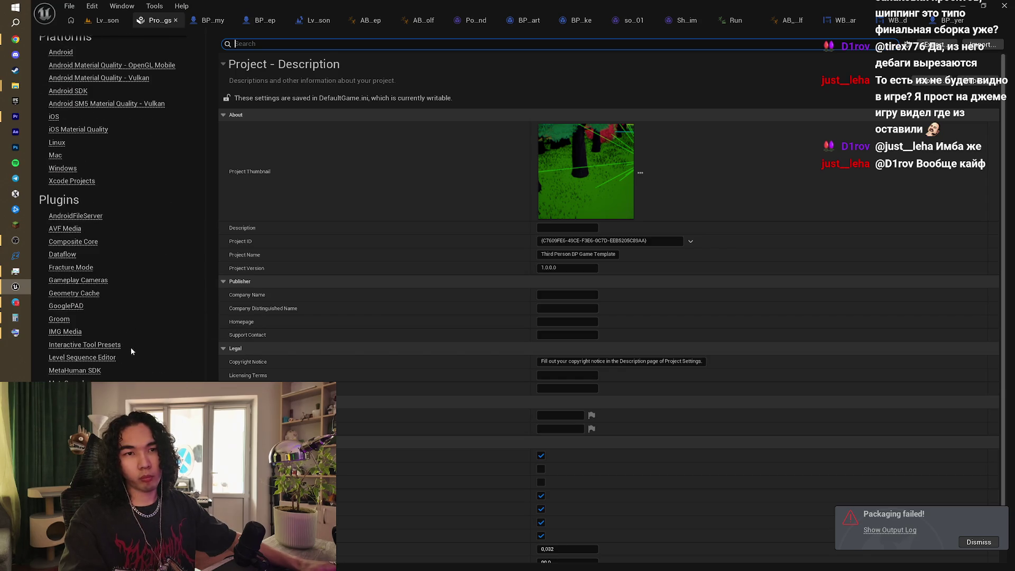
scroll(105, 308, up, 10)
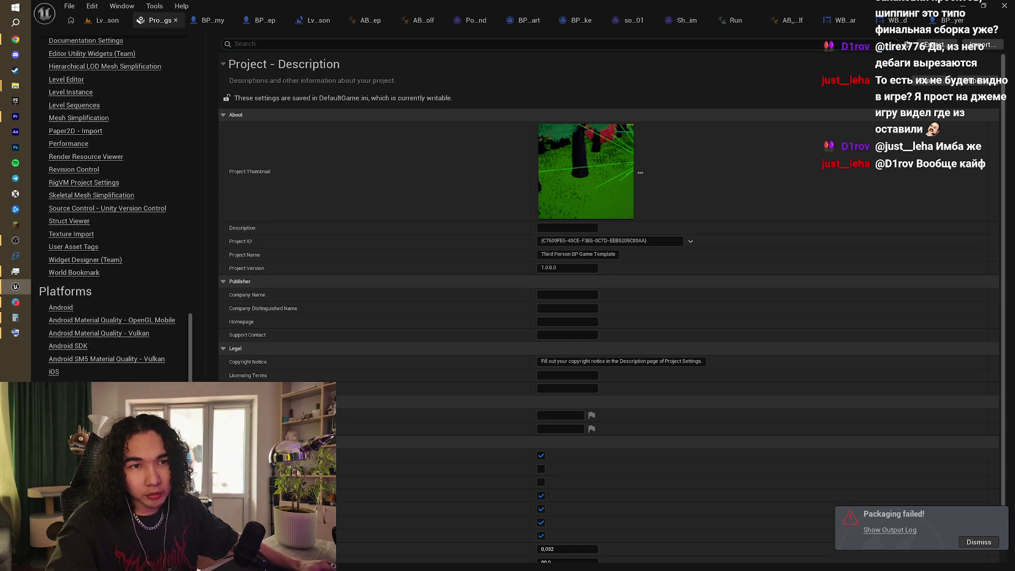
click(61, 410)
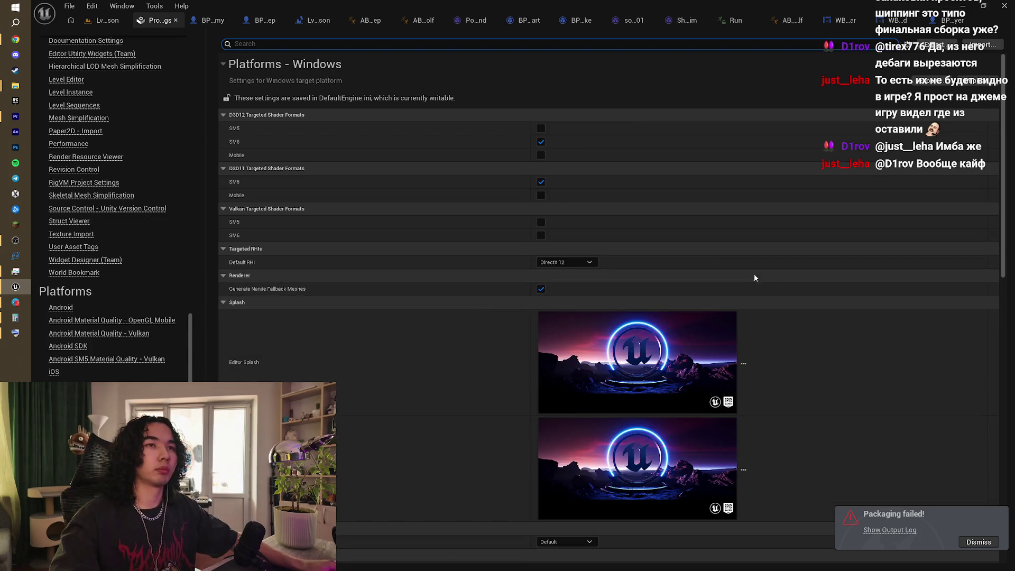
scroll(780, 337, down, 10)
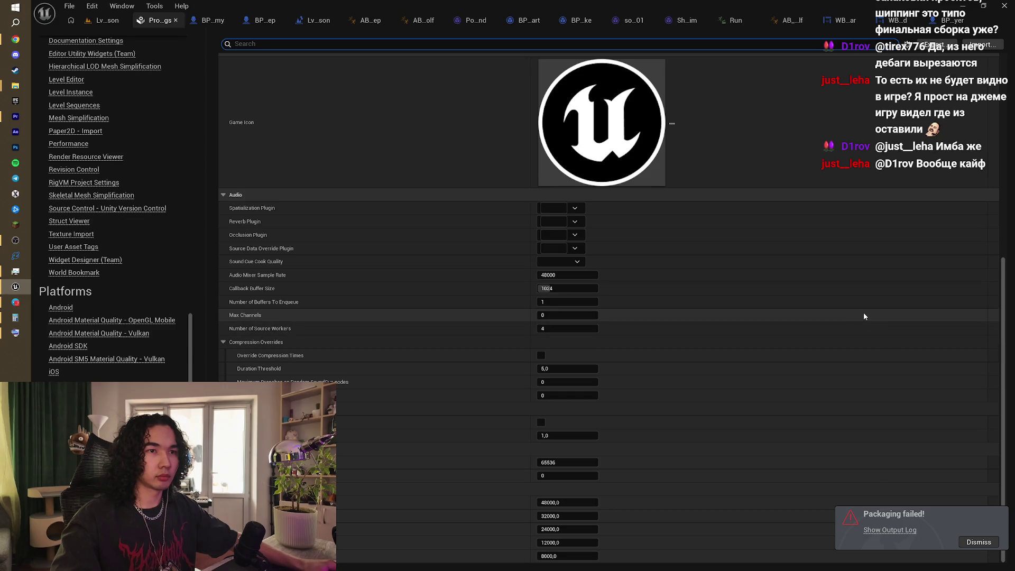
click(981, 548)
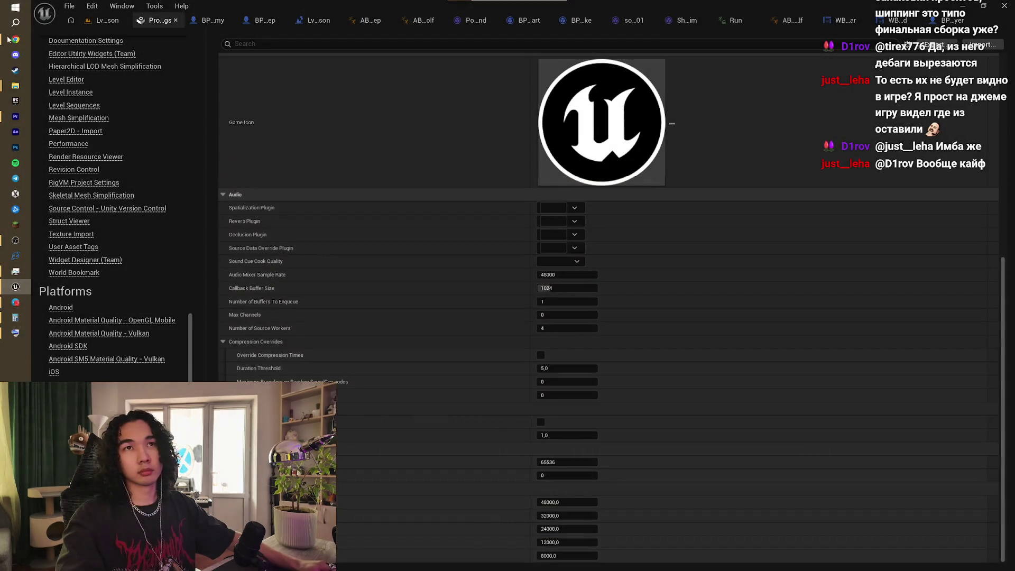
Step: Paste the copied screenshot into the ChatGPT message, then return to the Unreal Project Settings
click(9, 39)
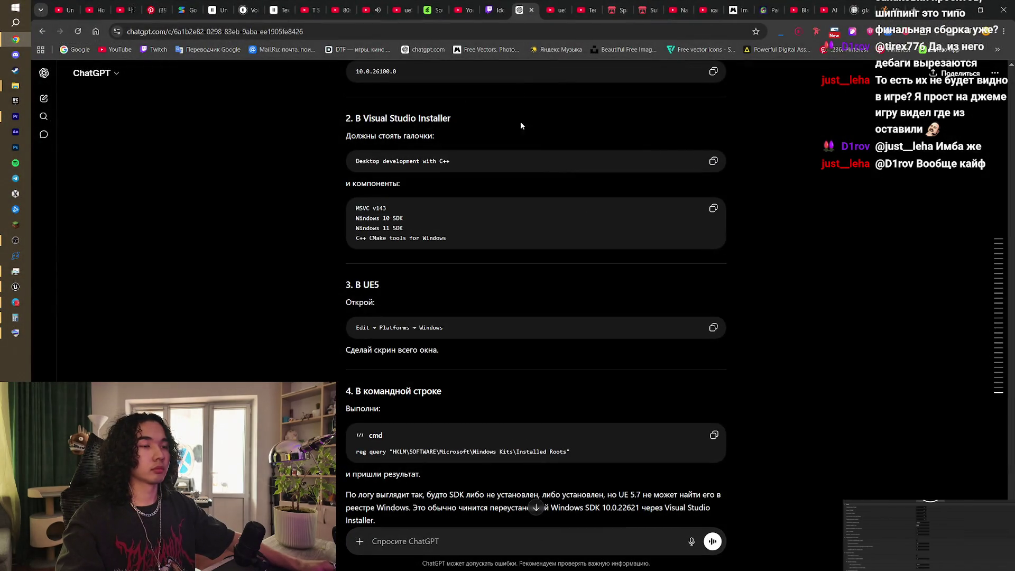
key(ctrl+v)
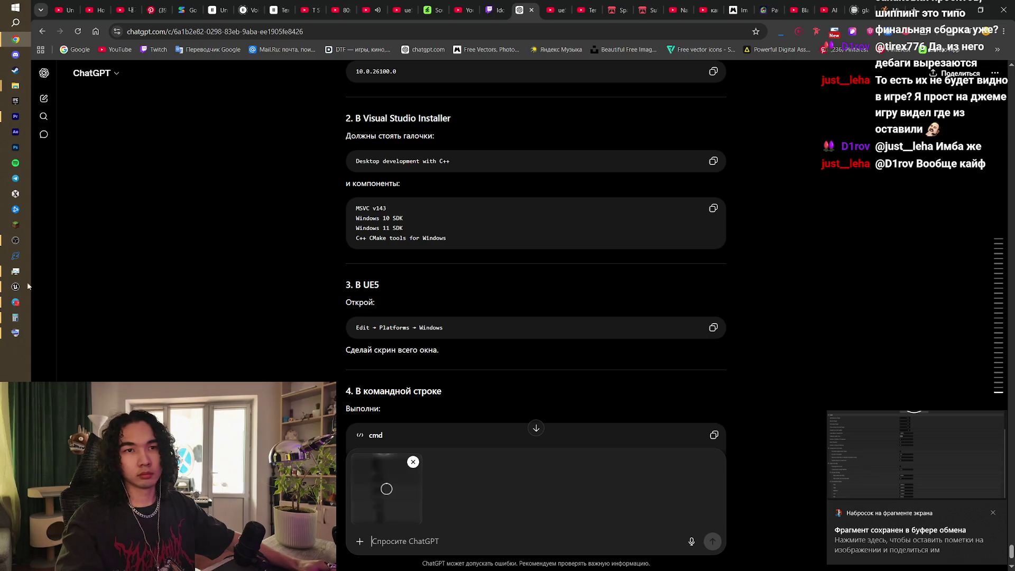
click(16, 287)
scroll(581, 361, up, 6)
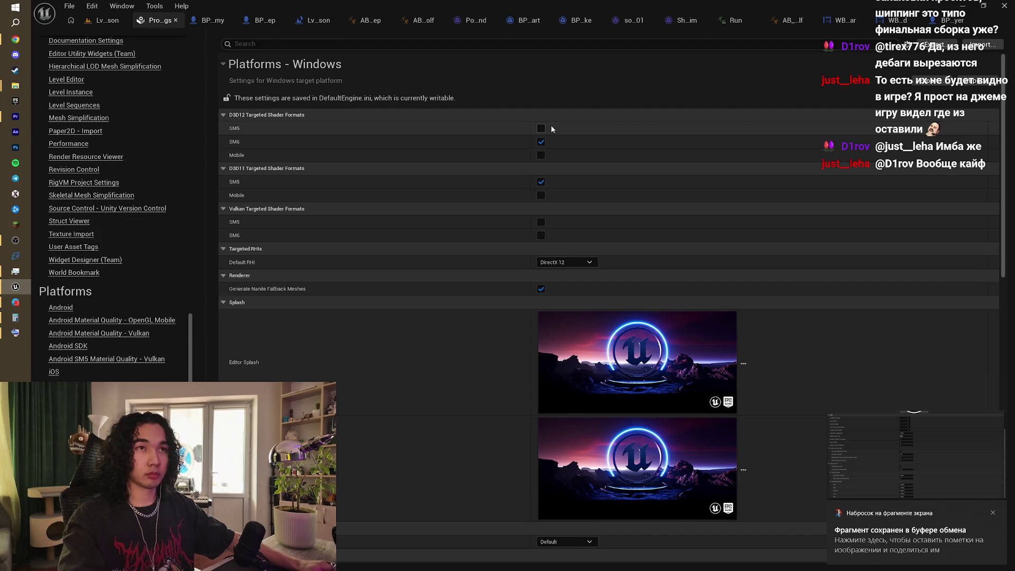
Step: Snip the Platforms - Windows panel, attach it, and send a Russian note that Visual Studio isn't installed
key(shift+super+s)
drag(213, 50, 909, 483)
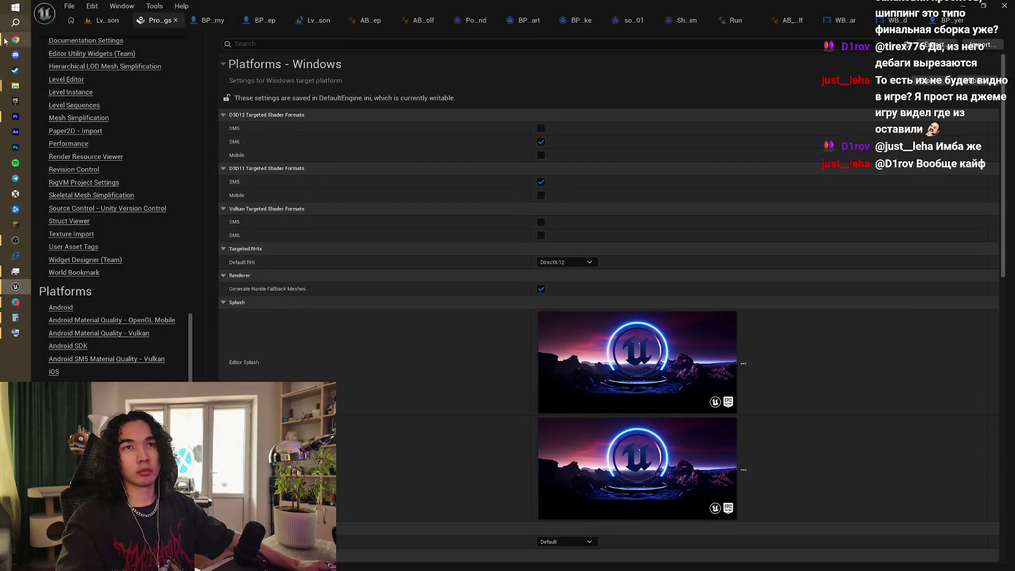
click(5, 41)
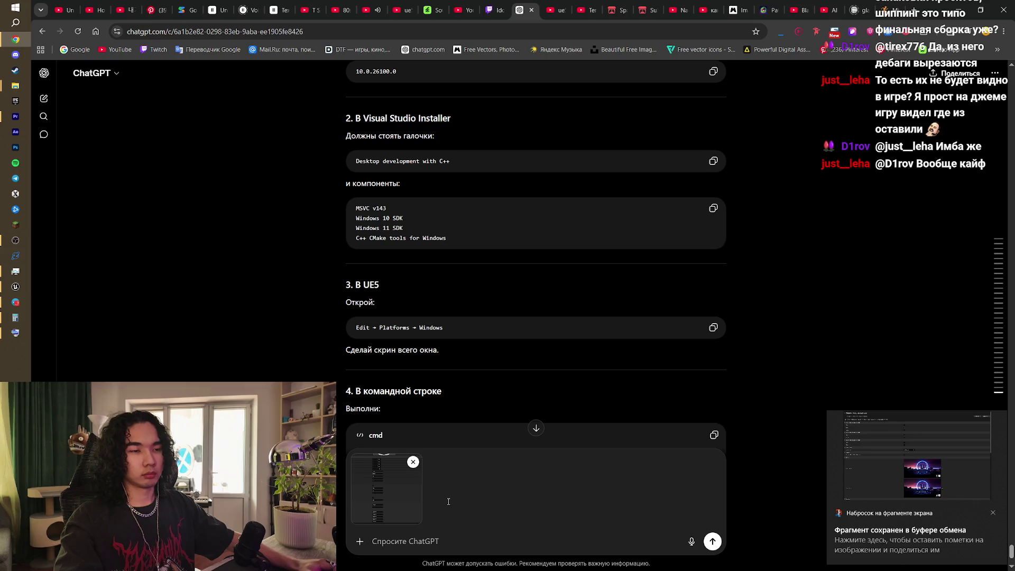
key(ctrl+v)
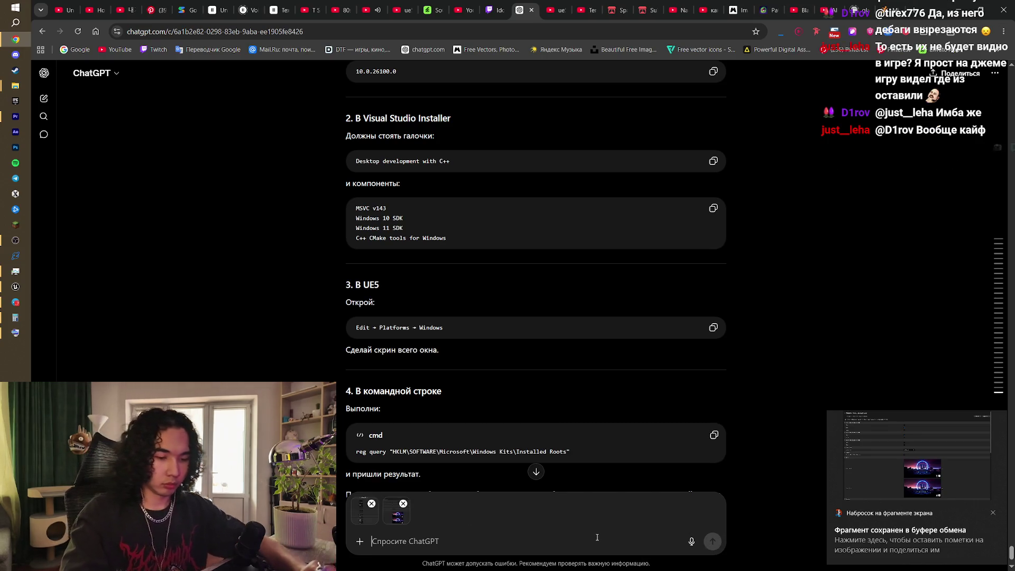
text(У менян ет визуа)
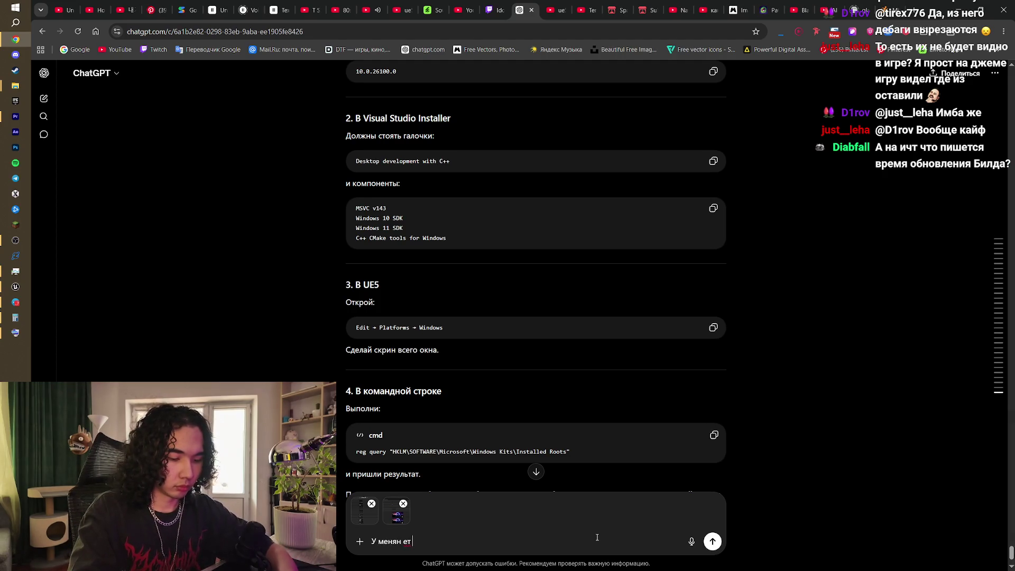
text(л студио)
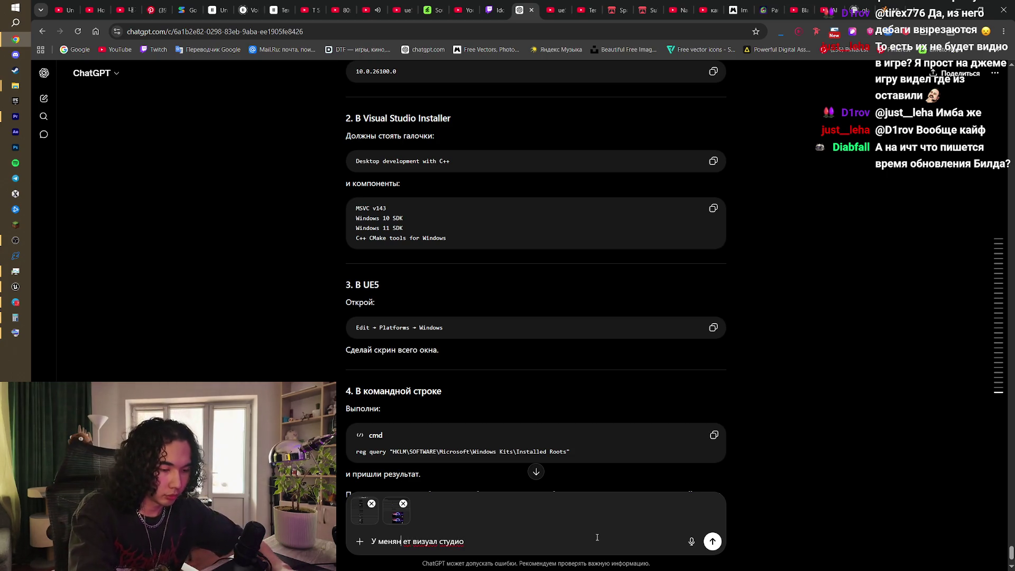
text(н)
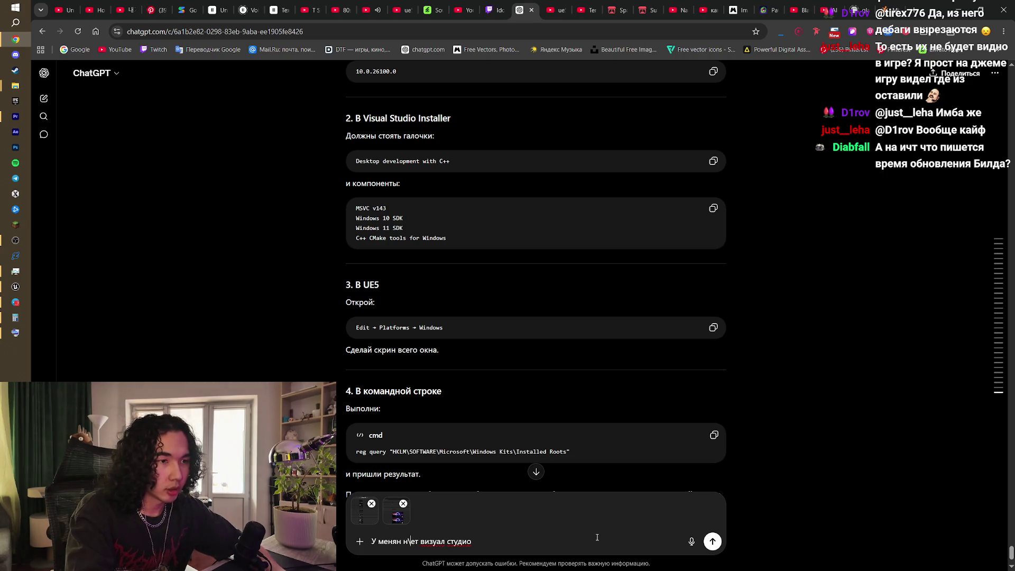
click(712, 543)
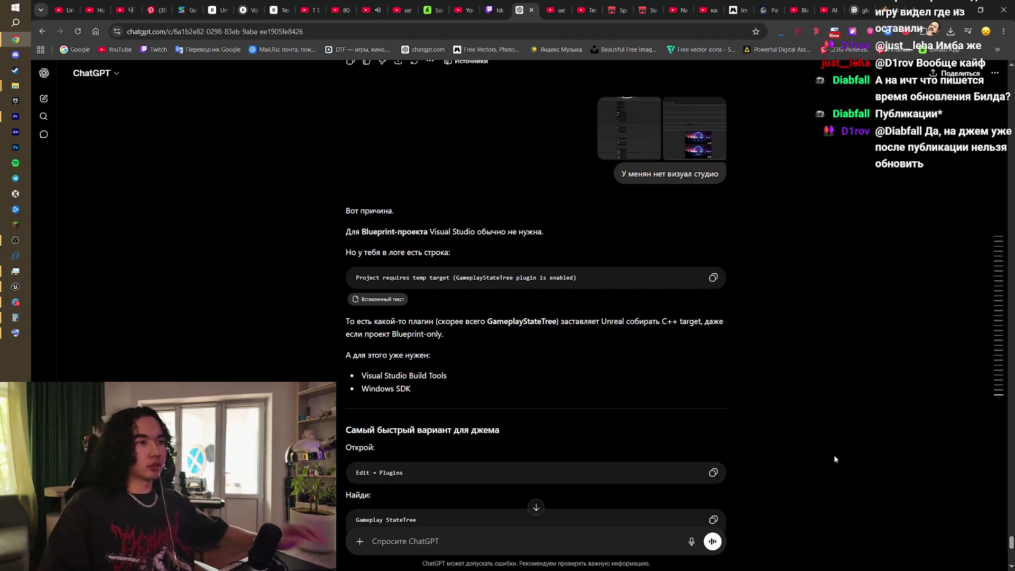
Step: Read ChatGPT's fix of disabling the StateTree plugins, then return to Unreal's Platforms - Windows settings
scroll(684, 386, down, 4)
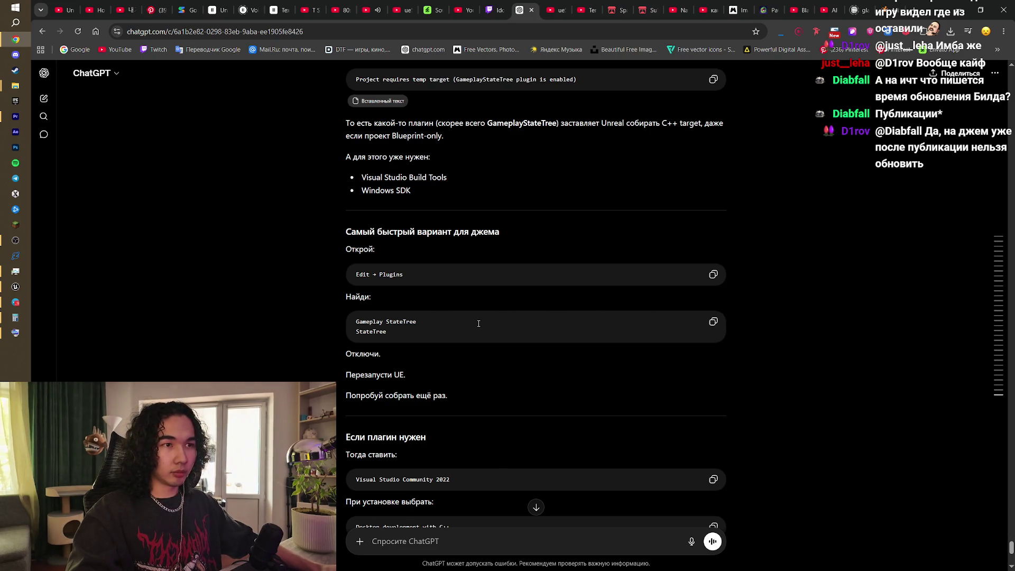
scroll(479, 324, down, 2)
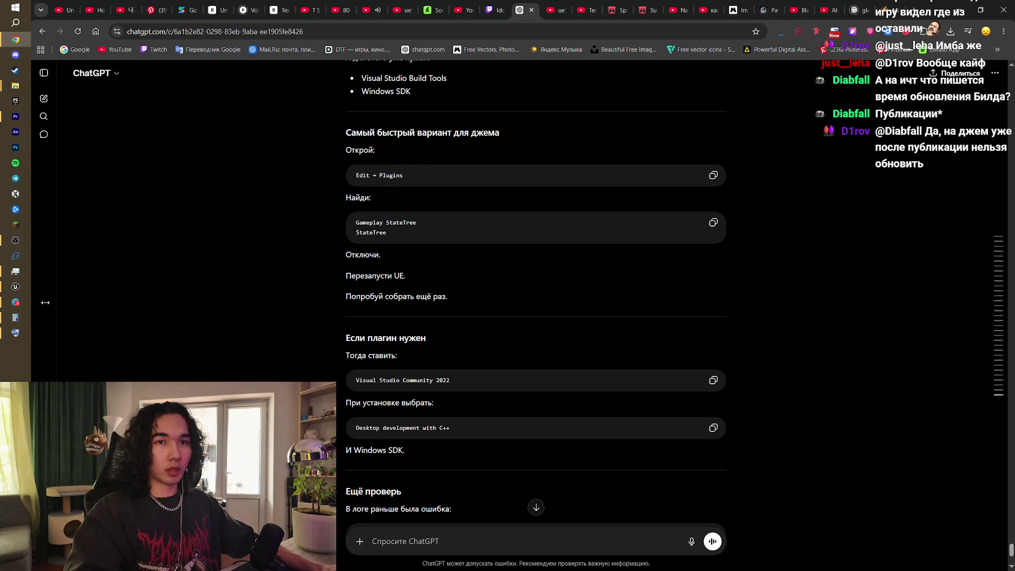
click(19, 286)
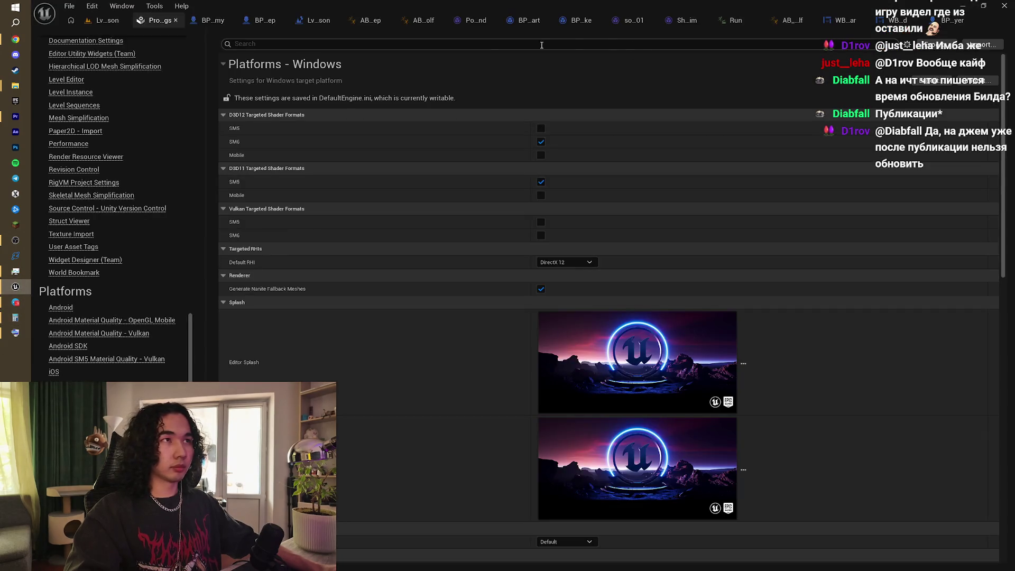
scroll(138, 316, up, 5)
scroll(138, 316, up, 8)
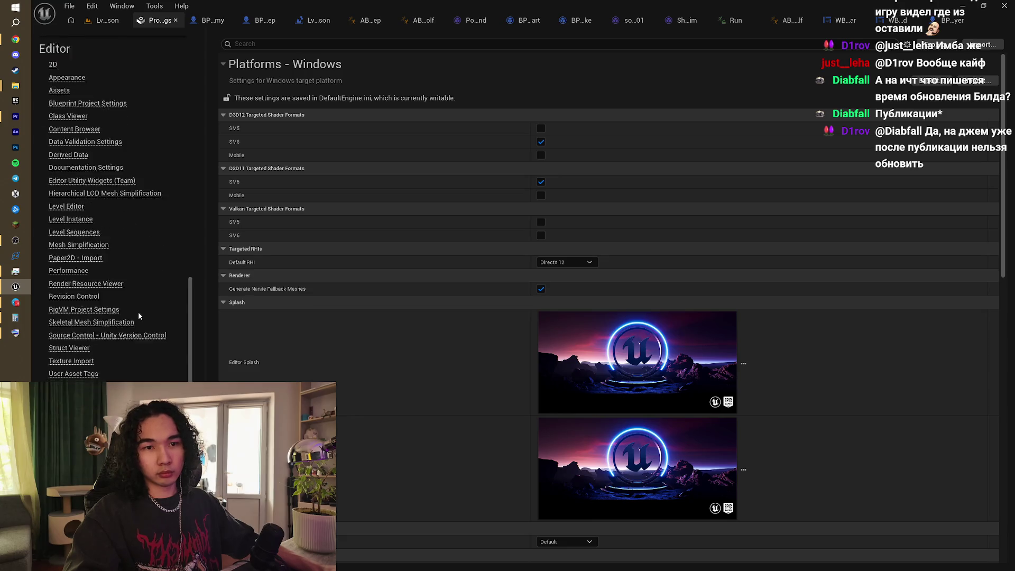
scroll(138, 315, up, 10)
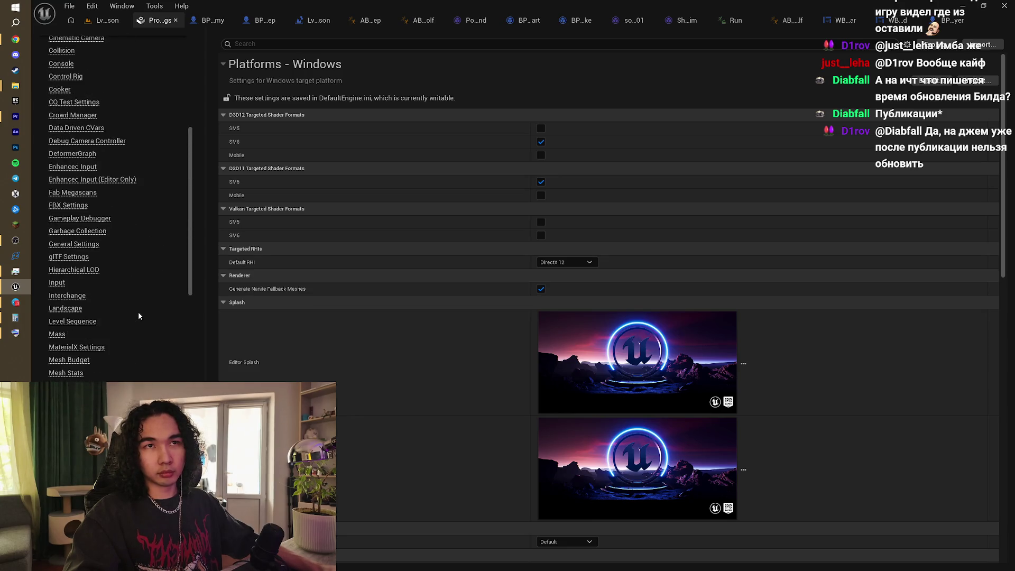
scroll(138, 316, up, 1)
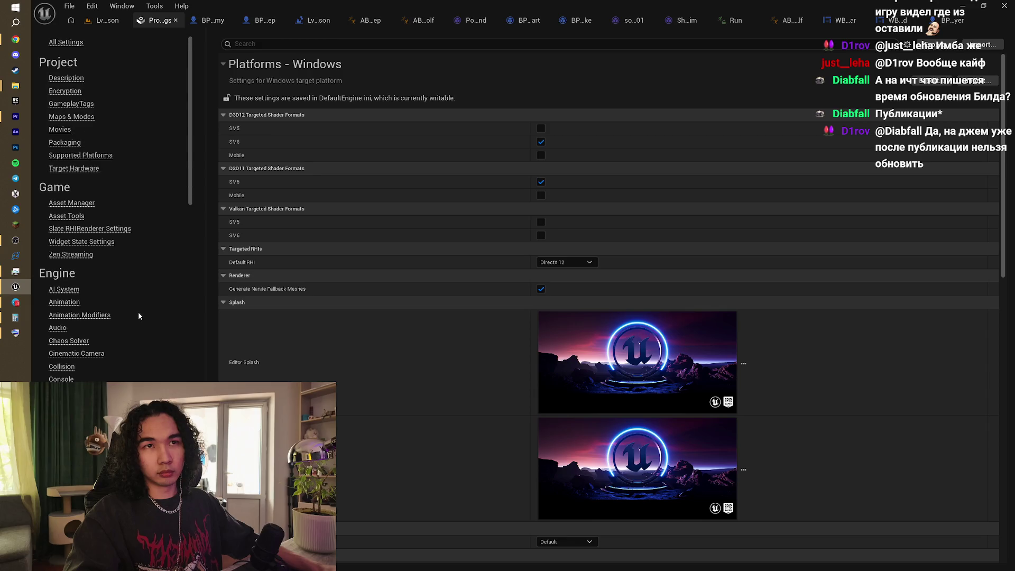
scroll(138, 315, down, 6)
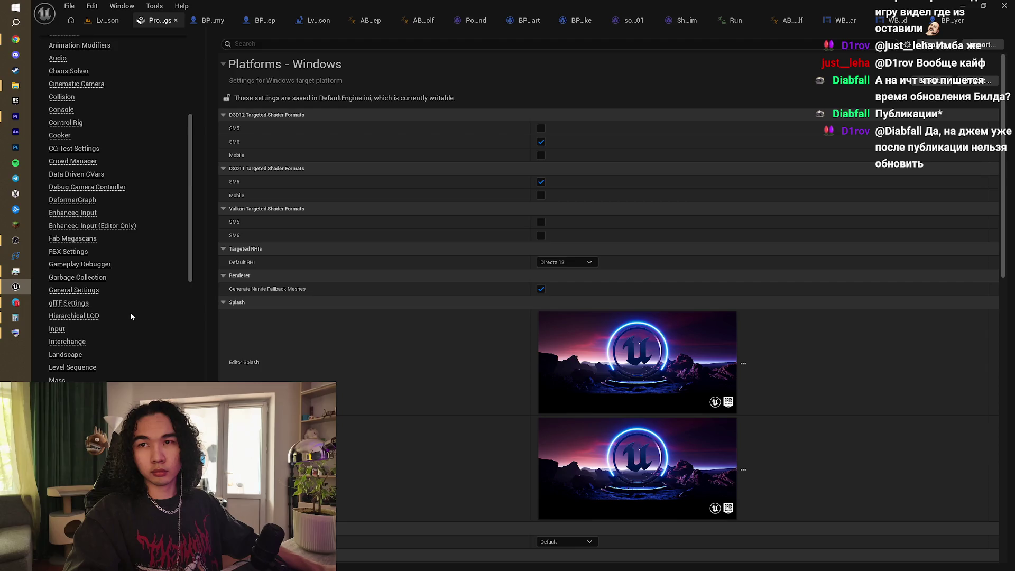
scroll(131, 316, down, 4)
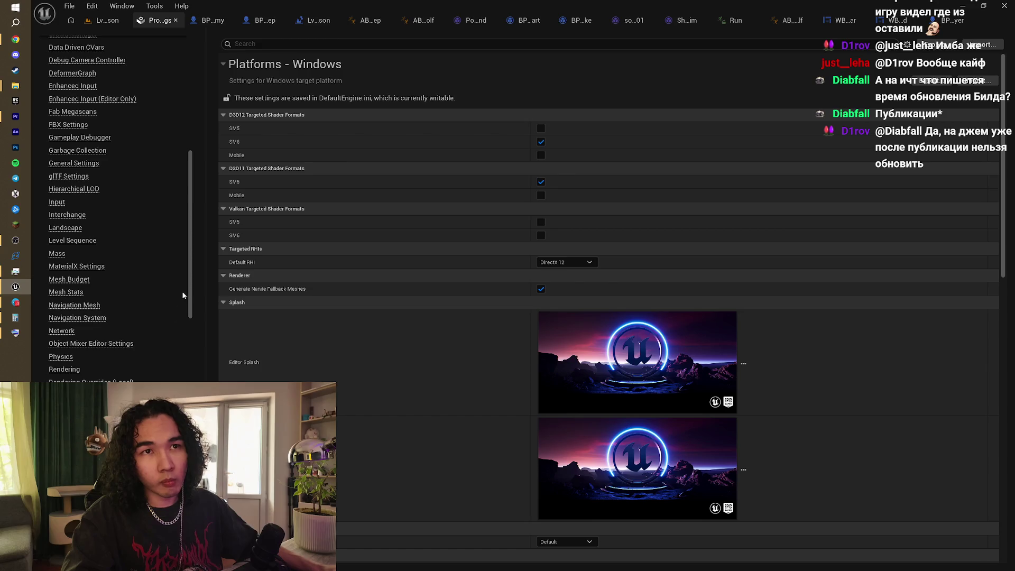
mouse_move(190, 306)
mouse_down()
mouse_move(189, 538)
mouse_move(147, 88)
mouse_move(102, 46)
mouse_up()
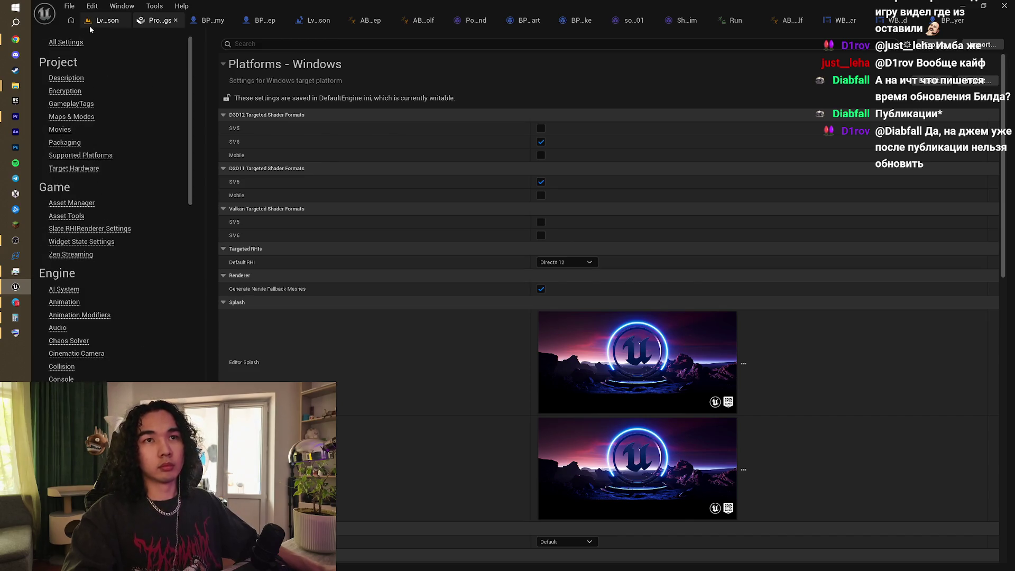
click(292, 45)
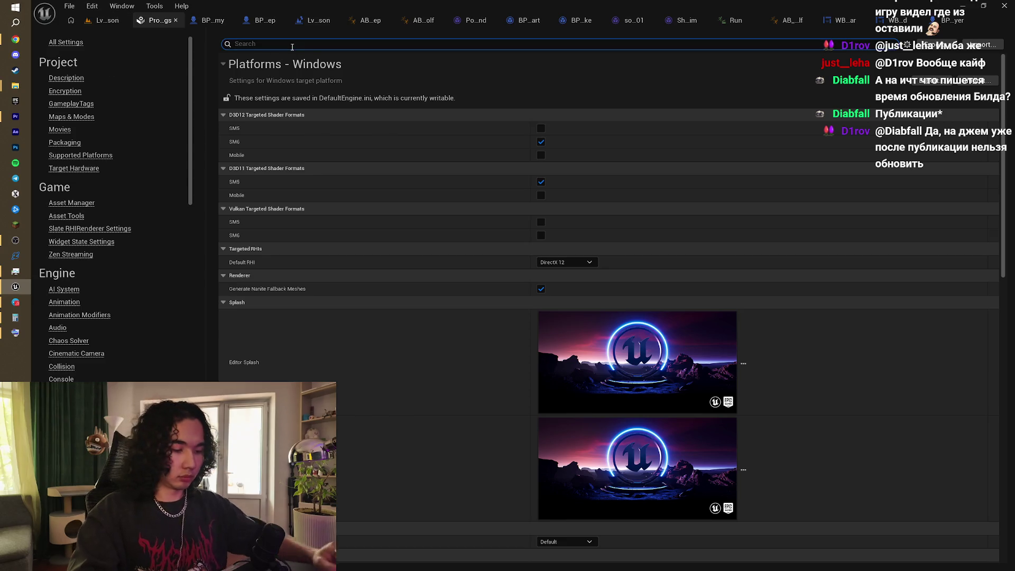
Step: Filter Project Settings by 'plugins', leaving only the Packaging option Write Plugin Size Summary Jsons
text(a)
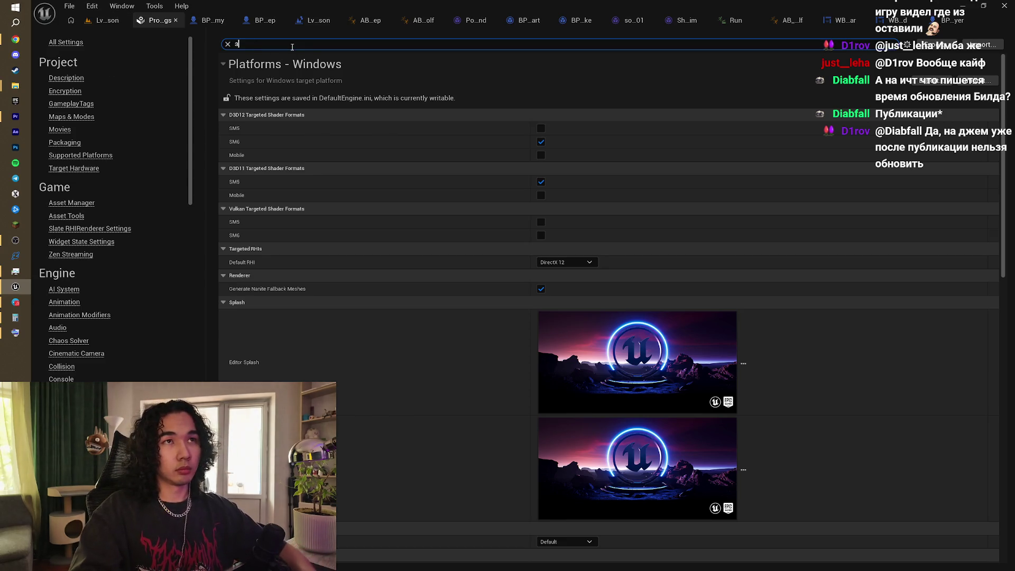
key(BackSpace)
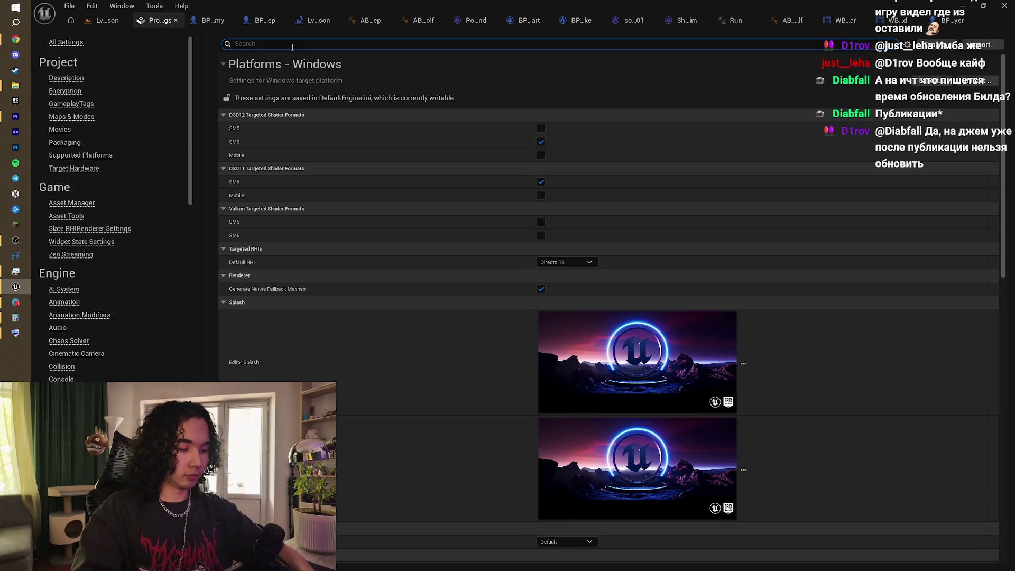
text(plug)
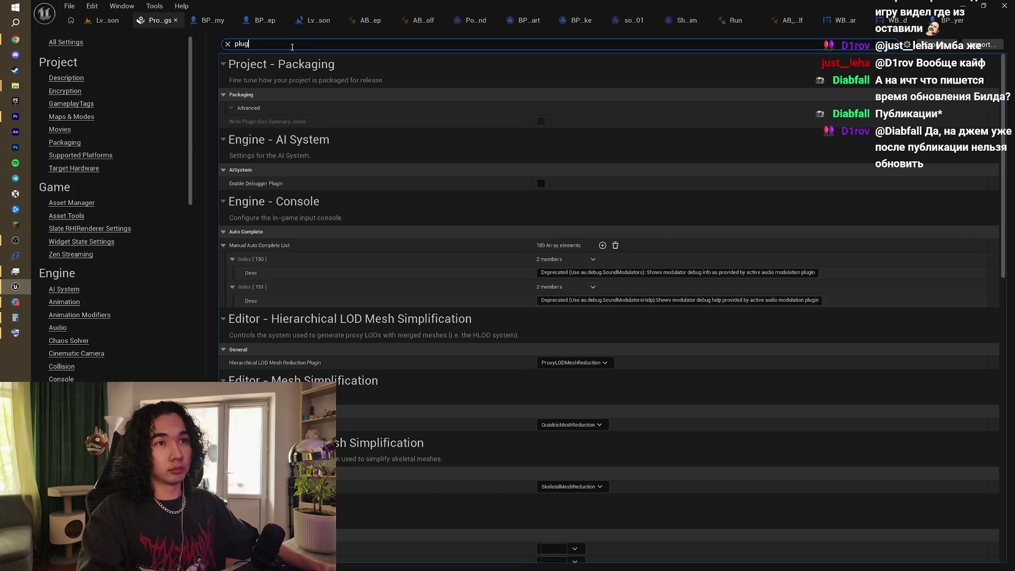
text(i)
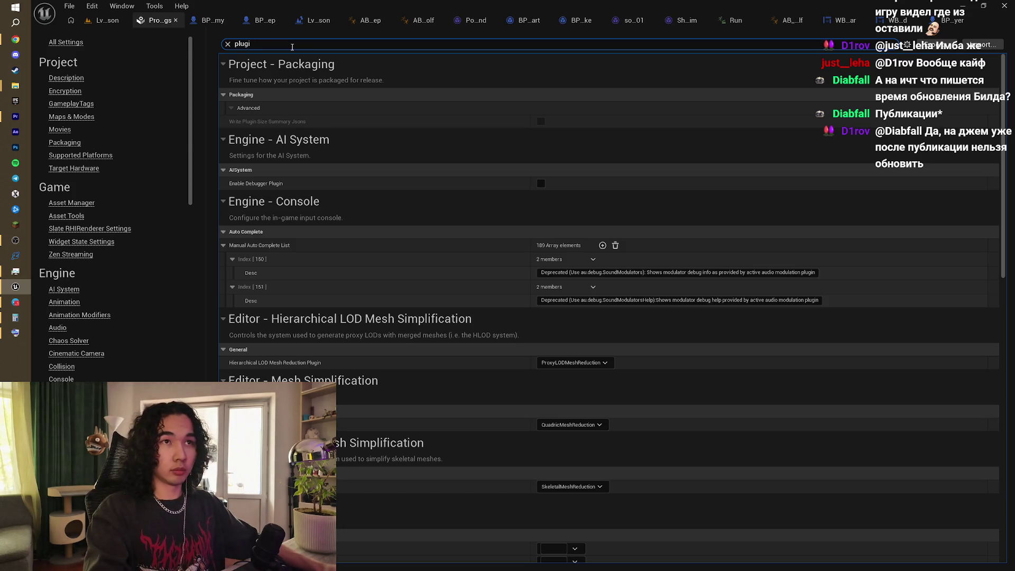
text(ns)
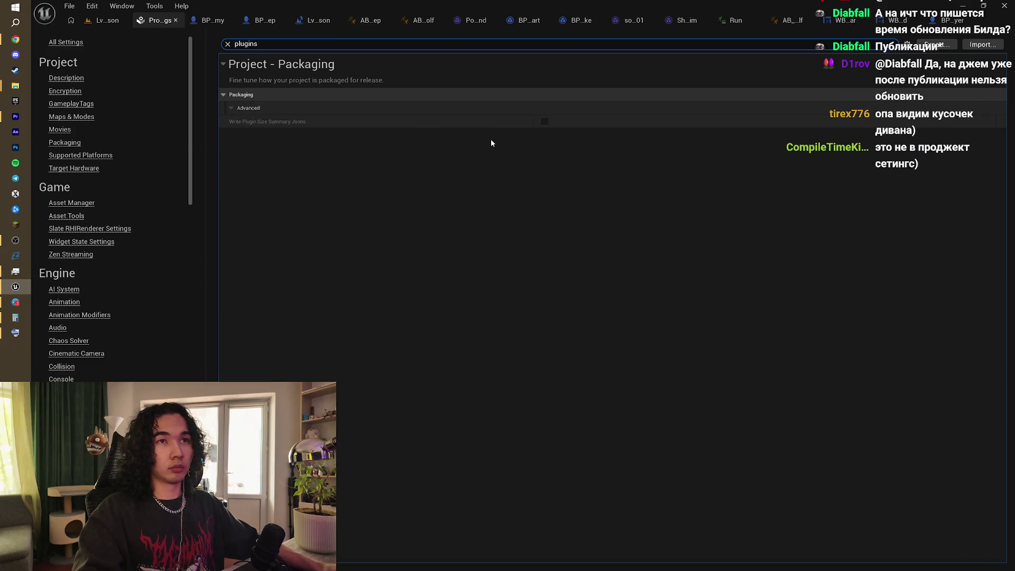
key(alt+Tab)
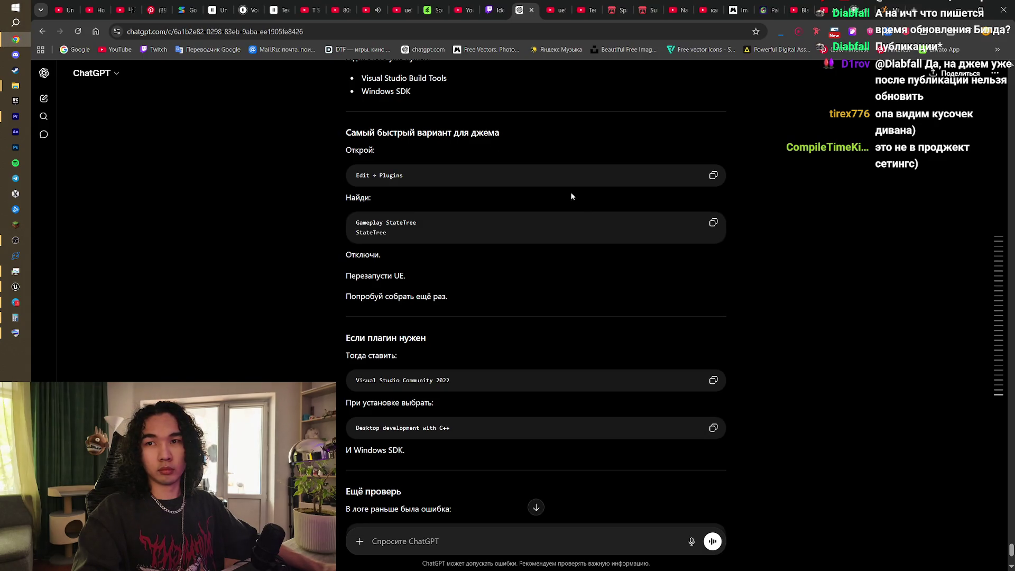
key(alt+Tab)
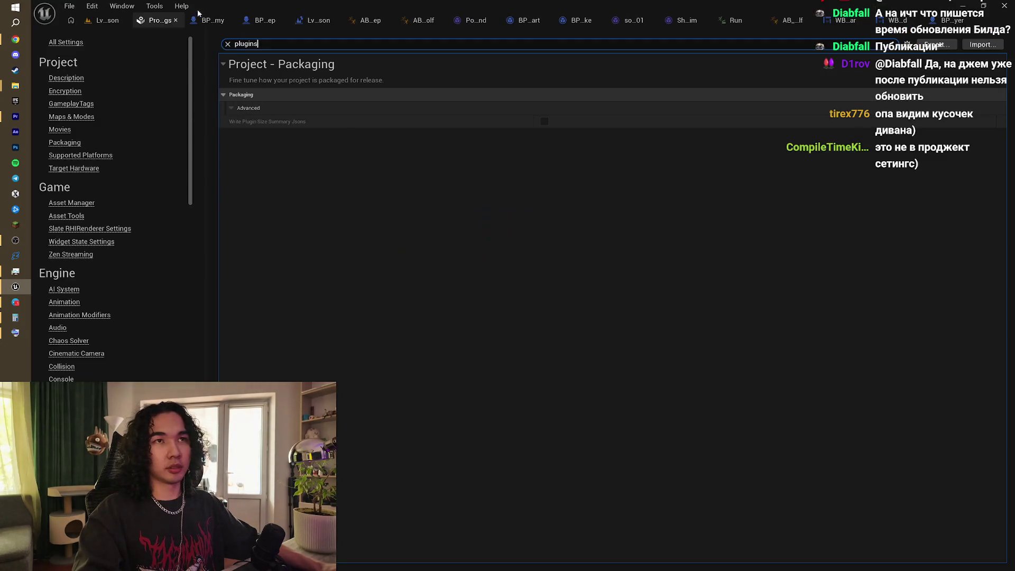
click(91, 7)
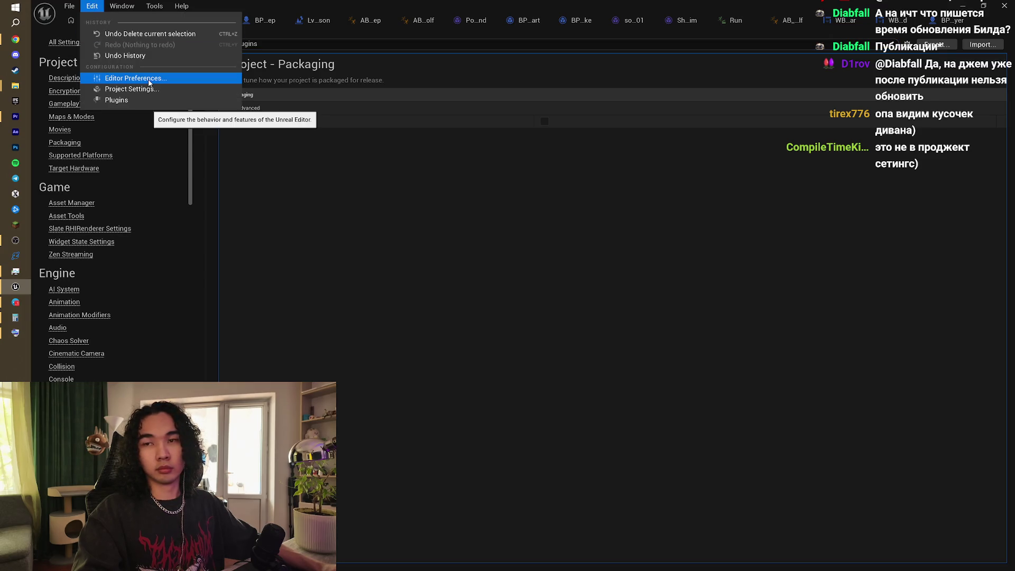
Step: Open the Plugins window from the Edit menu after rechecking ChatGPT's steps
key(alt+Tab)
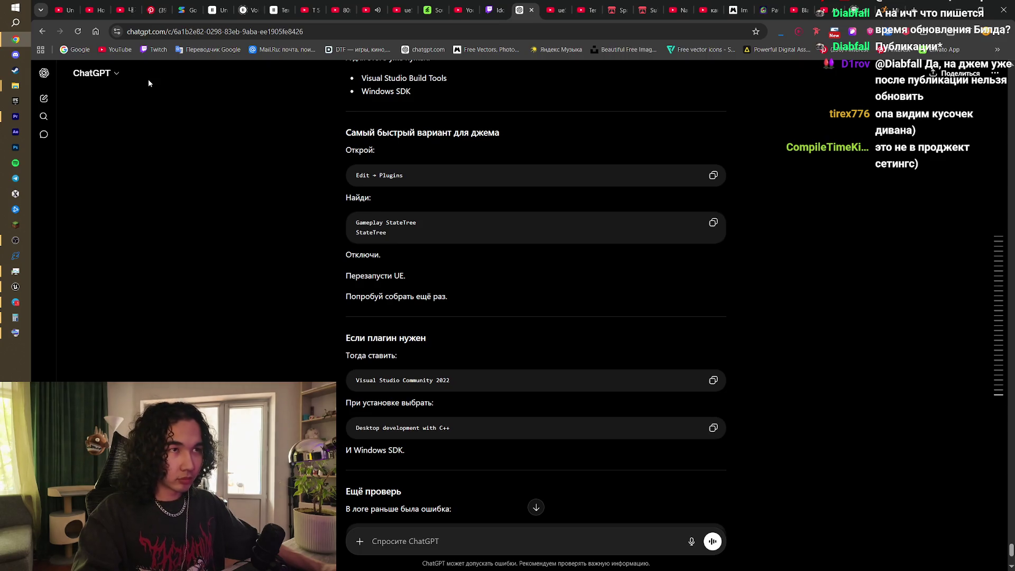
key(alt+Tab)
click(92, 6)
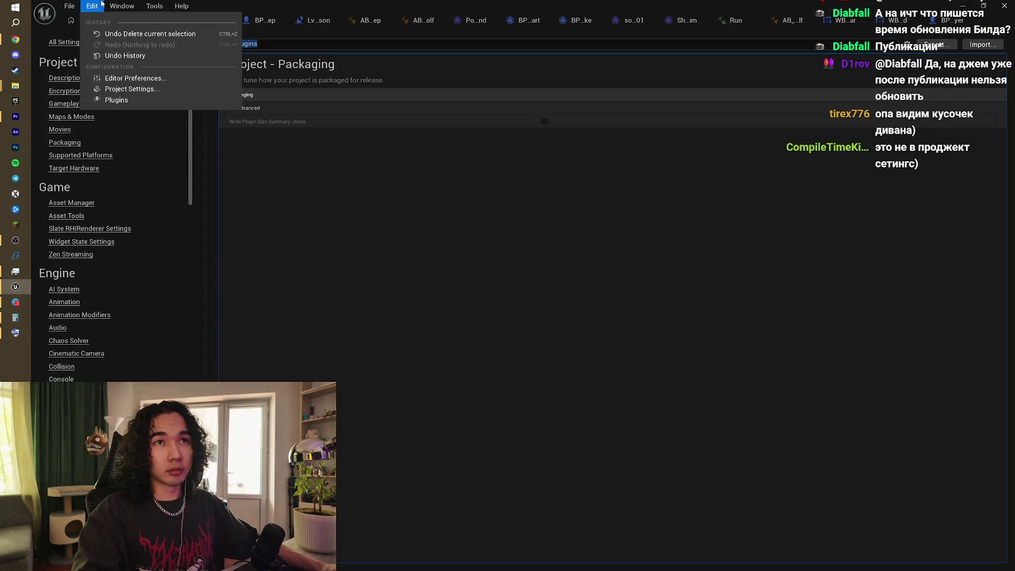
click(133, 100)
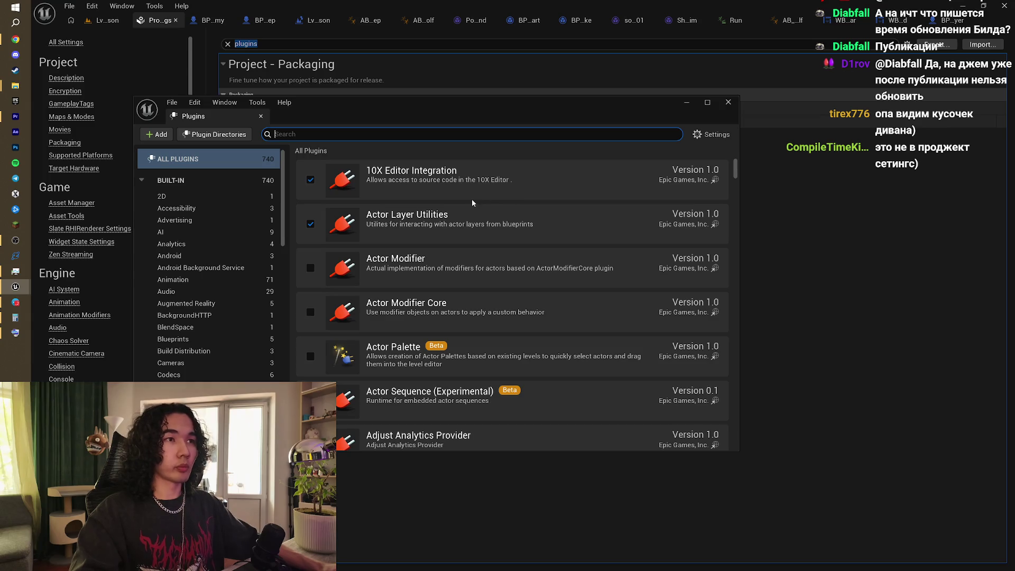
Step: Scroll through the 740 plugins, consult ChatGPT, then bring the Plugins window back
scroll(562, 355, down, 6)
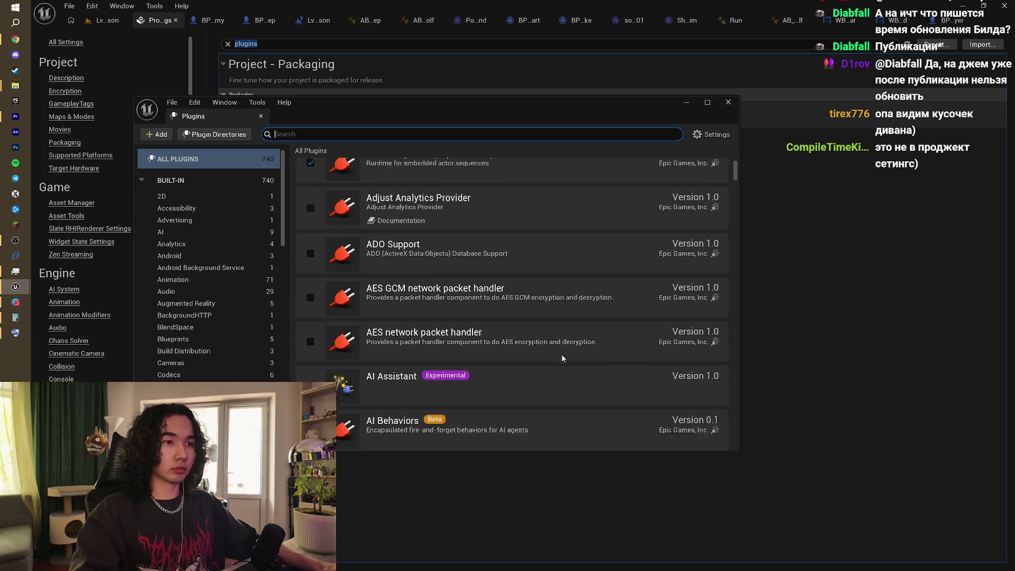
scroll(561, 358, down, 4)
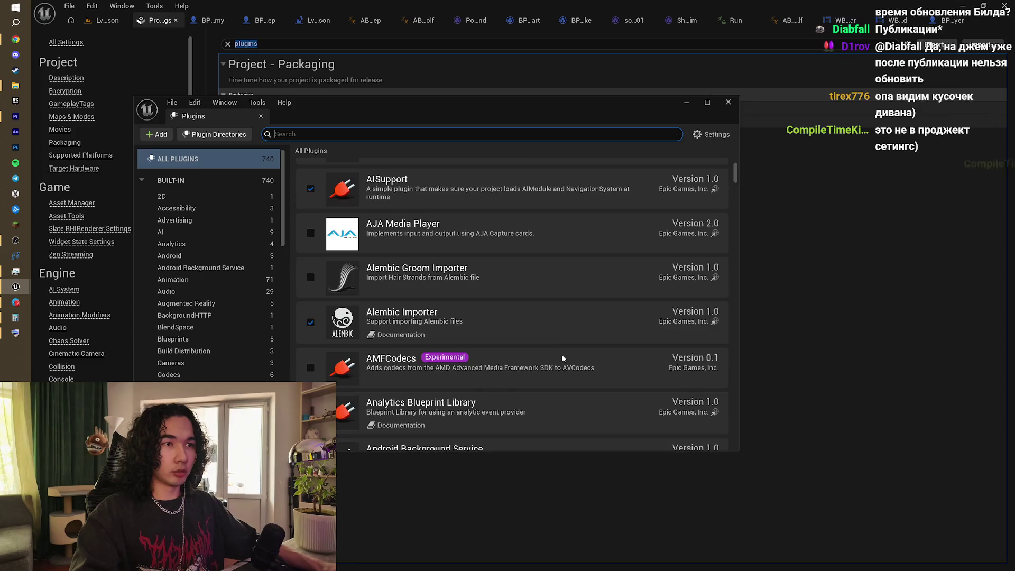
scroll(385, 330, down, 7)
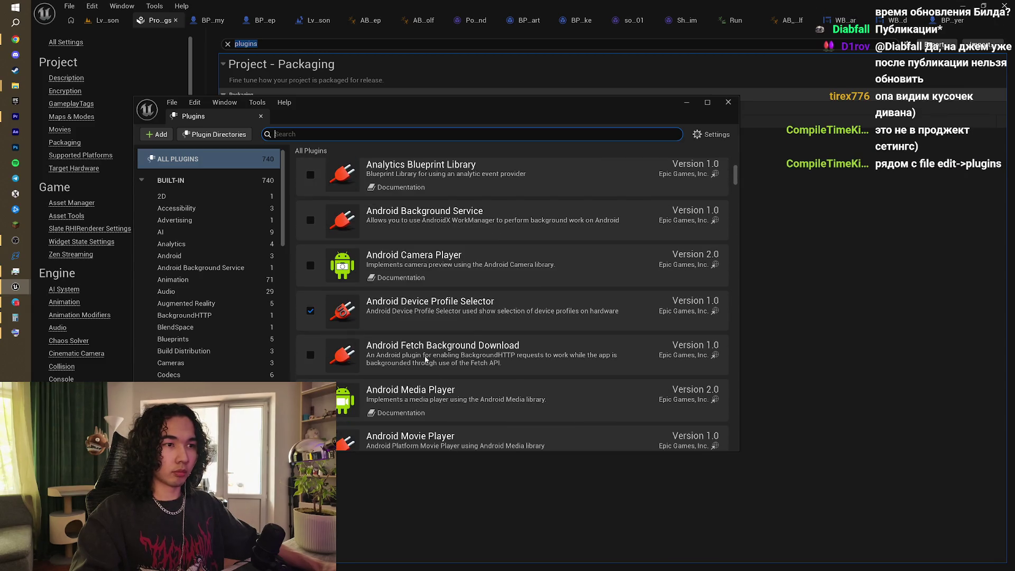
scroll(453, 352, down, 8)
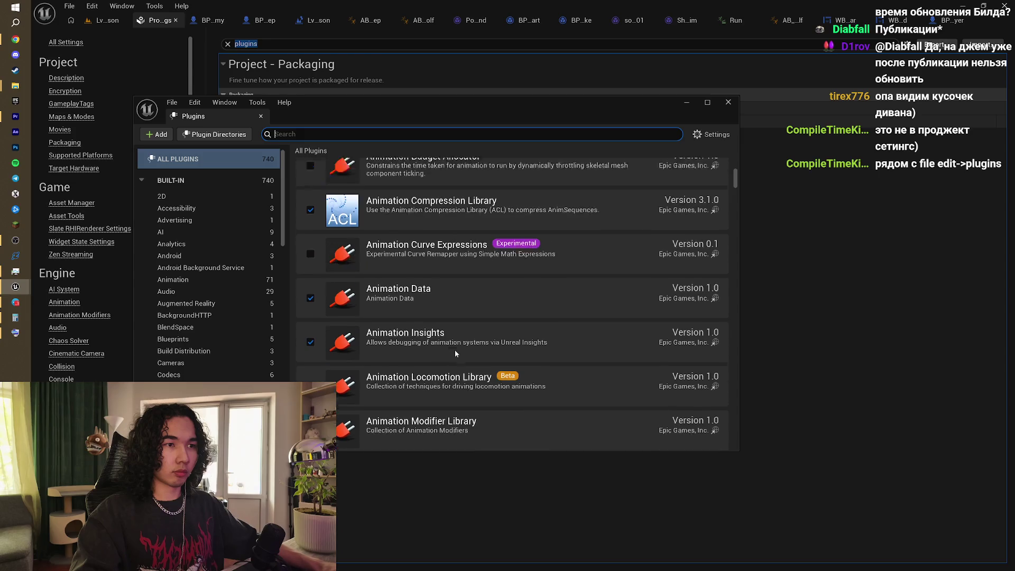
scroll(456, 353, down, 8)
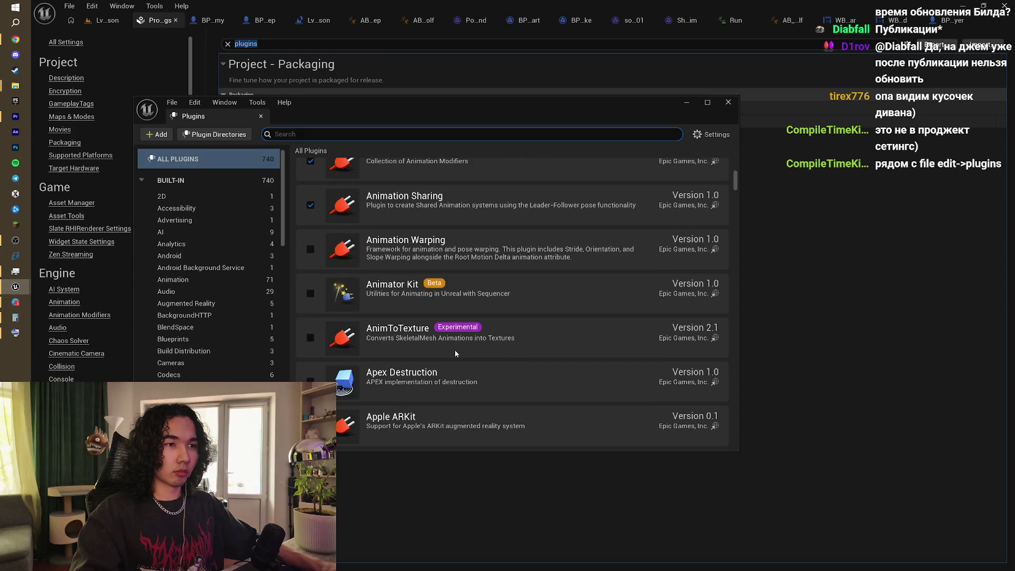
scroll(456, 353, down, 2)
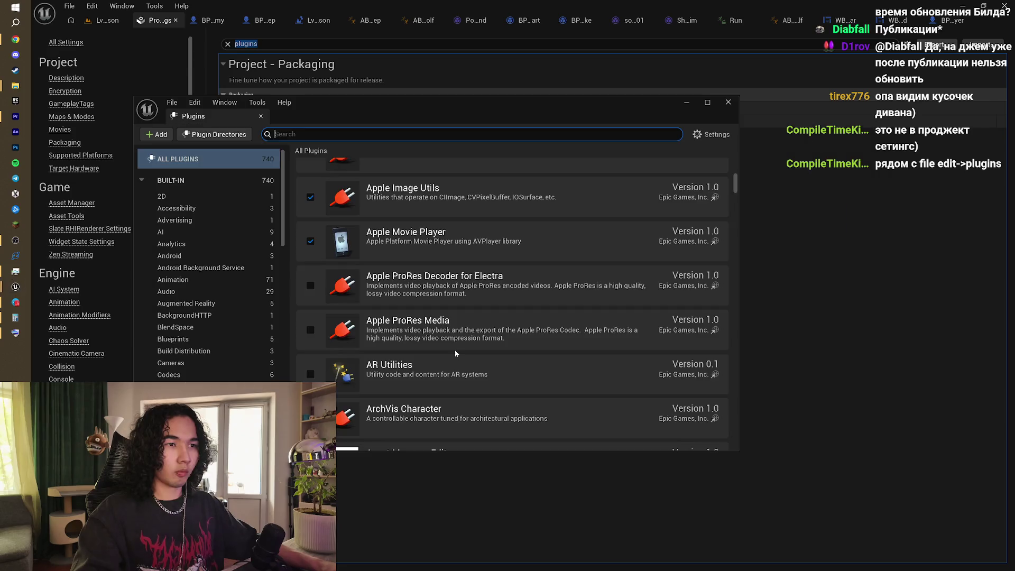
key(alt+Tab)
key(alt+Tab)
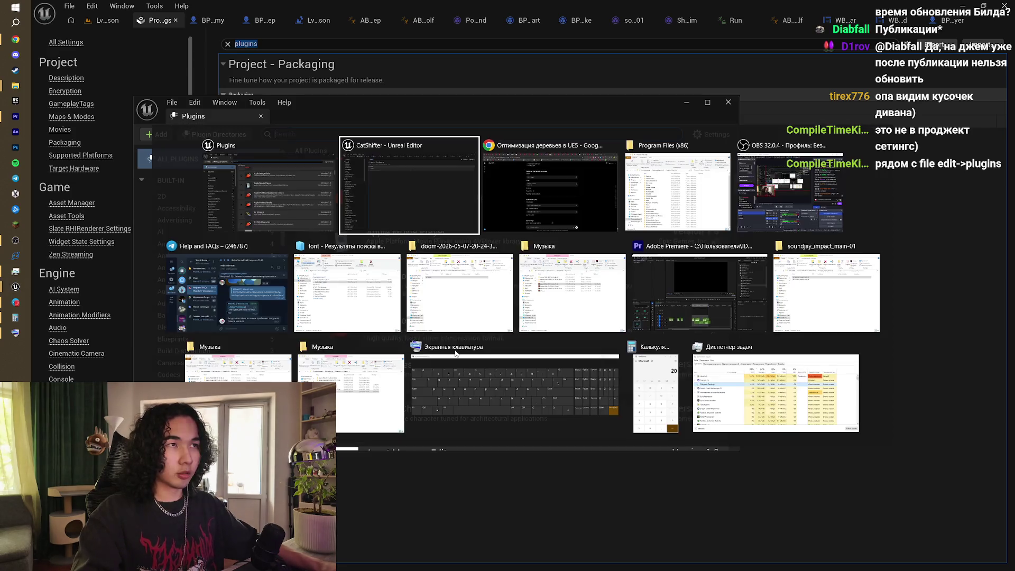
key(alt+Tab)
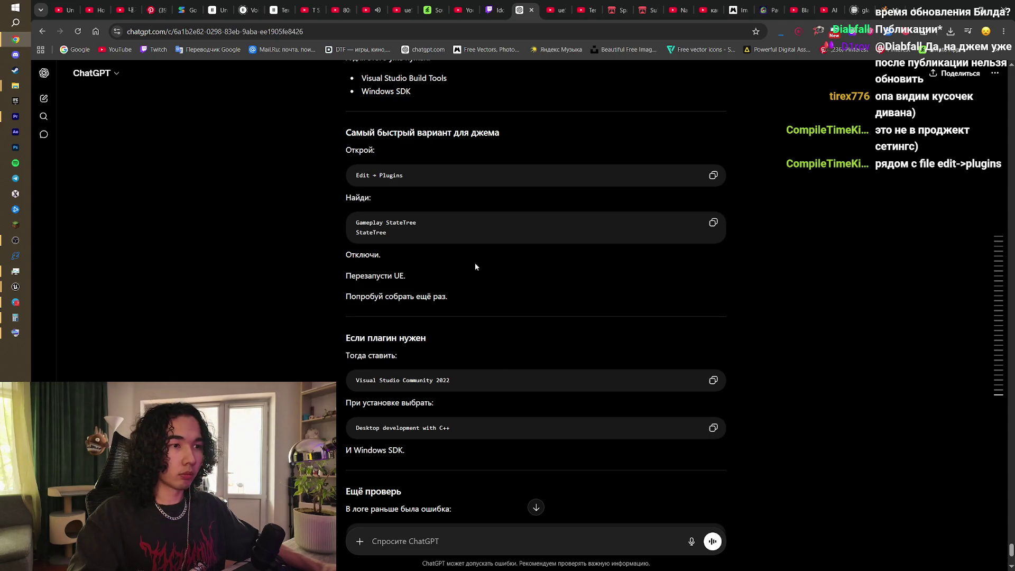
key(alt+Tab)
click(429, 225)
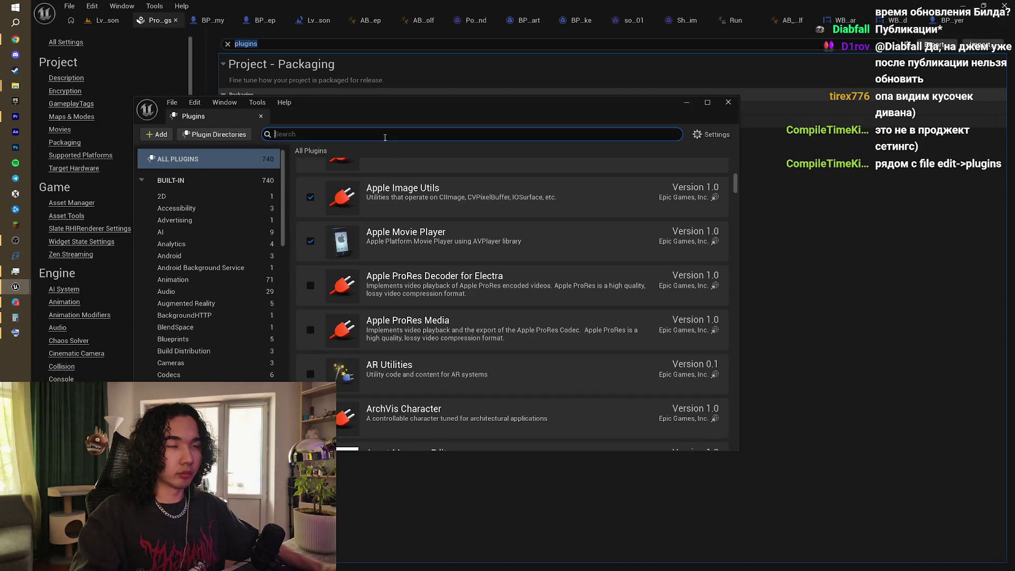
Step: Filter plugins by 'state t' and uncheck the StateTree plugin's Enabled box
text(state )
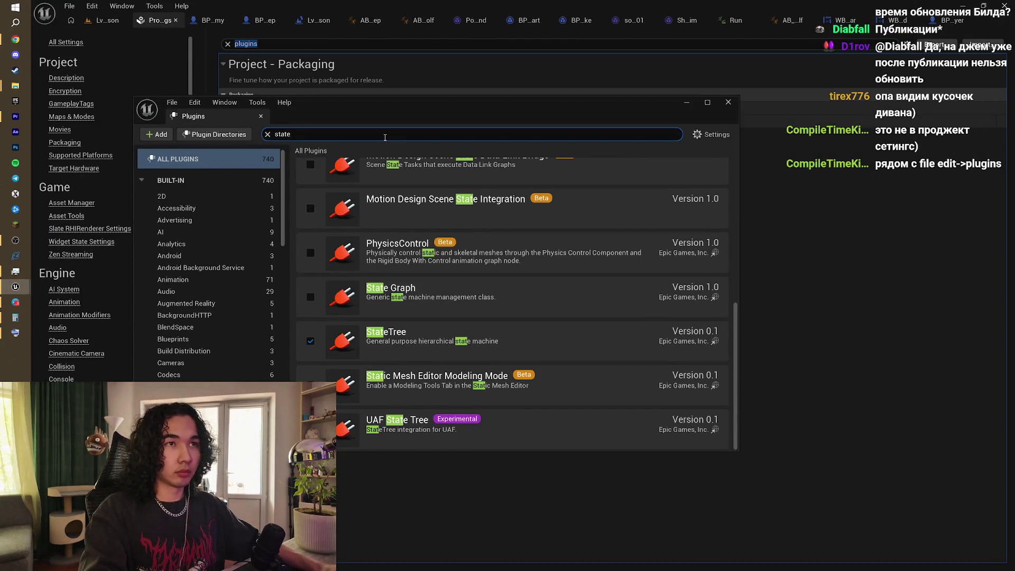
text(t)
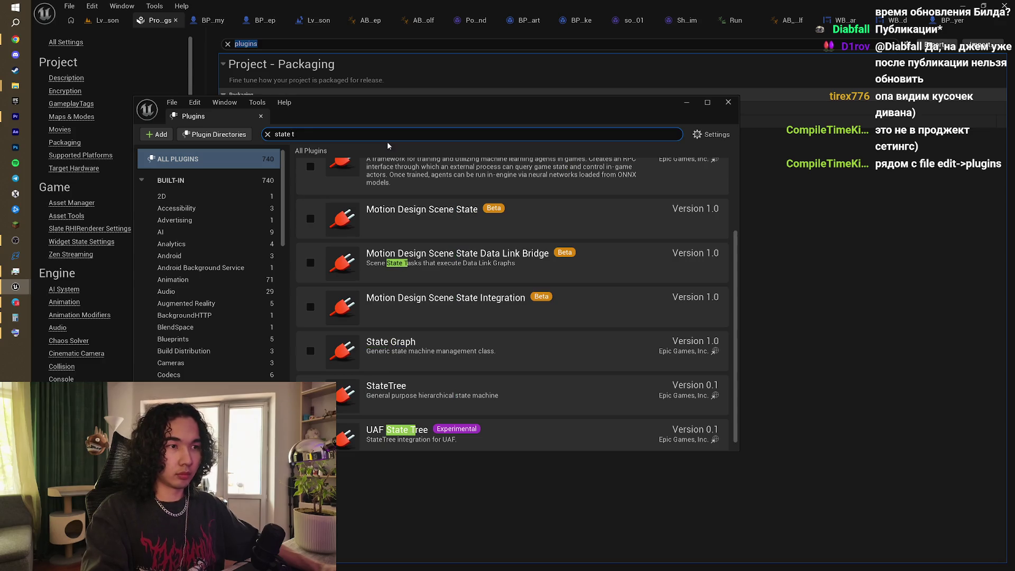
click(510, 398)
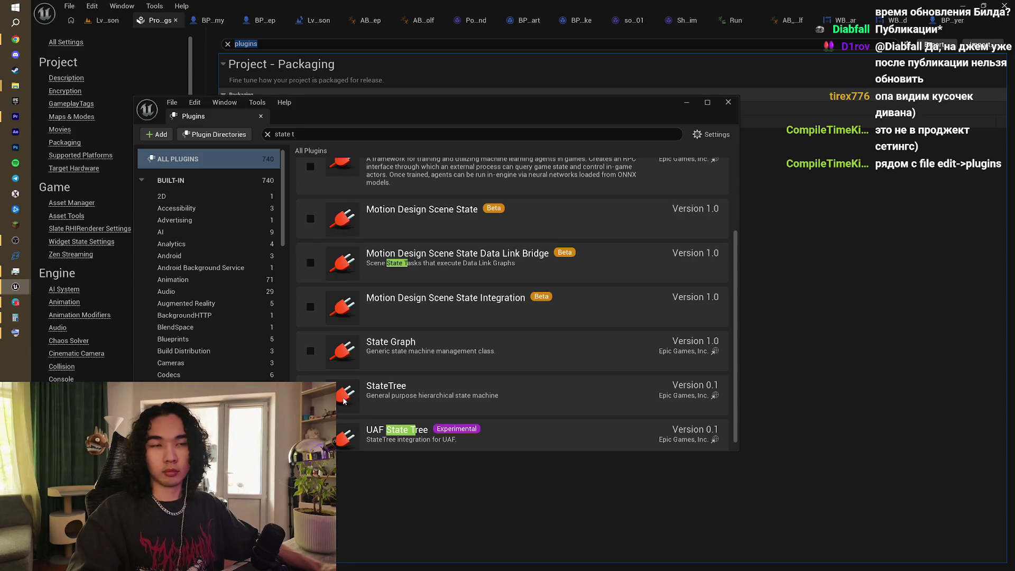
click(310, 395)
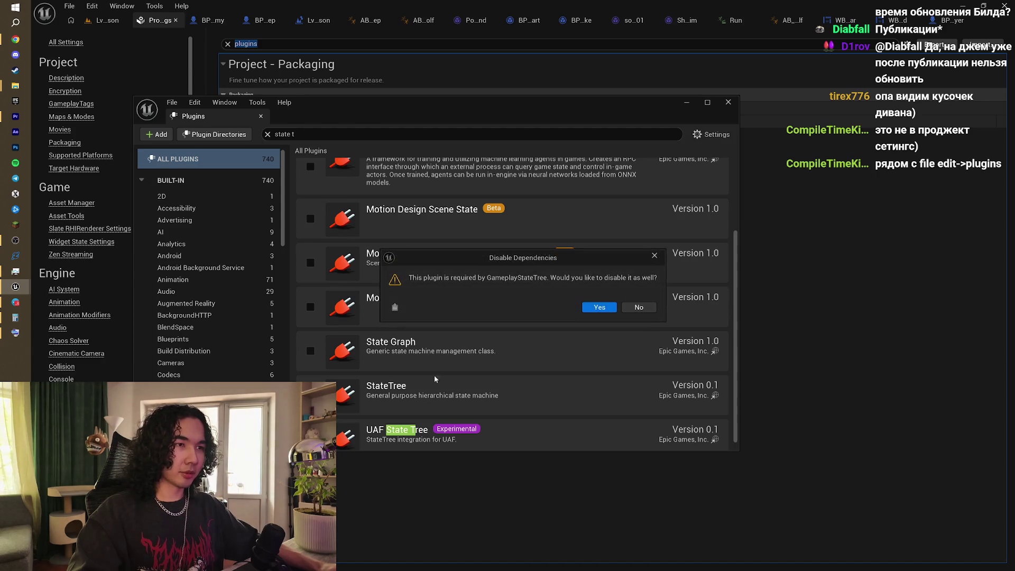
Step: Confirm disabling GameplayStateTree, CameraShakePreviewer and GameplayCameras too, then close Plugins and return to the level
click(596, 308)
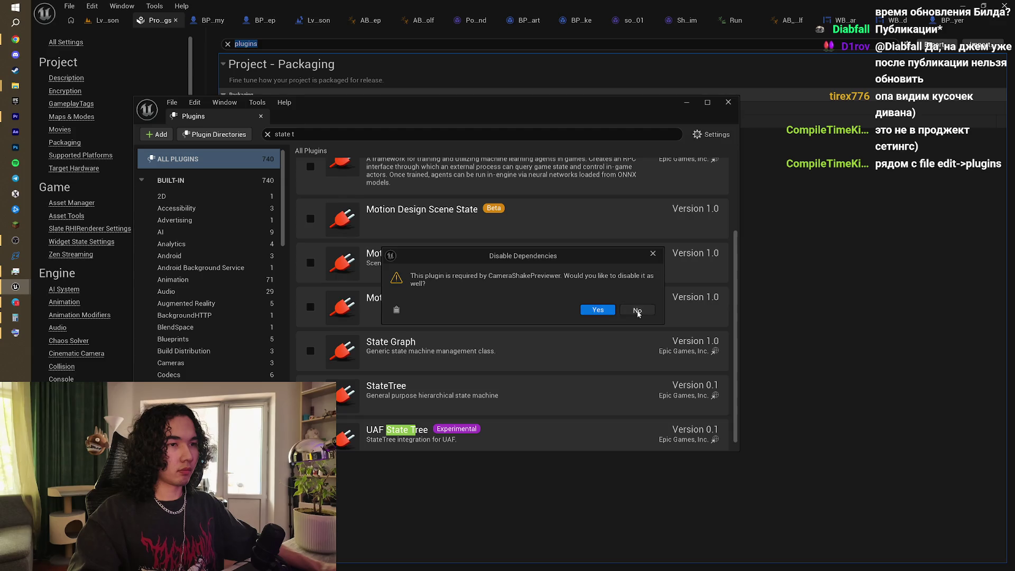
click(592, 312)
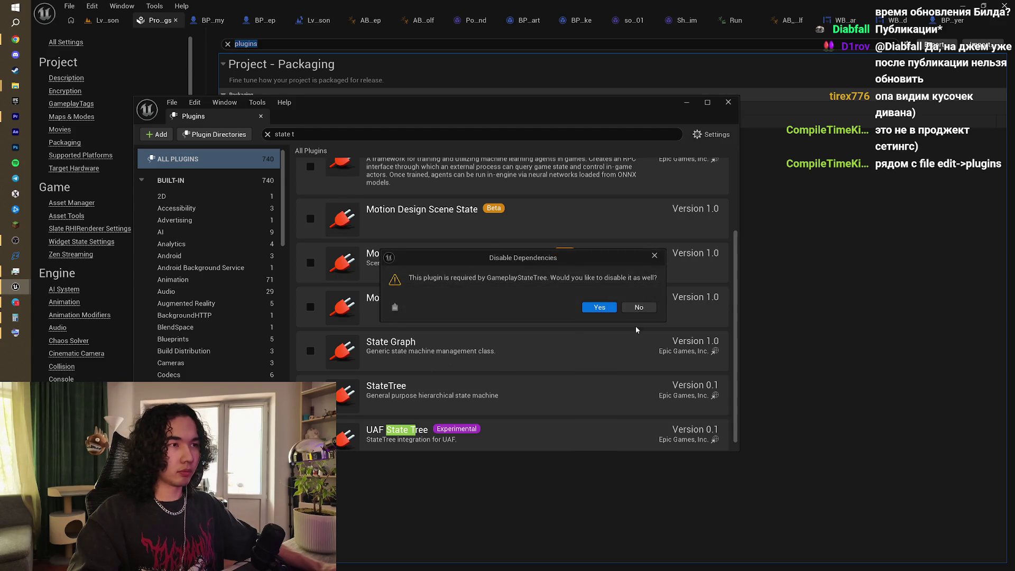
click(598, 308)
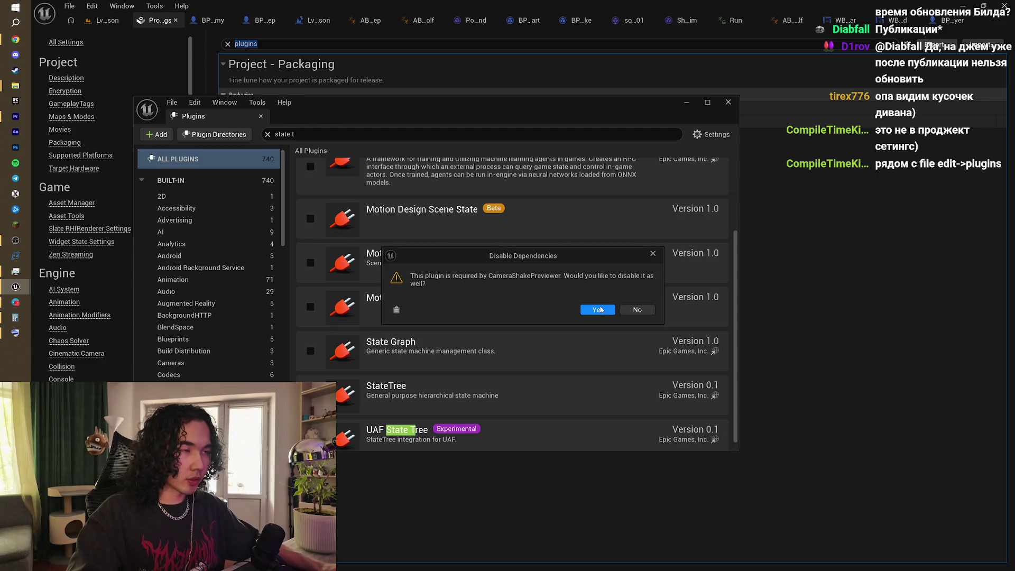
click(599, 309)
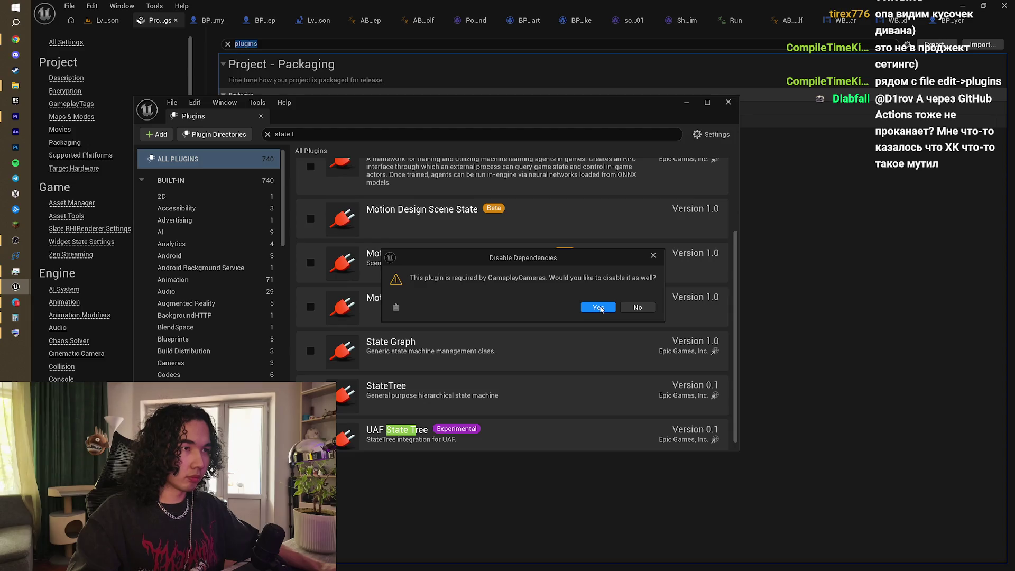
click(599, 308)
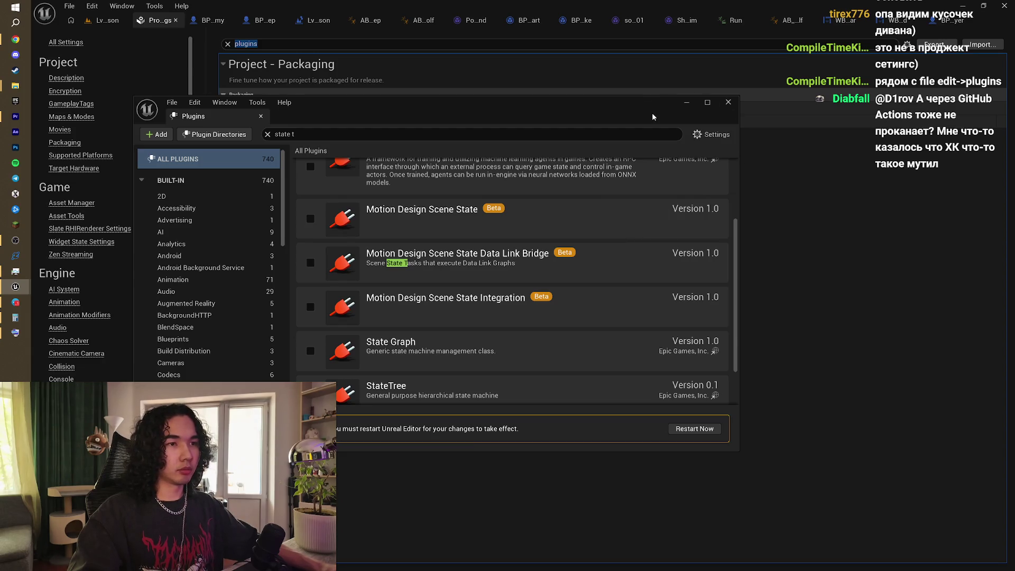
click(682, 105)
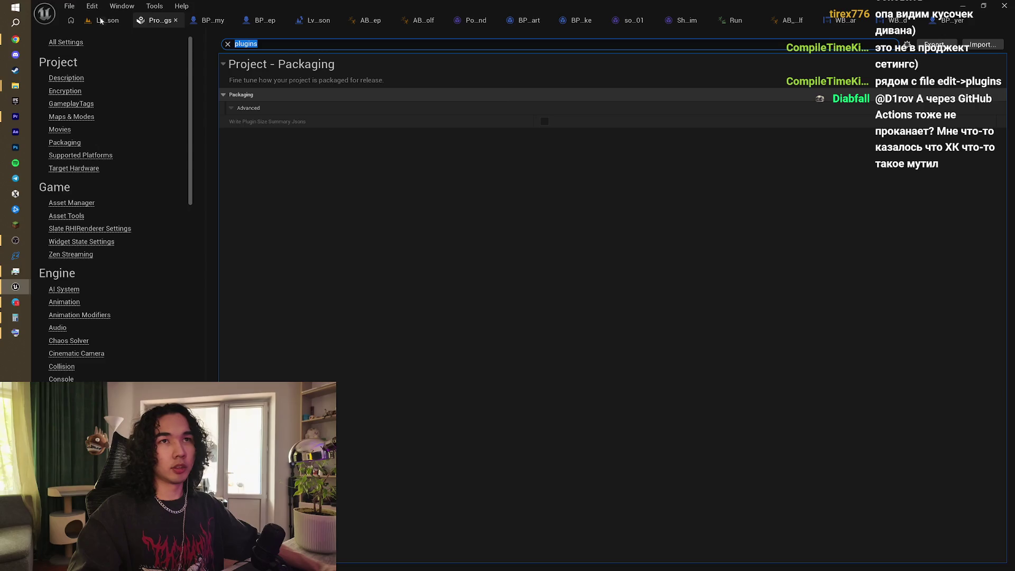
click(101, 20)
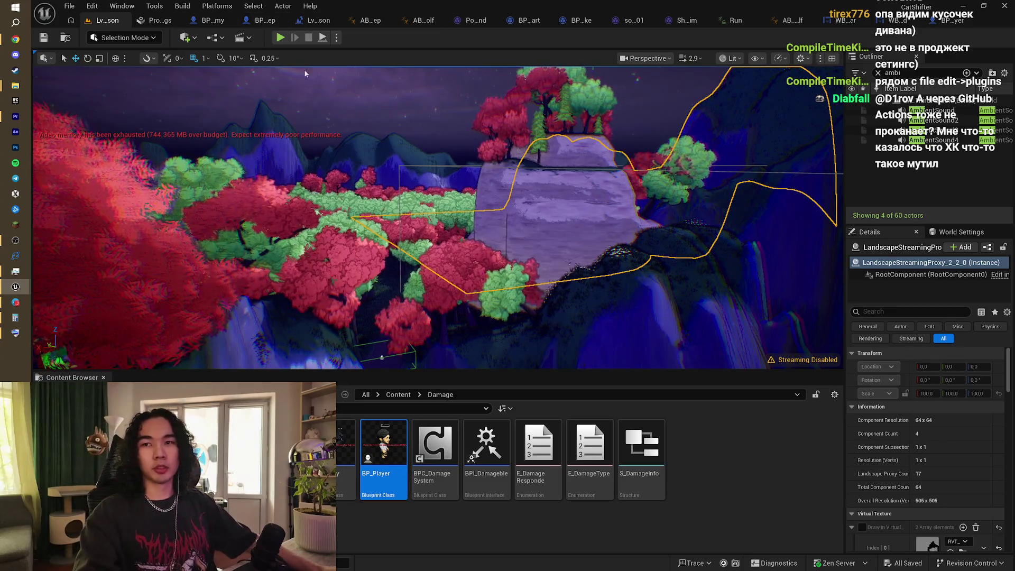
Step: Package the project for Windows, continuing past the SDK Not Setup warning into the chosen folder
click(211, 4)
mouse_move(265, 100)
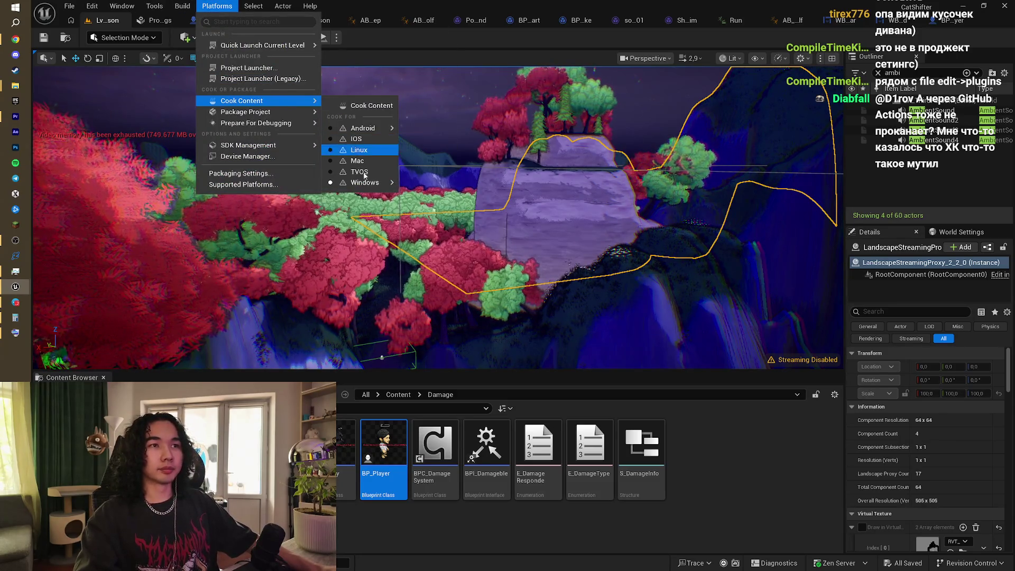
mouse_move(370, 183)
mouse_move(402, 210)
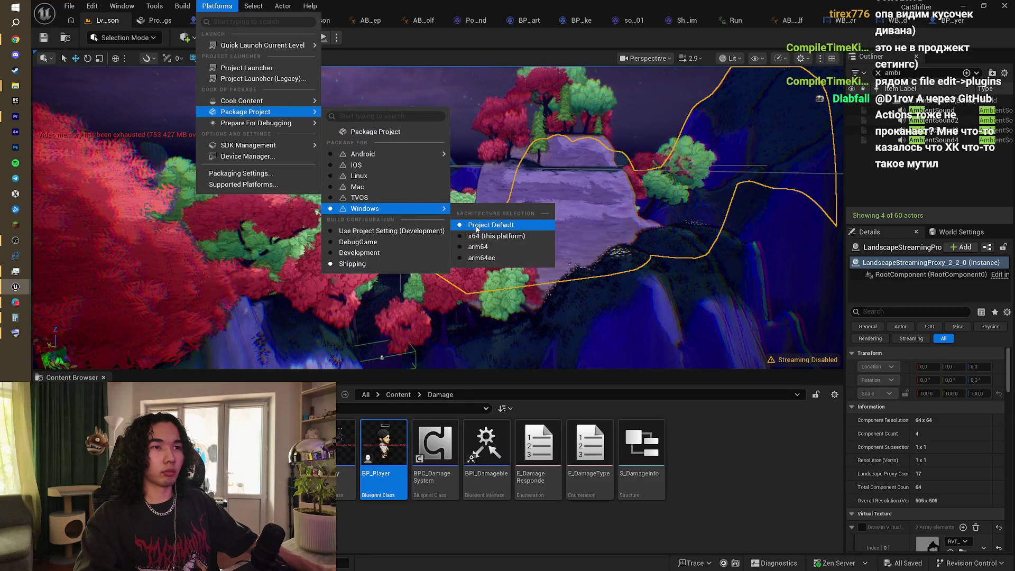
click(383, 134)
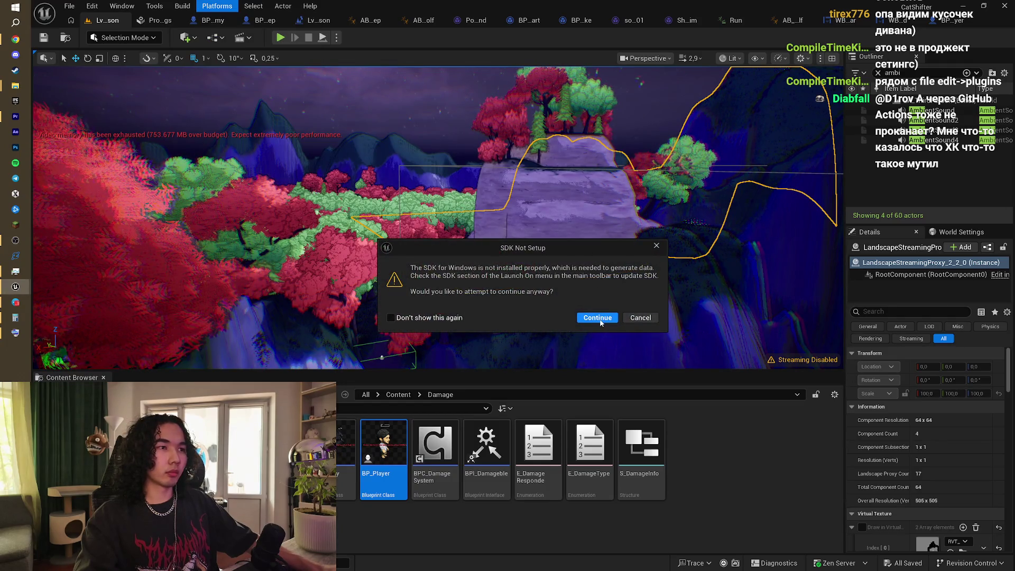
click(596, 317)
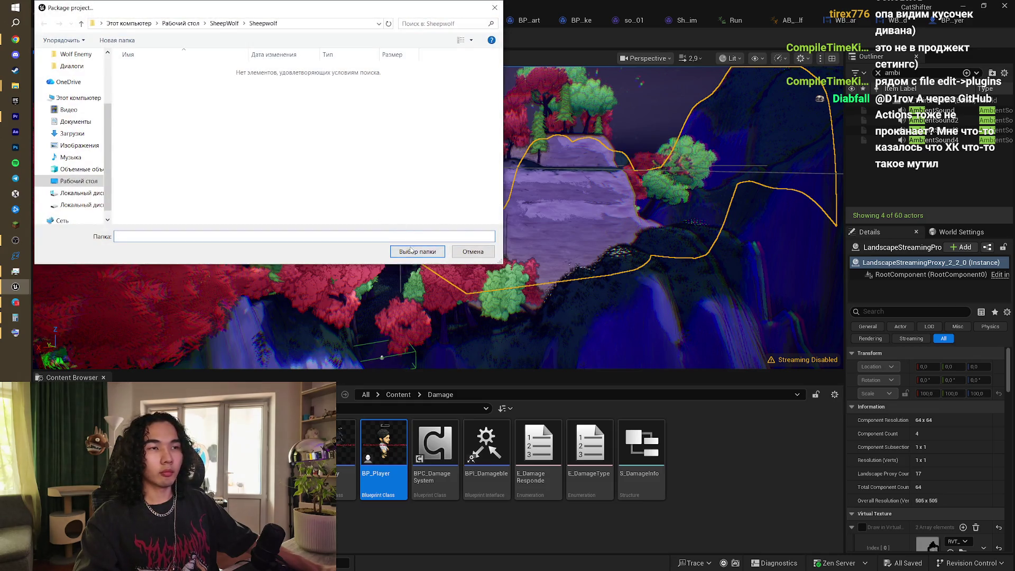
click(413, 252)
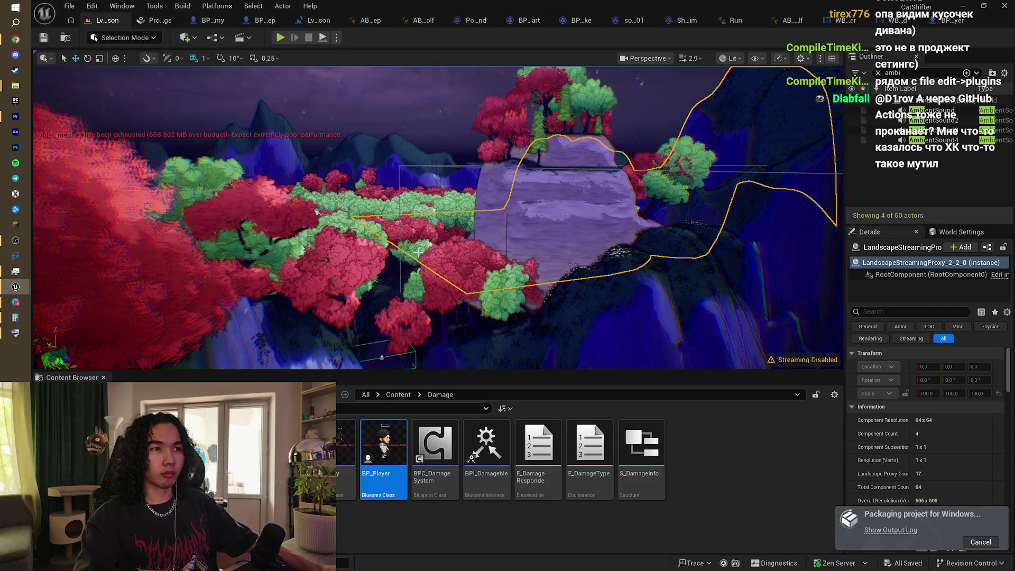
click(16, 39)
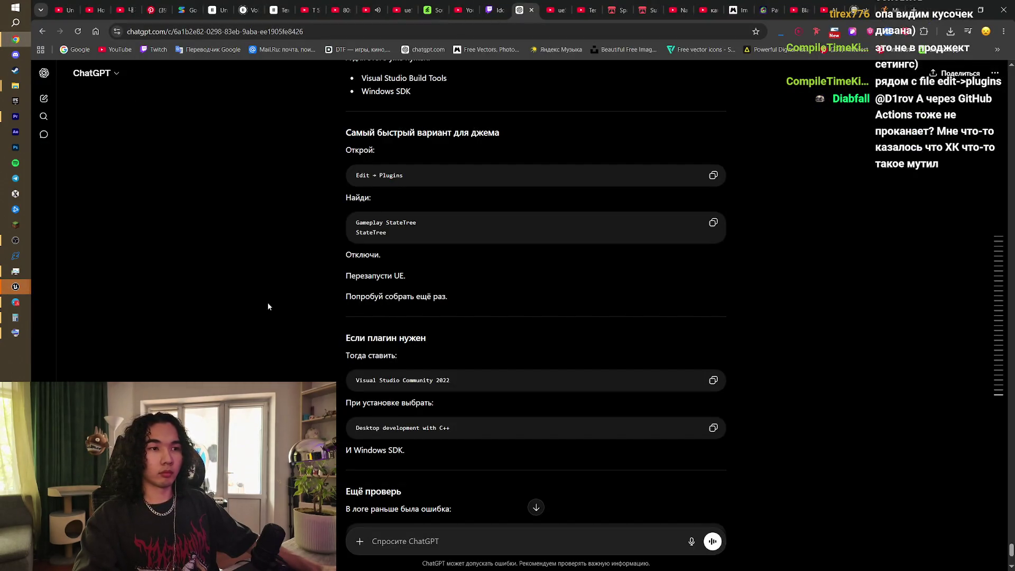
Step: Dock the Plugins window into the editor's tab strip and show the output log
mouse_move(16, 287)
click(73, 299)
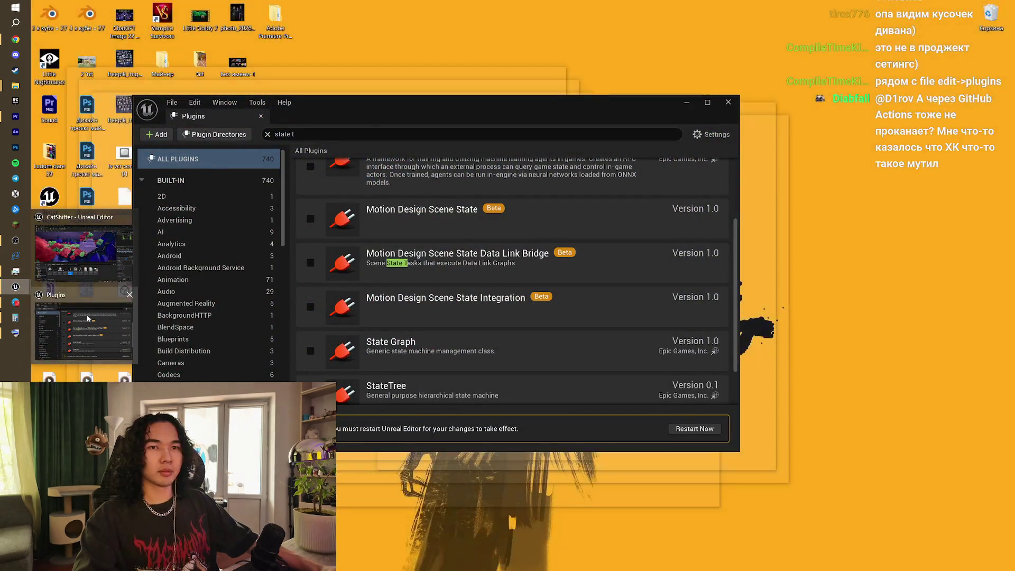
click(87, 315)
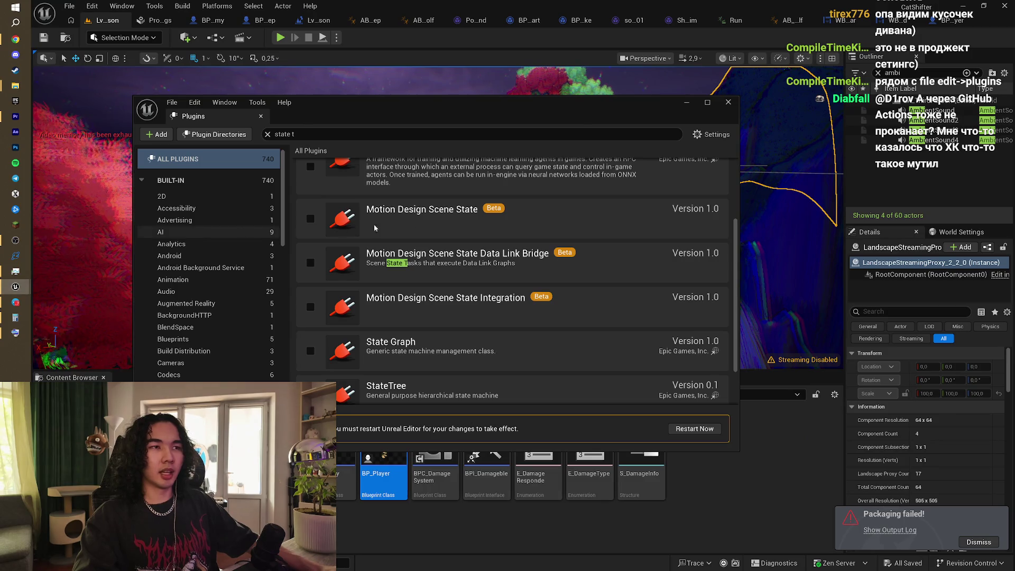
click(890, 529)
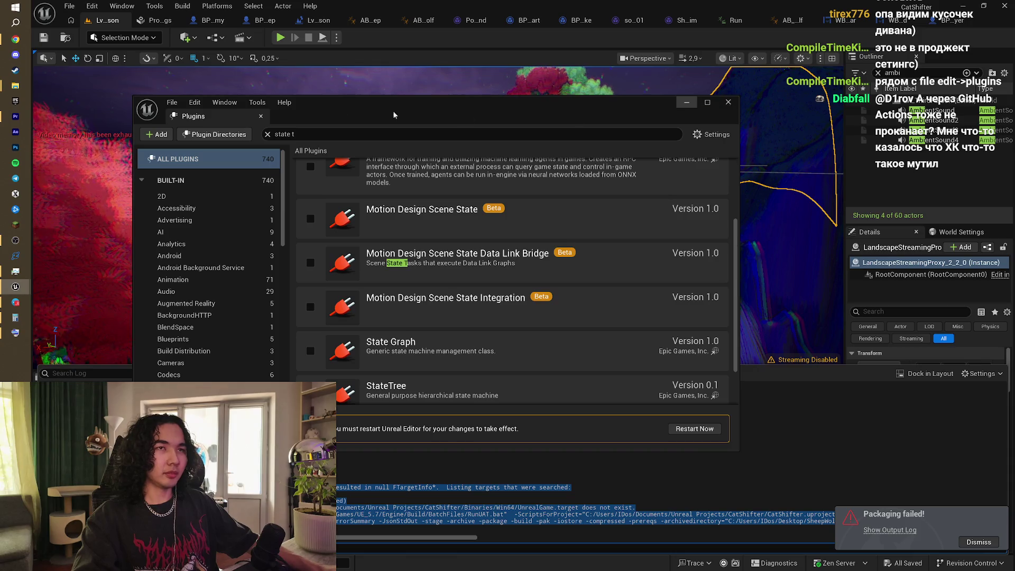
drag(394, 115, 354, 20)
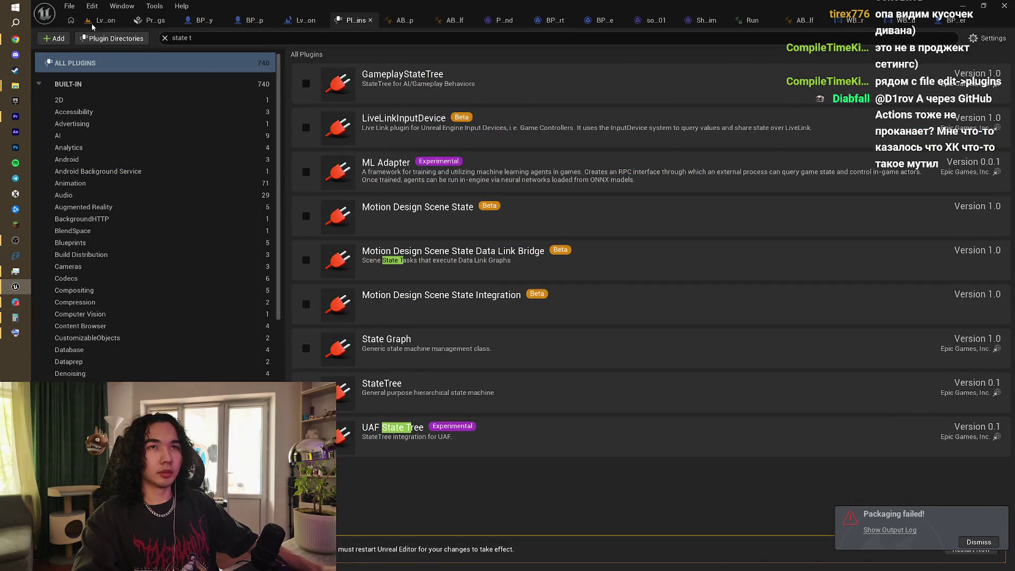
click(94, 21)
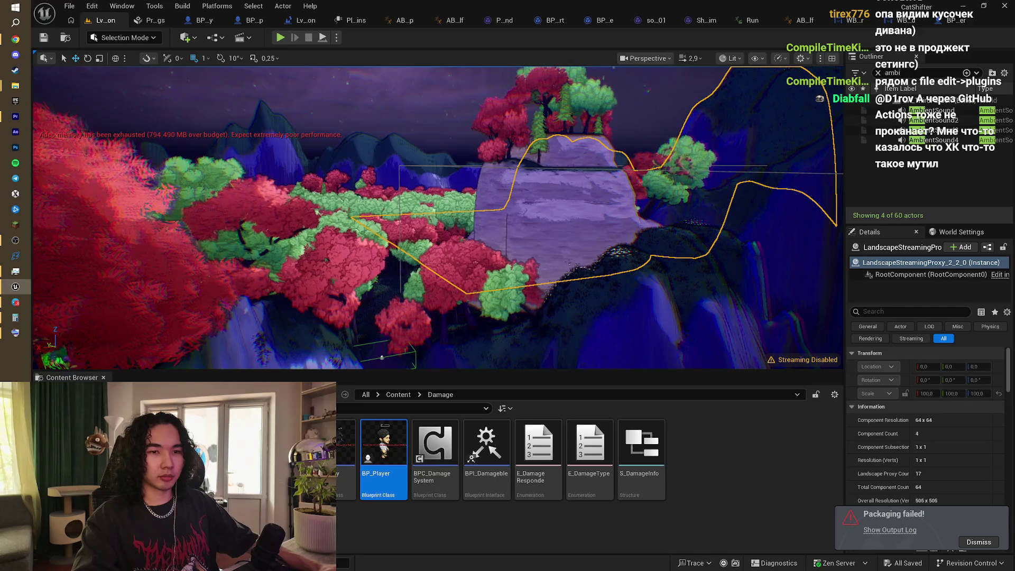
Step: Scroll to the end of the failed packaging log and select all its text
click(101, 563)
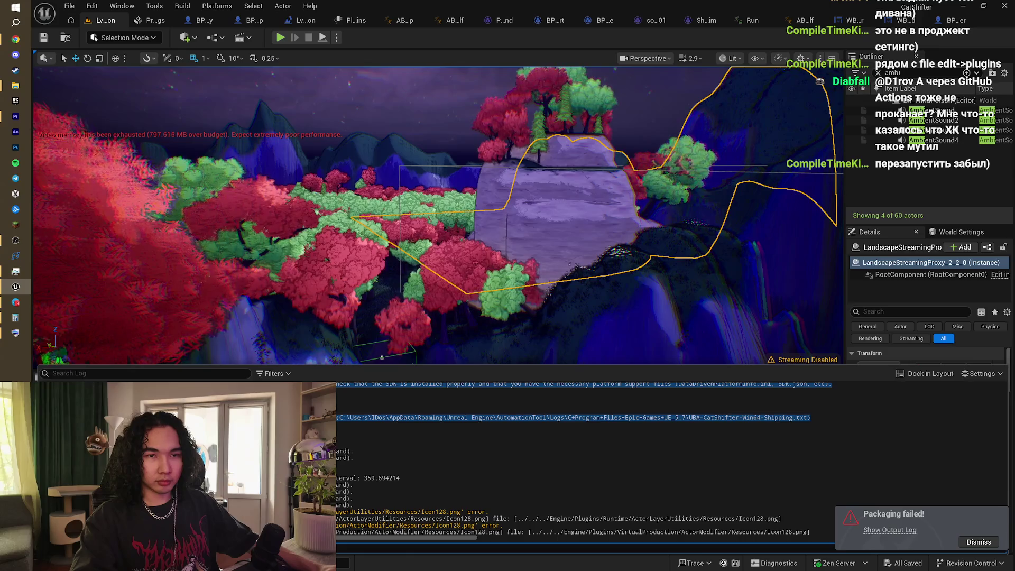
click(352, 495)
scroll(352, 495, down, 5)
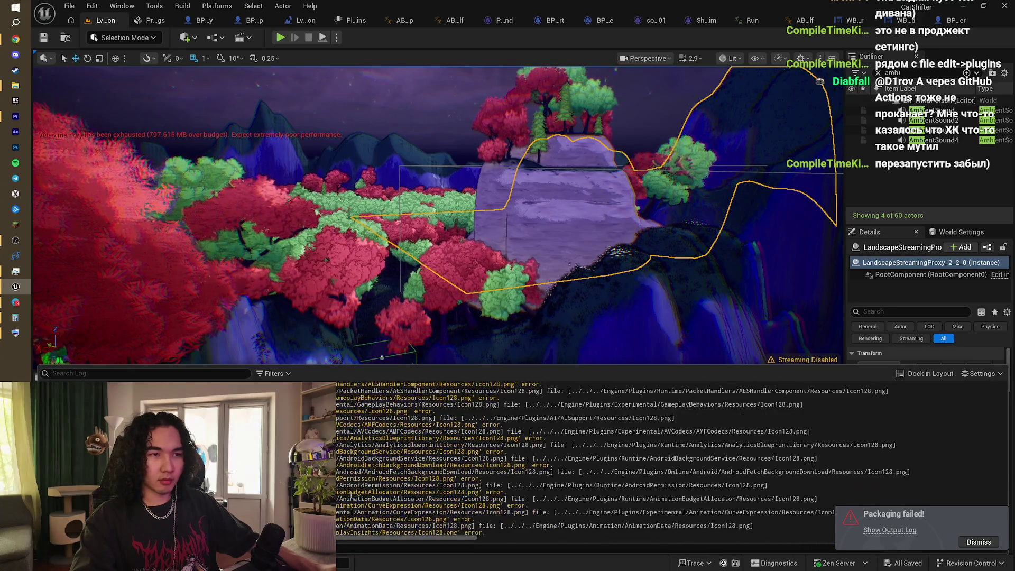
scroll(352, 494, down, 15)
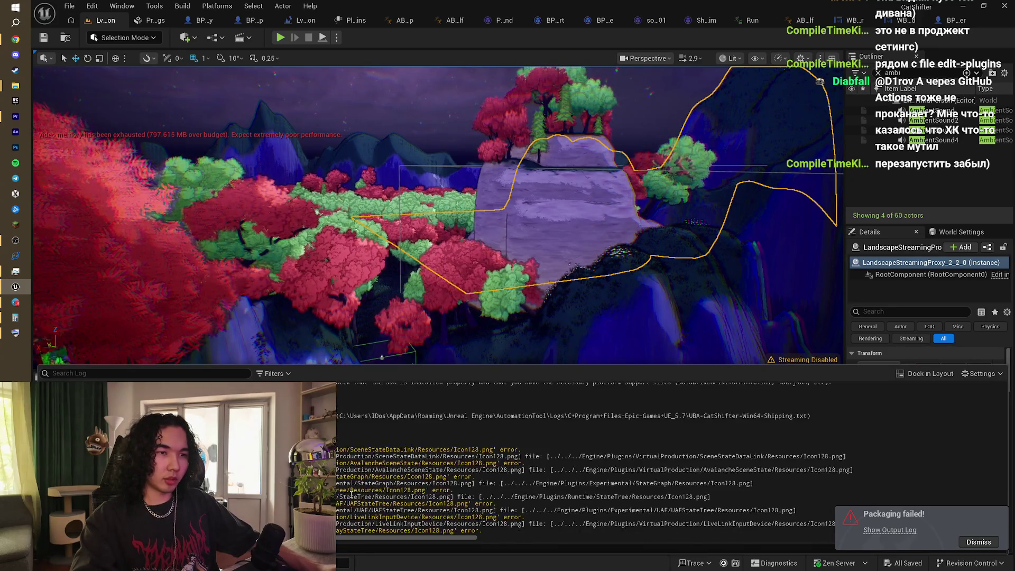
scroll(352, 495, down, 2)
key(ctrl+a)
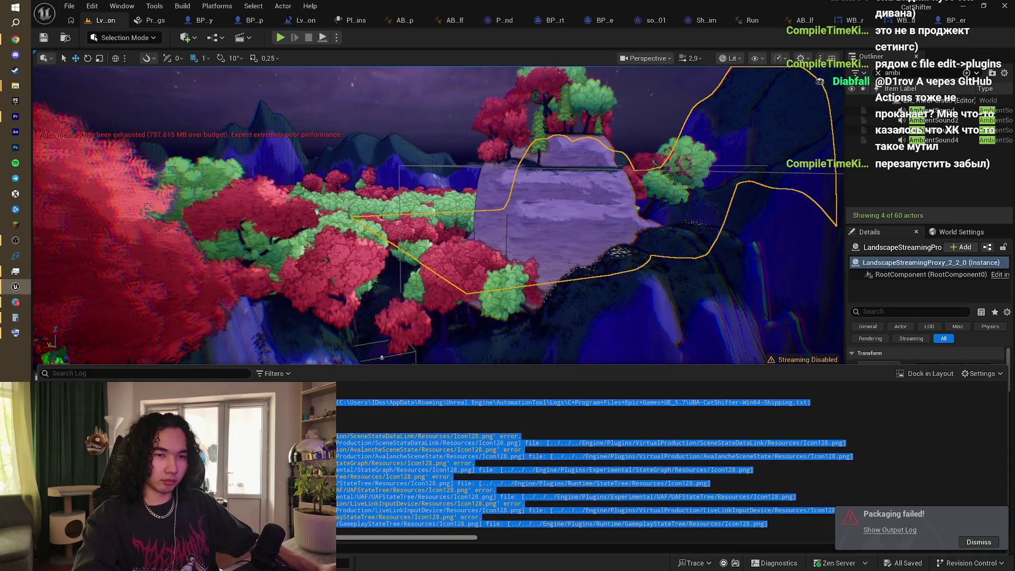
key(alt+Tab)
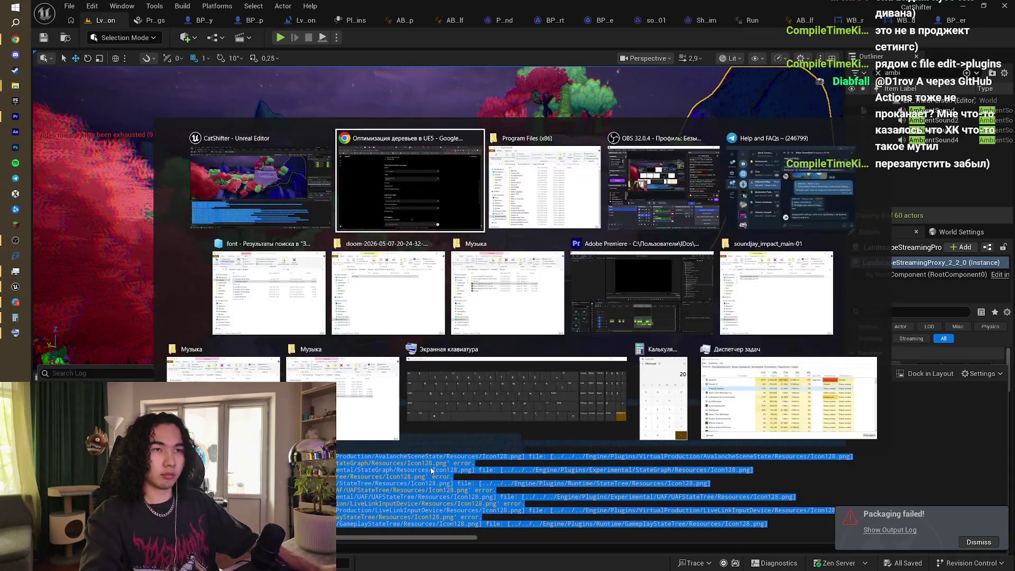
Step: Paste the failed packaging log into ChatGPT and send it
scroll(506, 453, down, 4)
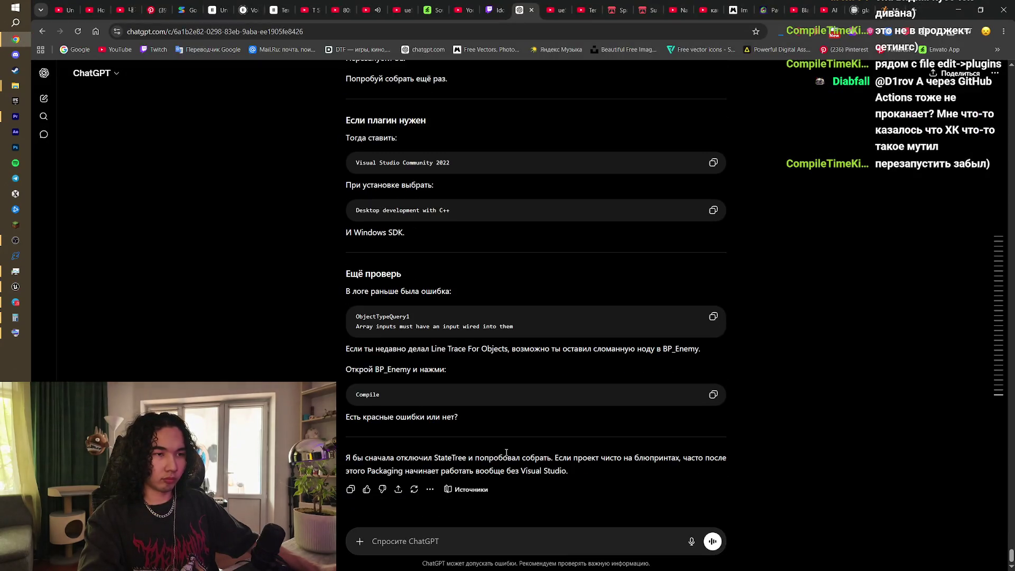
key(ctrl+v)
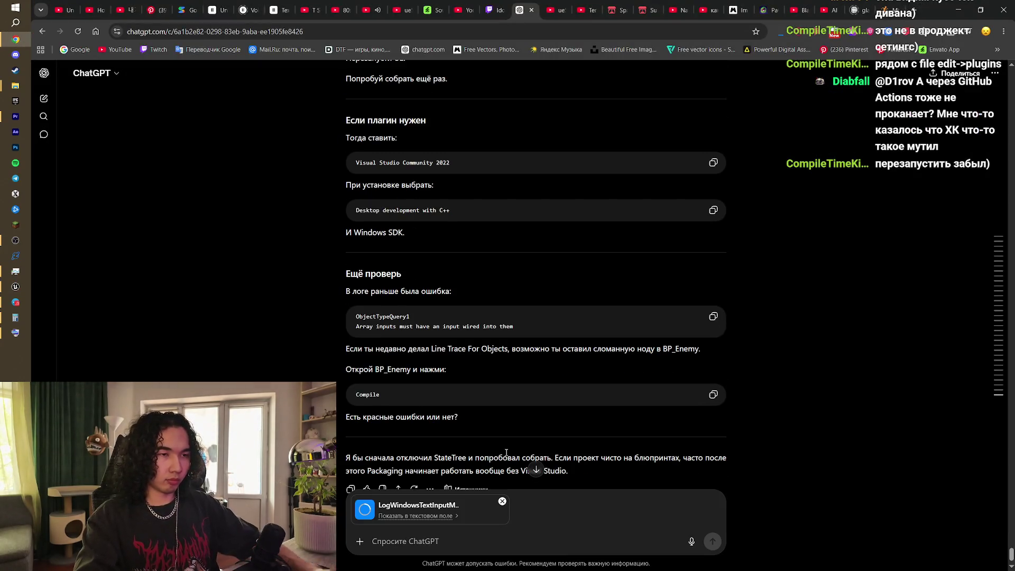
scroll(506, 370, down, 1)
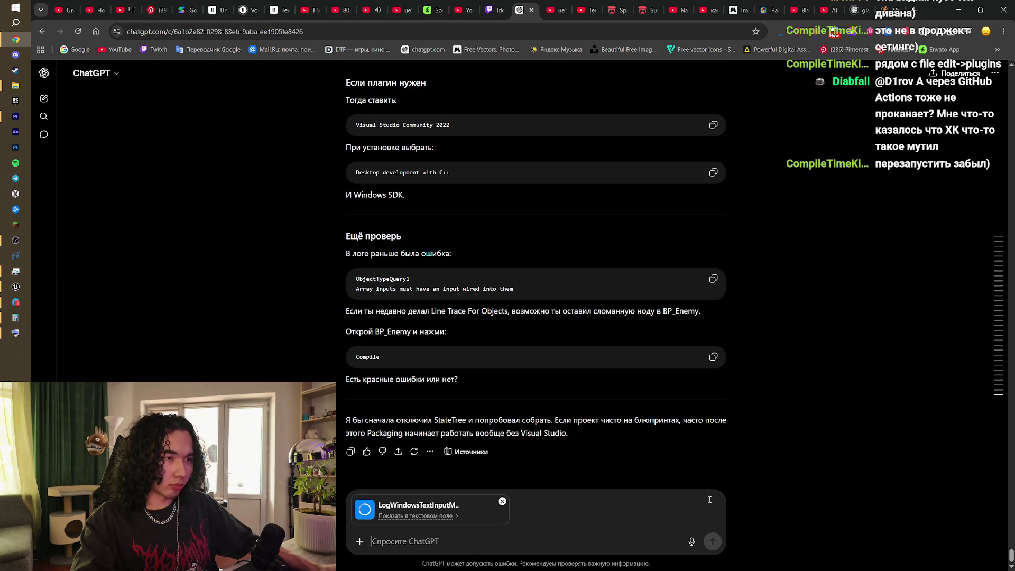
click(712, 541)
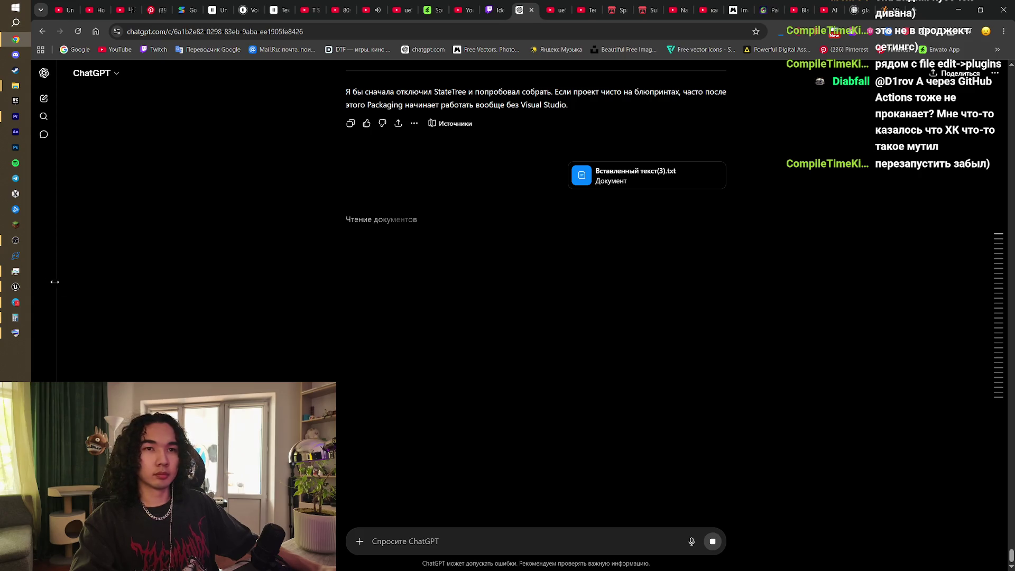
Step: Copy 'Visual Studio Build Tools 2022' from ChatGPT's reply into a new browser tab
mouse_move(14, 285)
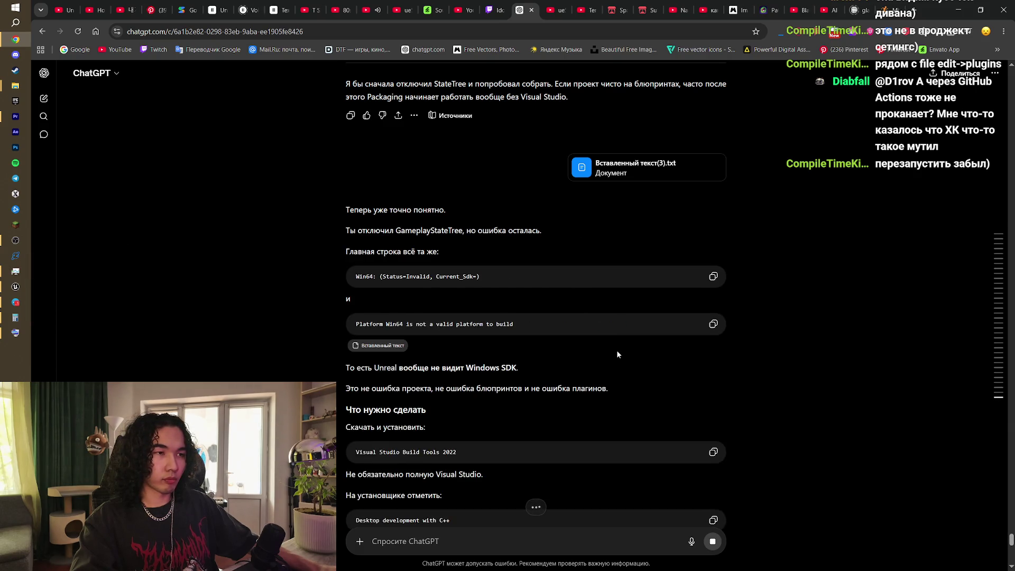
scroll(617, 350, down, 2)
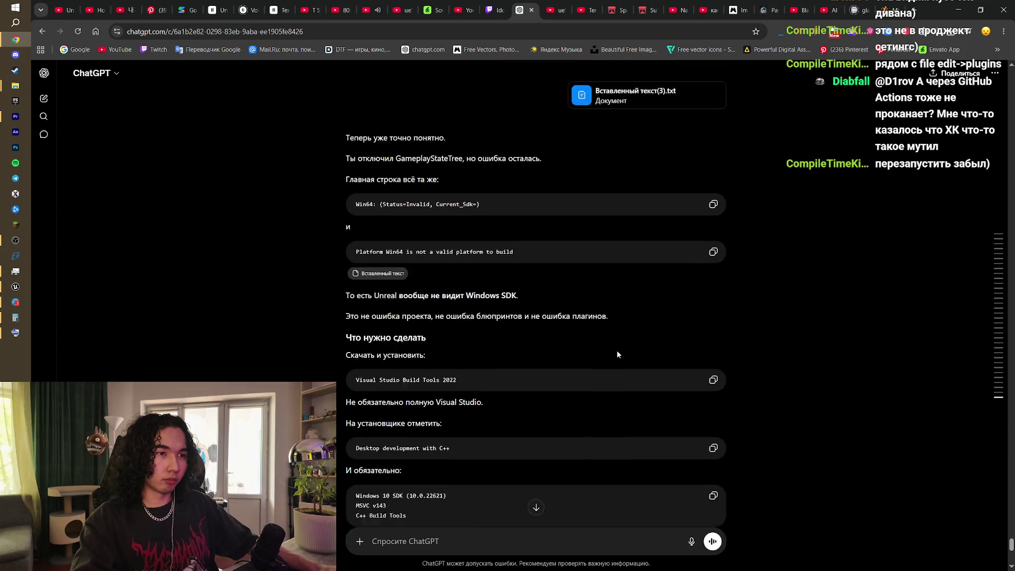
drag(490, 355, 354, 353)
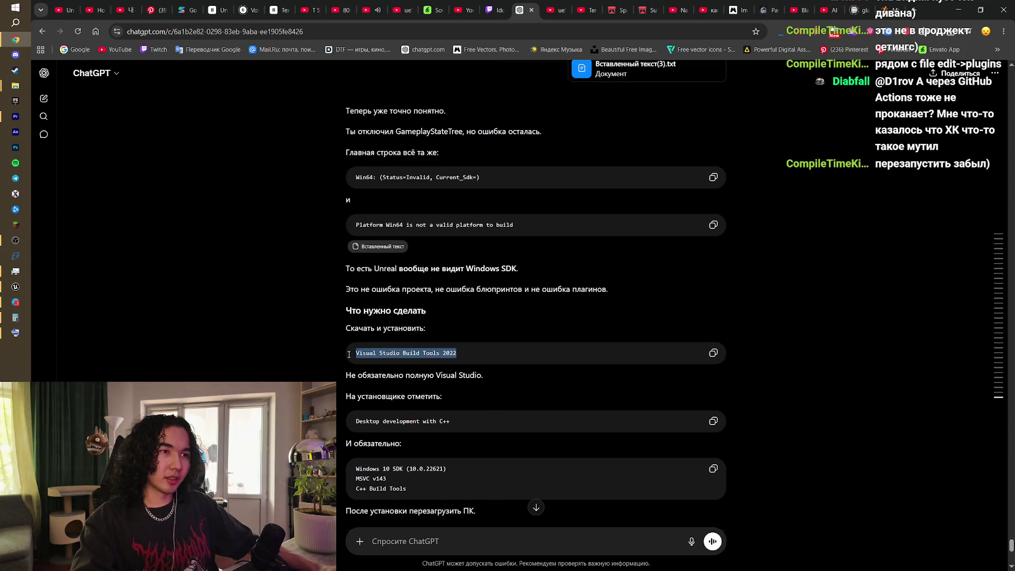
key(ctrl+c)
key(ctrl+t)
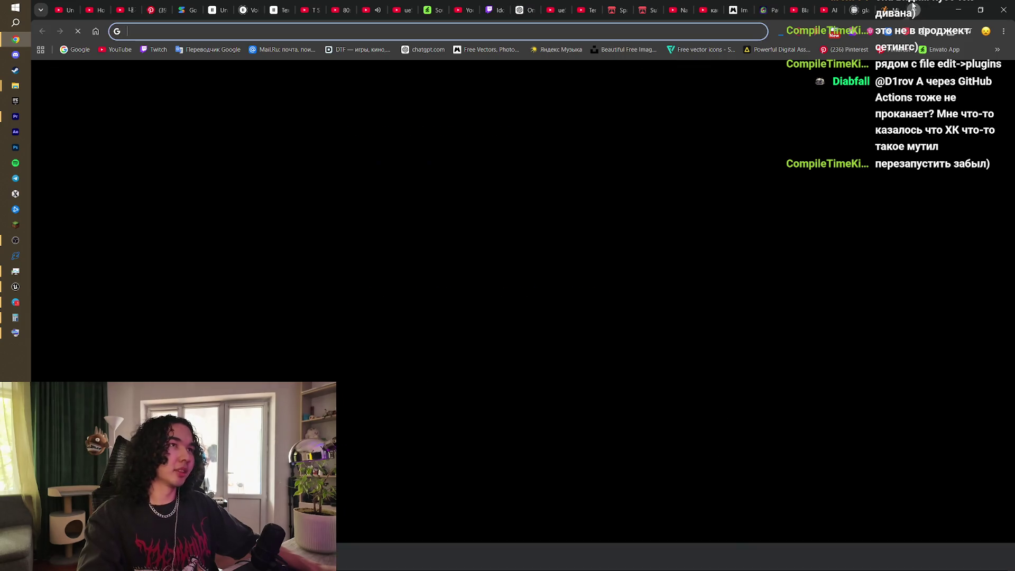
Step: Search for Visual Studio Build Tools 2022 and open Microsoft's Build Tools page
key(ctrl+v)
key(Return)
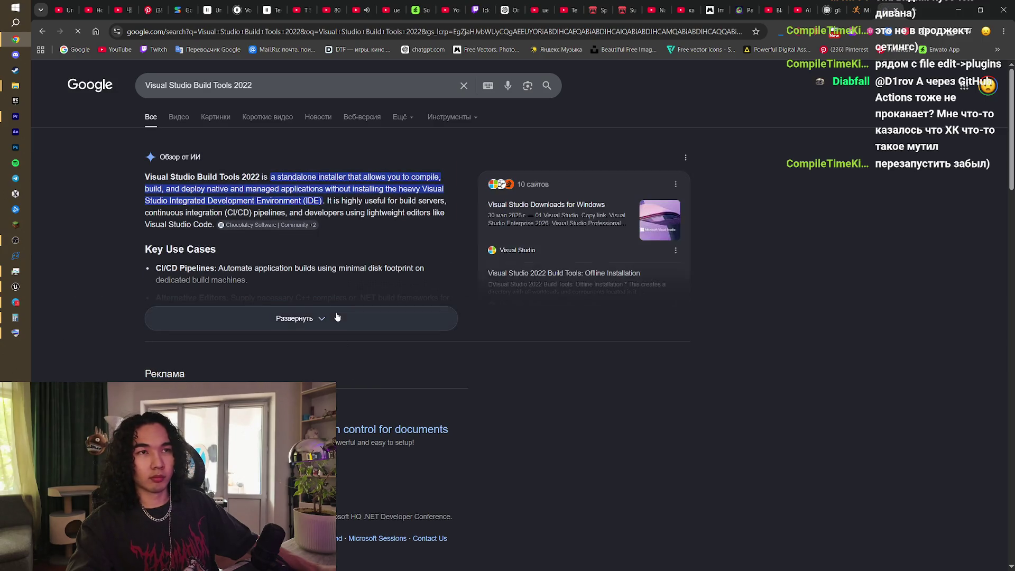
scroll(336, 317, down, 5)
scroll(336, 313, down, 4)
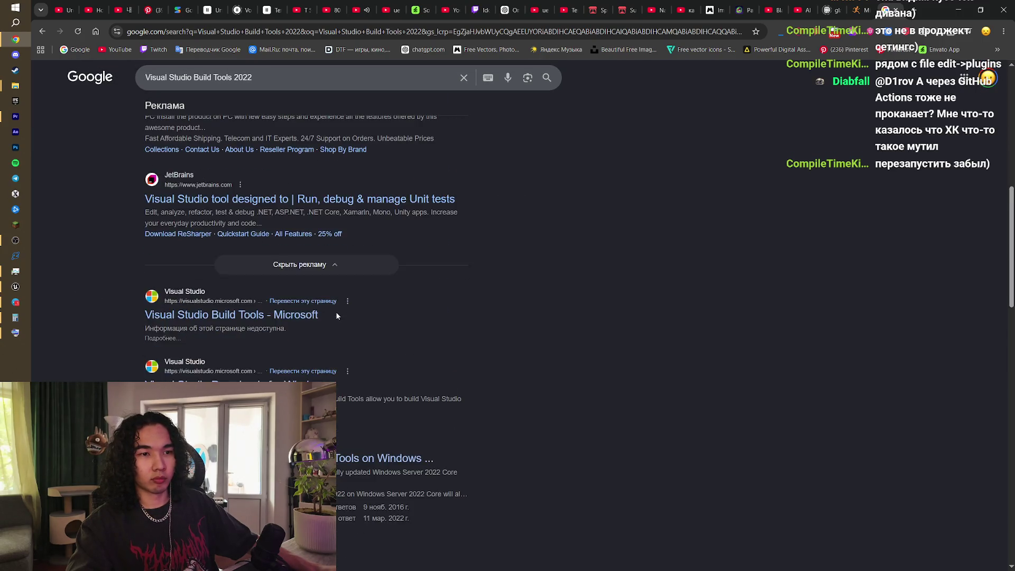
click(275, 314)
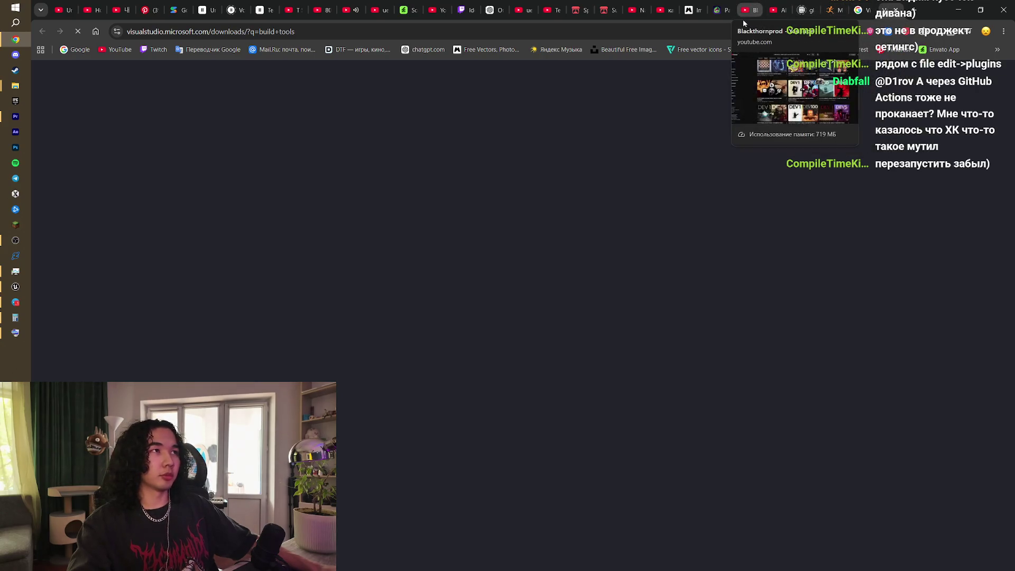
Step: Return to ChatGPT's advice listing Windows 10 SDK 10.0.22621 and MSVC v143
click(487, 5)
scroll(626, 244, down, 4)
click(723, 296)
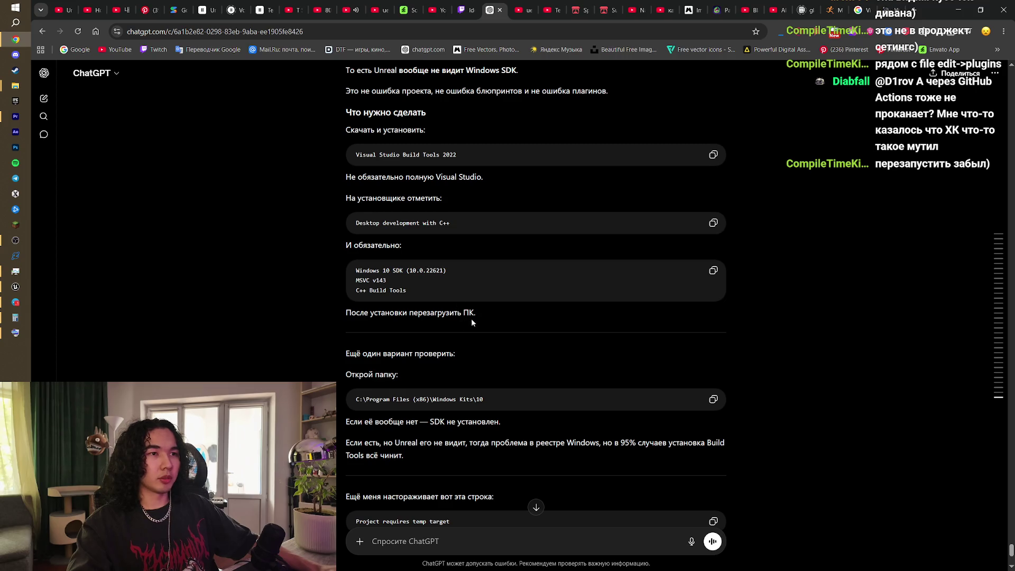
Step: Read through ChatGPT's remaining Build Tools fix steps, then bring up the Visual Studio downloads page
drag(458, 312, 346, 312)
click(521, 332)
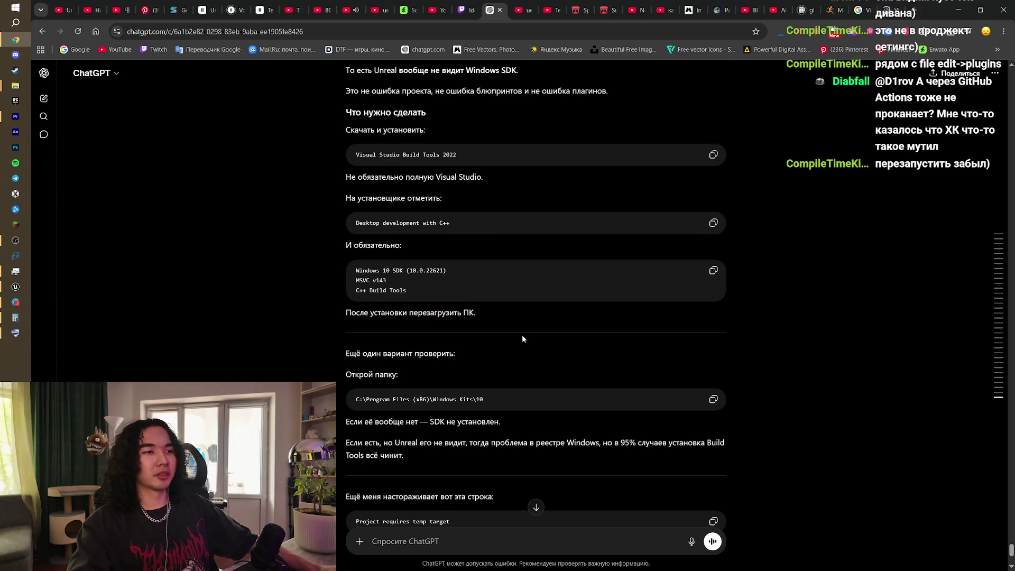
scroll(522, 335, down, 2)
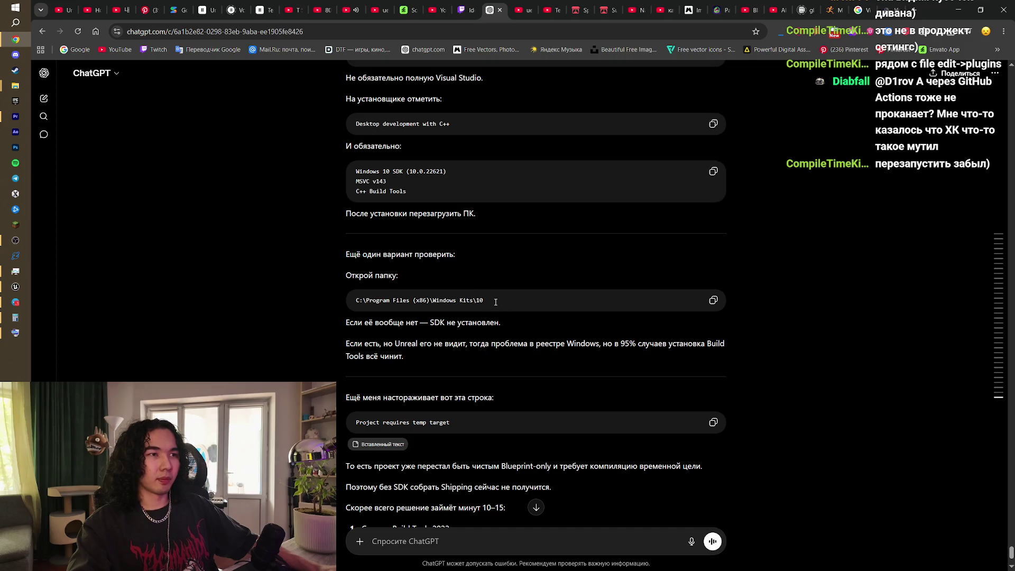
scroll(495, 302, down, 2)
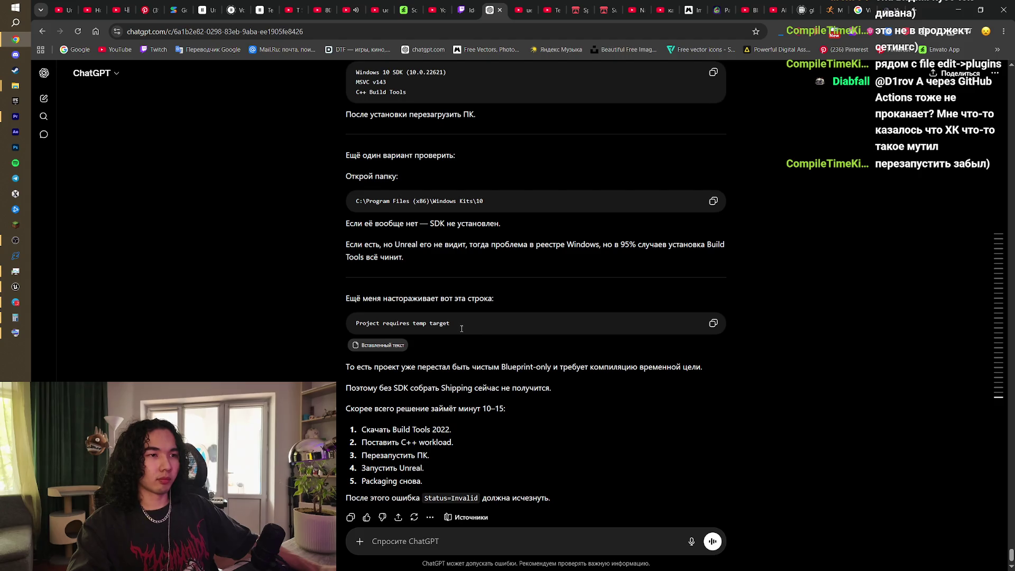
scroll(461, 328, down, 1)
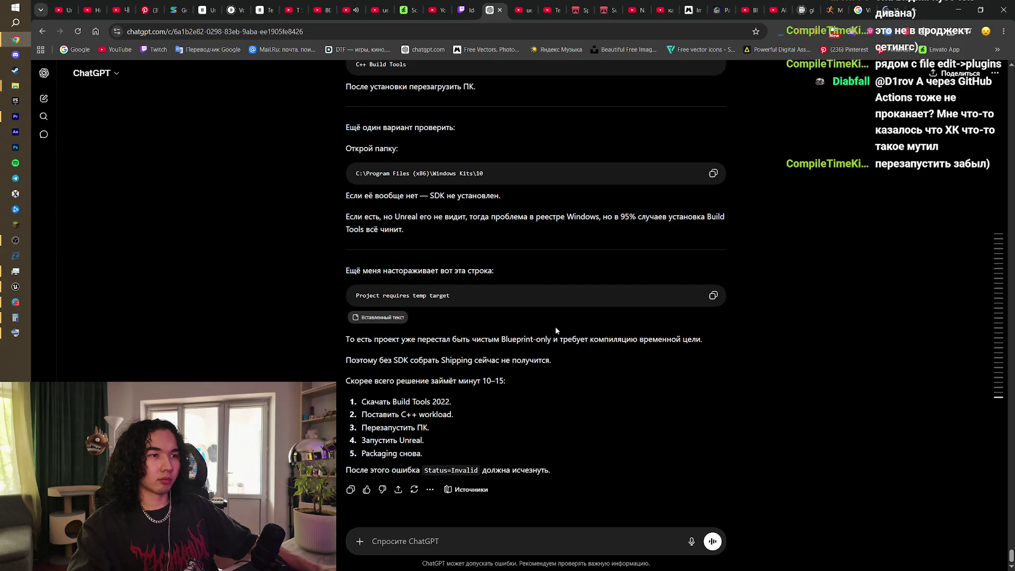
click(857, 10)
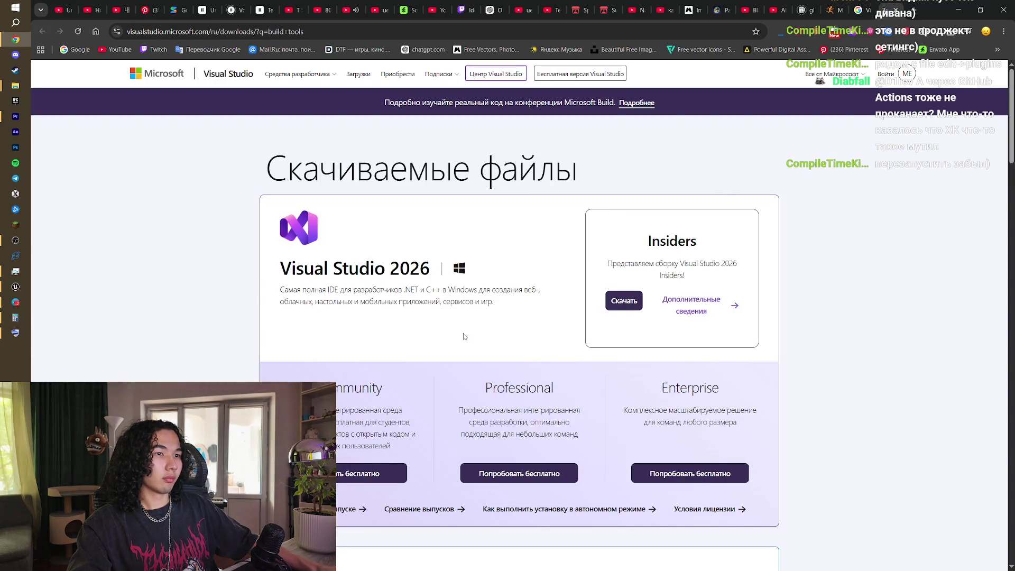
Step: Download and save the free Visual Studio Community installer, then return to ChatGPT
click(859, 9)
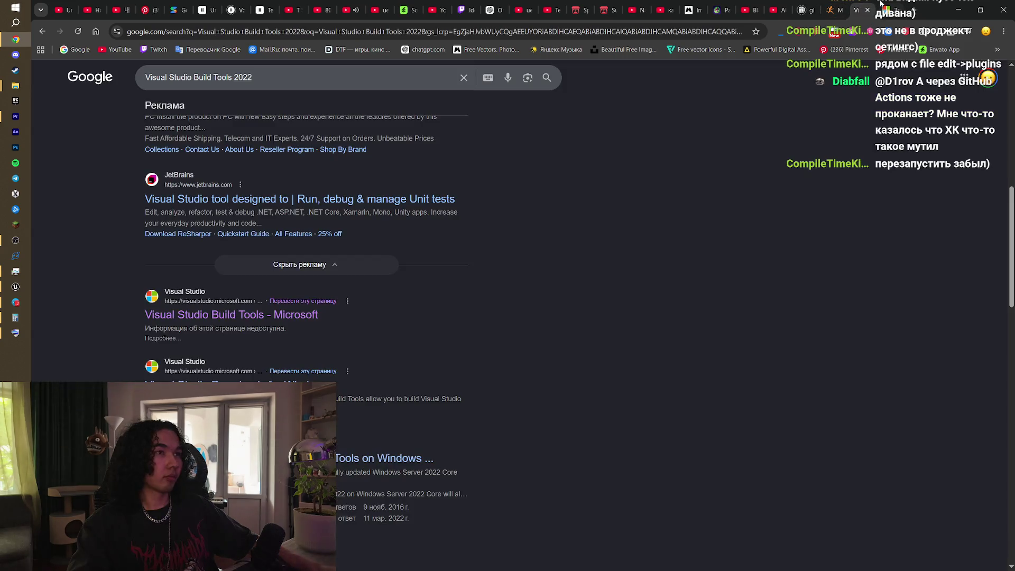
key(ctrl+shift+t)
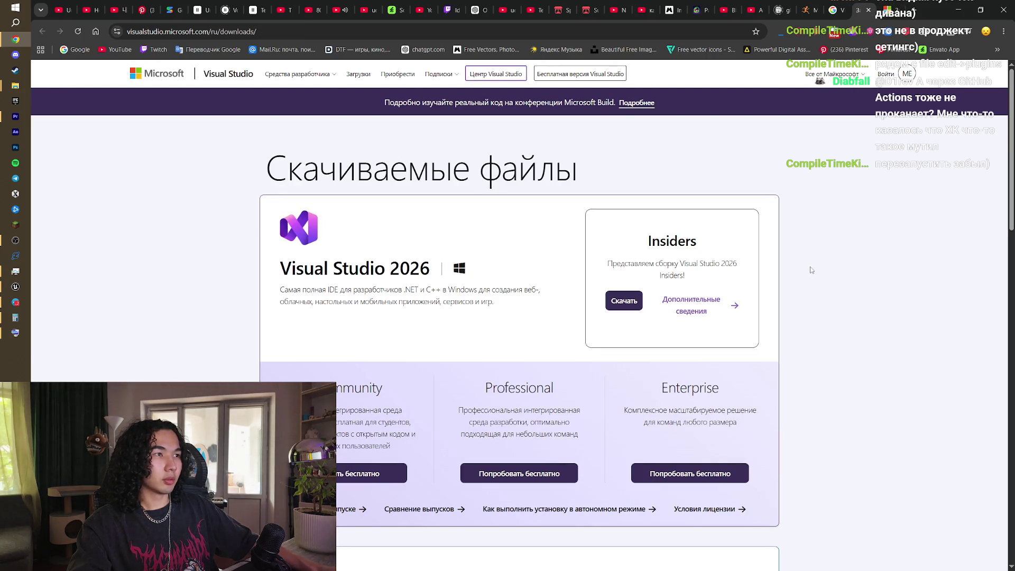
scroll(654, 307, down, 2)
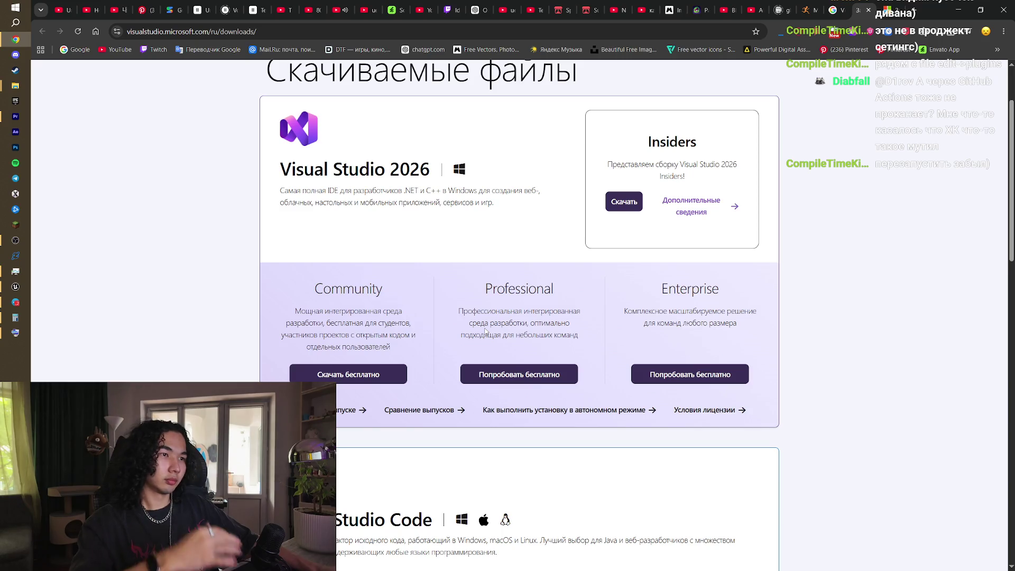
click(374, 374)
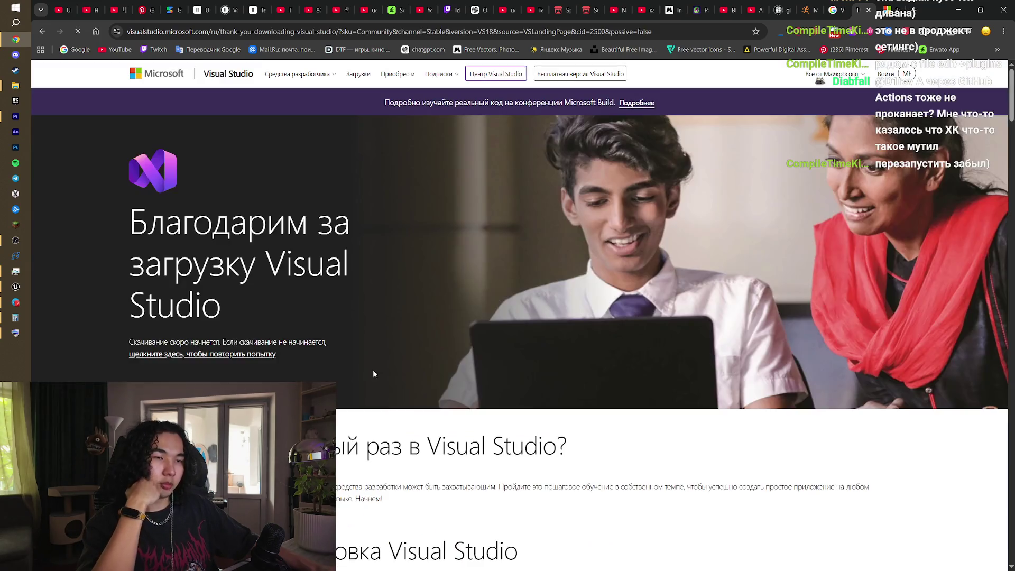
scroll(726, 264, down, 5)
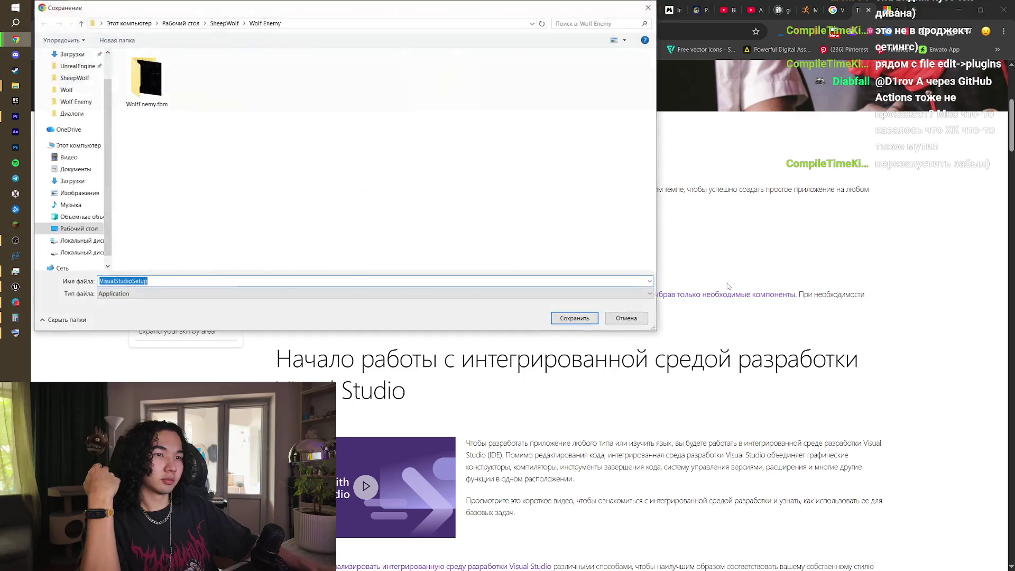
click(583, 322)
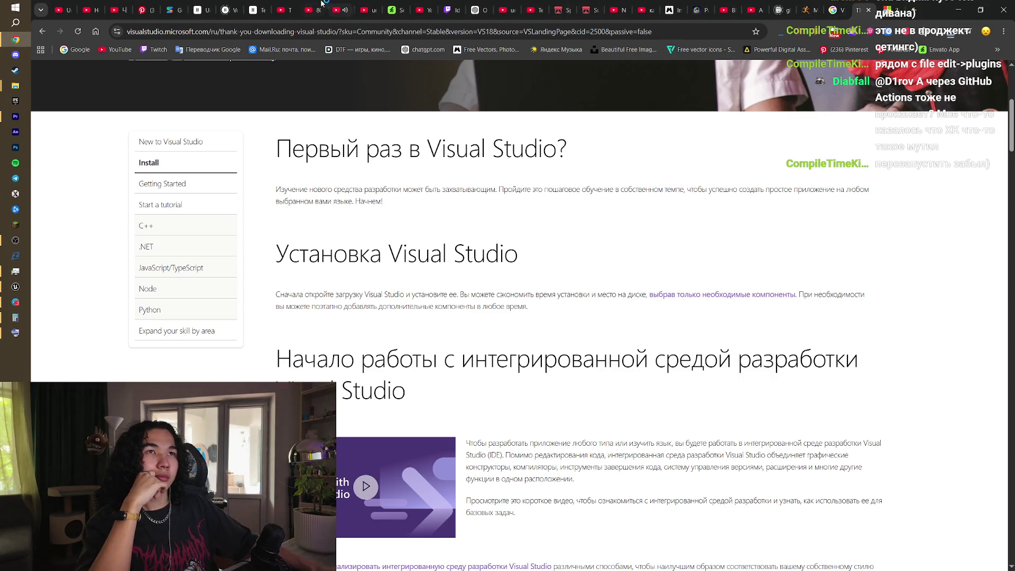
click(473, 12)
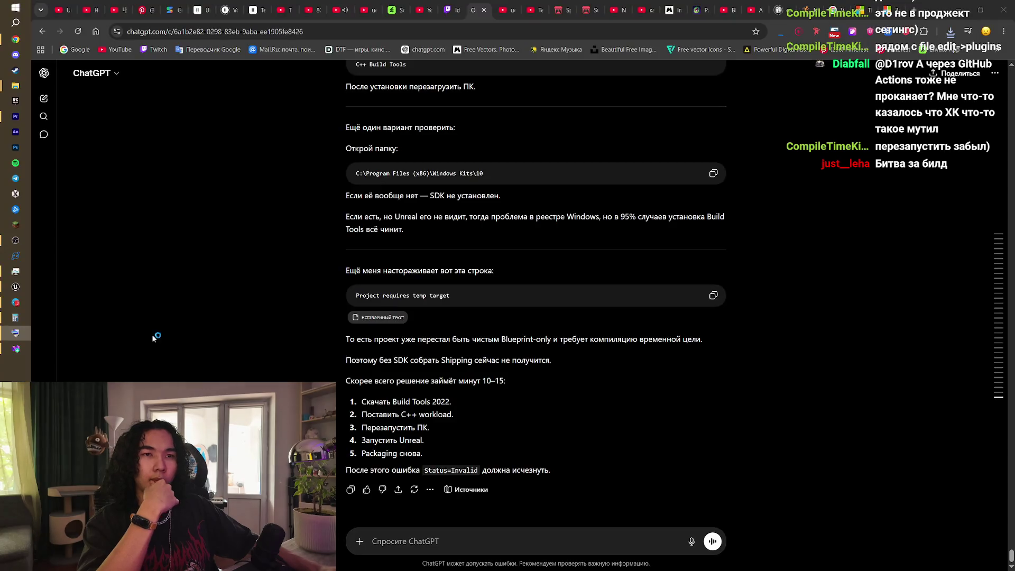
click(15, 332)
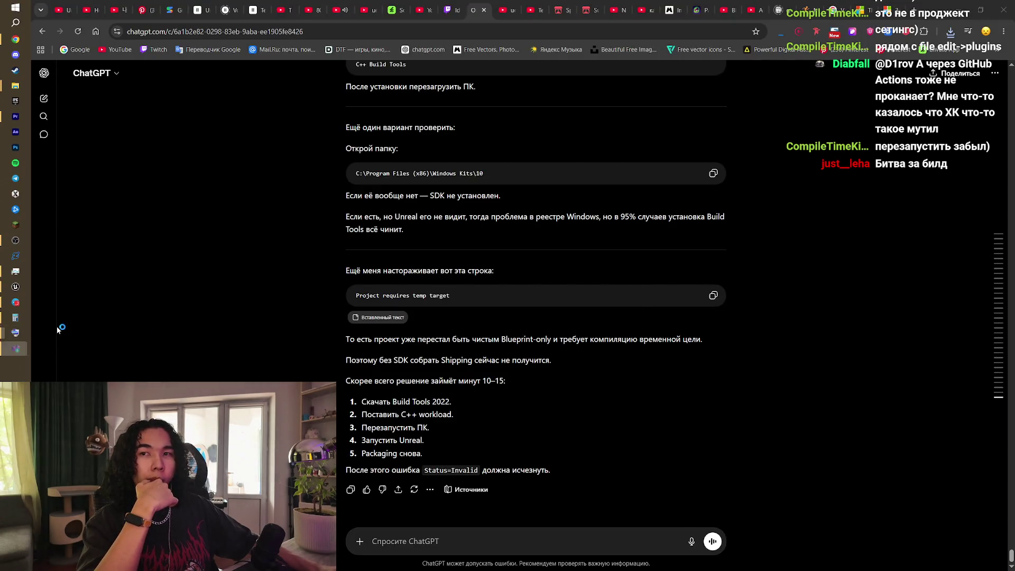
Step: Close the on-screen keyboard, minimize Unreal Editor, and move the installer progress window right
click(549, 110)
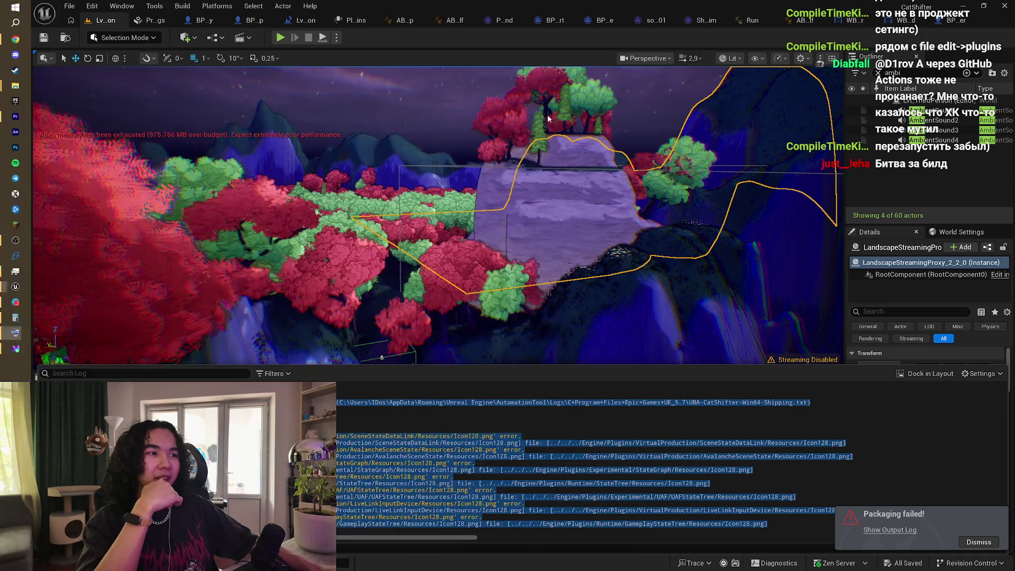
click(964, 5)
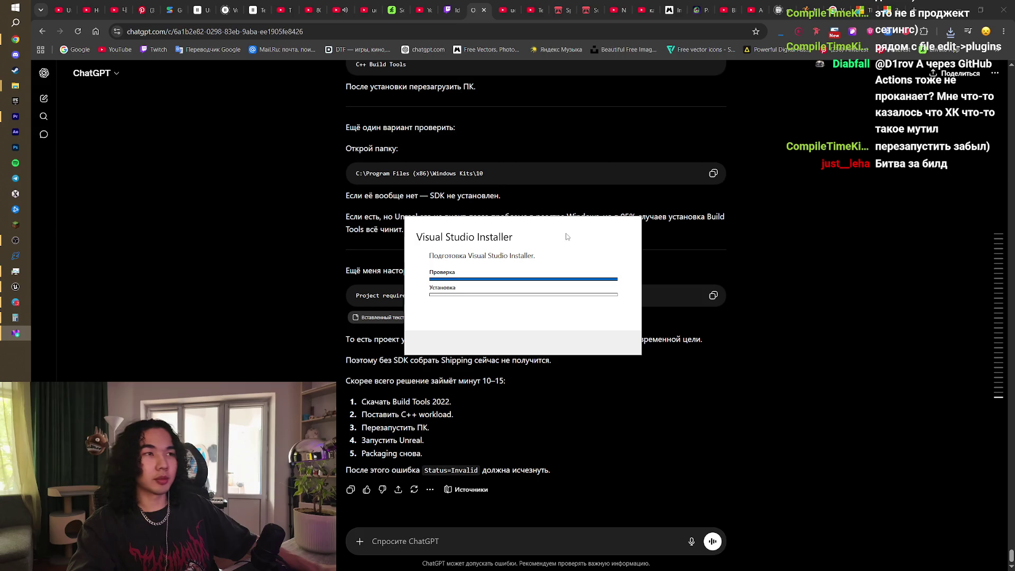
mouse_move(567, 236)
mouse_down()
mouse_move(213, 247)
mouse_move(332, 251)
mouse_move(716, 227)
mouse_move(865, 233)
mouse_up()
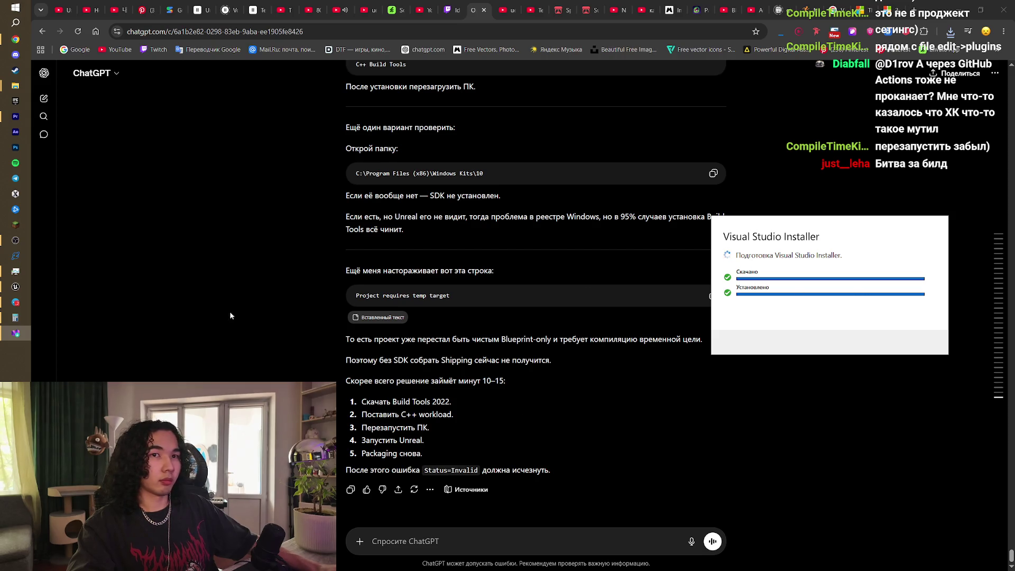
Step: Return to Unreal Editor and pull the viewport camera back out of the foliage
click(23, 281)
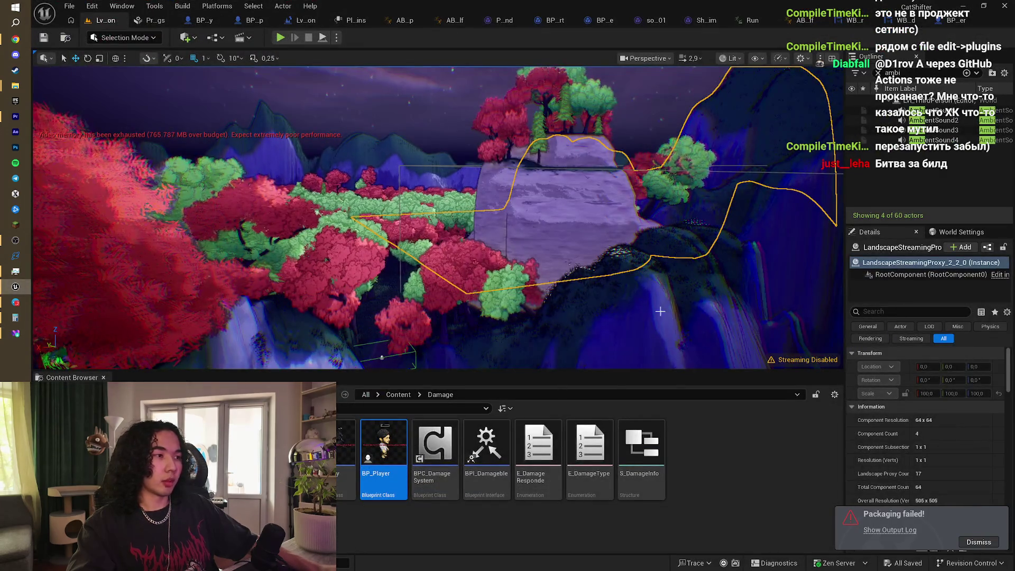
scroll(417, 126, up, 10)
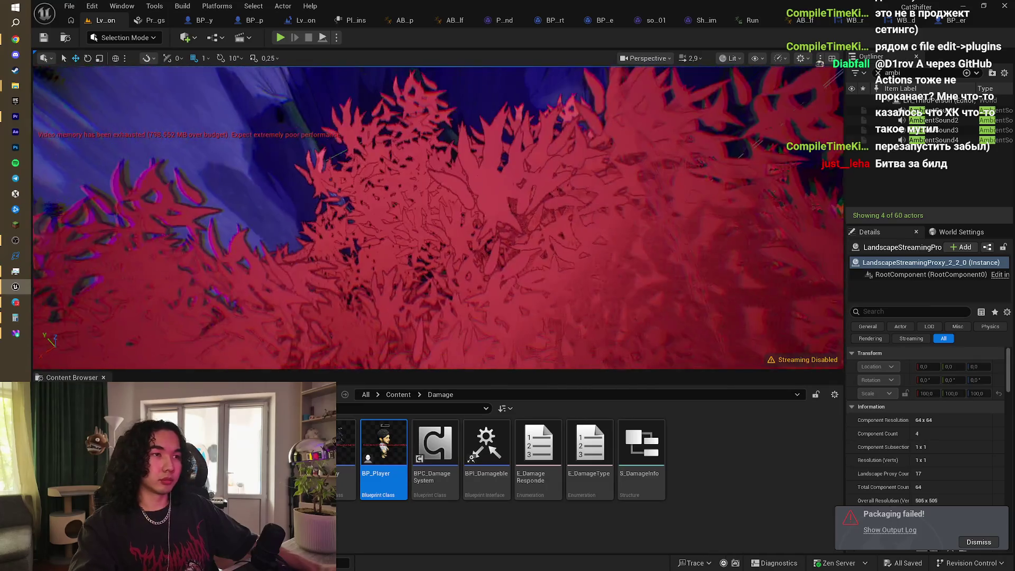
drag(567, 241, 567, 241)
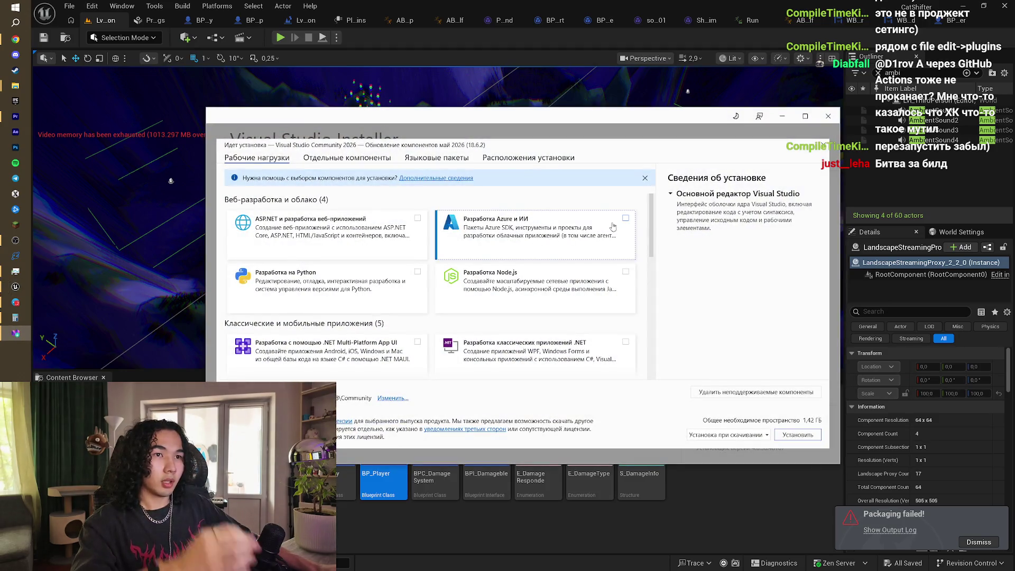
Step: Check the ChatGPT answer, then return to the Visual Studio Installer workload list
scroll(537, 295, down, 8)
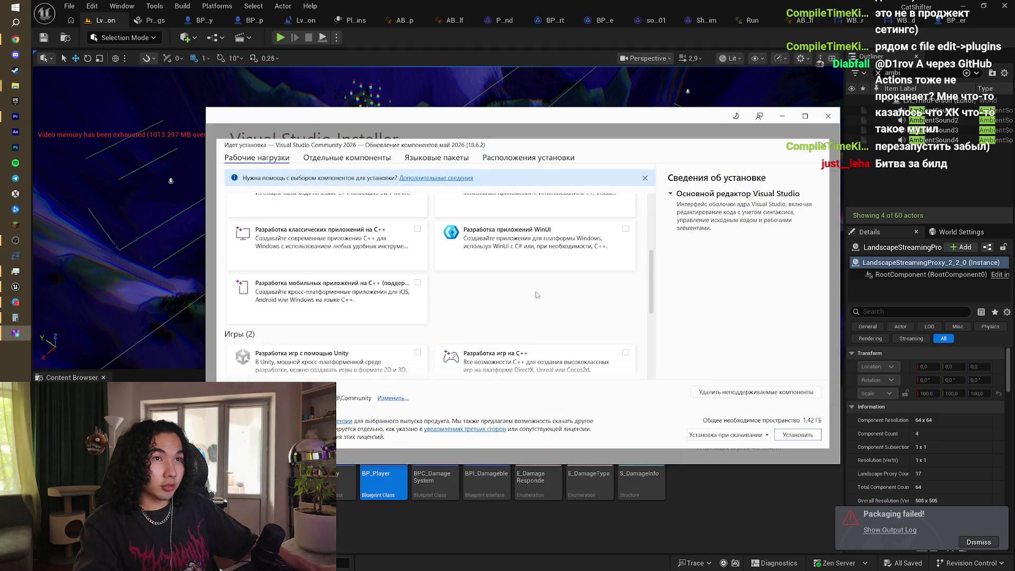
scroll(537, 295, up, 3)
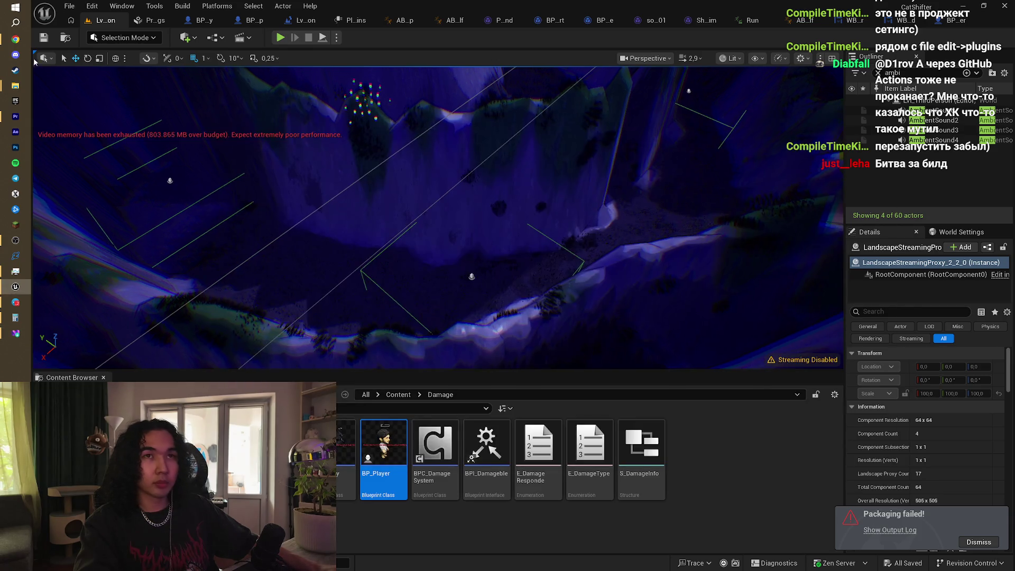
click(15, 39)
scroll(555, 336, up, 4)
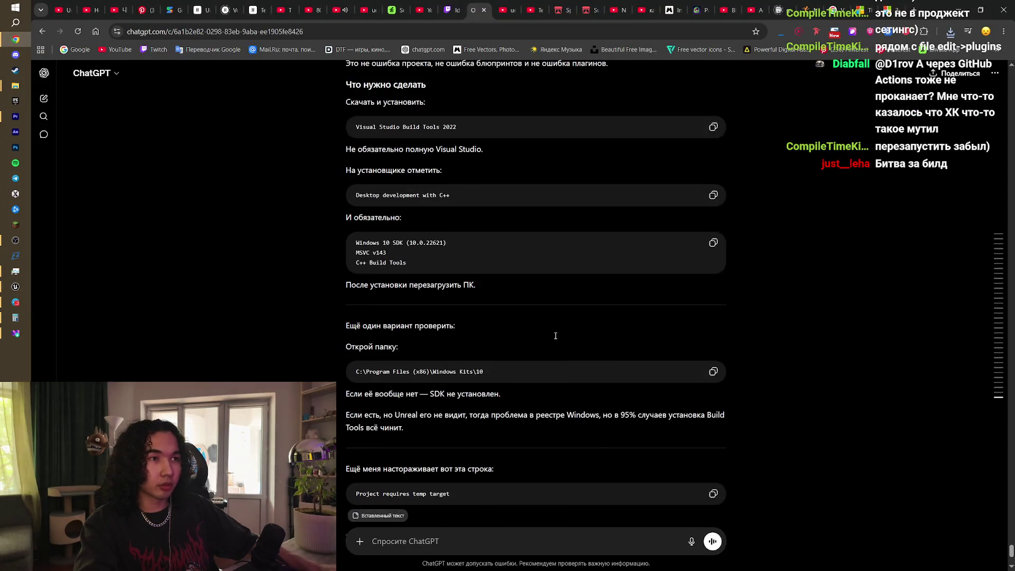
scroll(554, 335, up, 2)
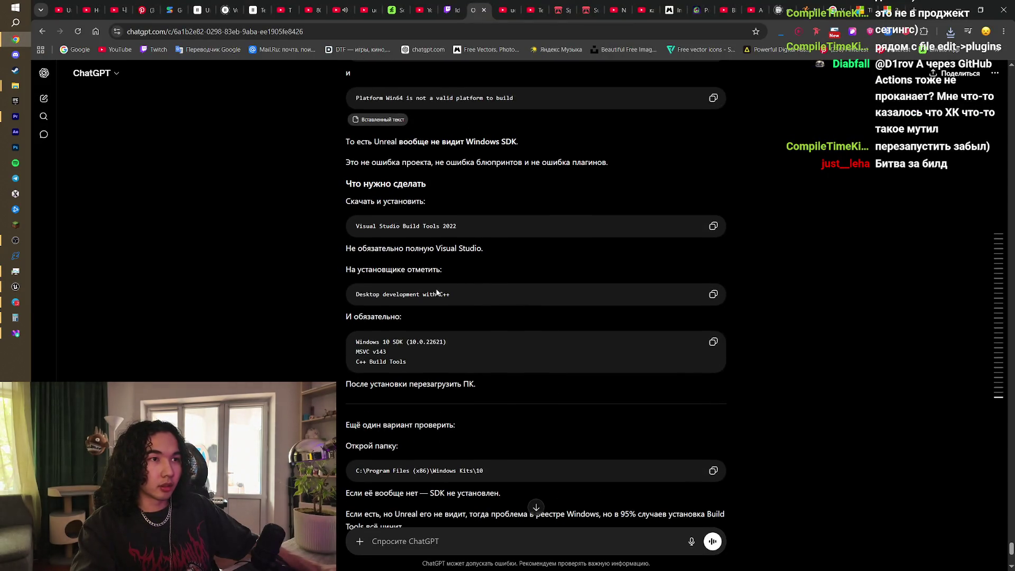
key(alt+Tab)
key(Tab)
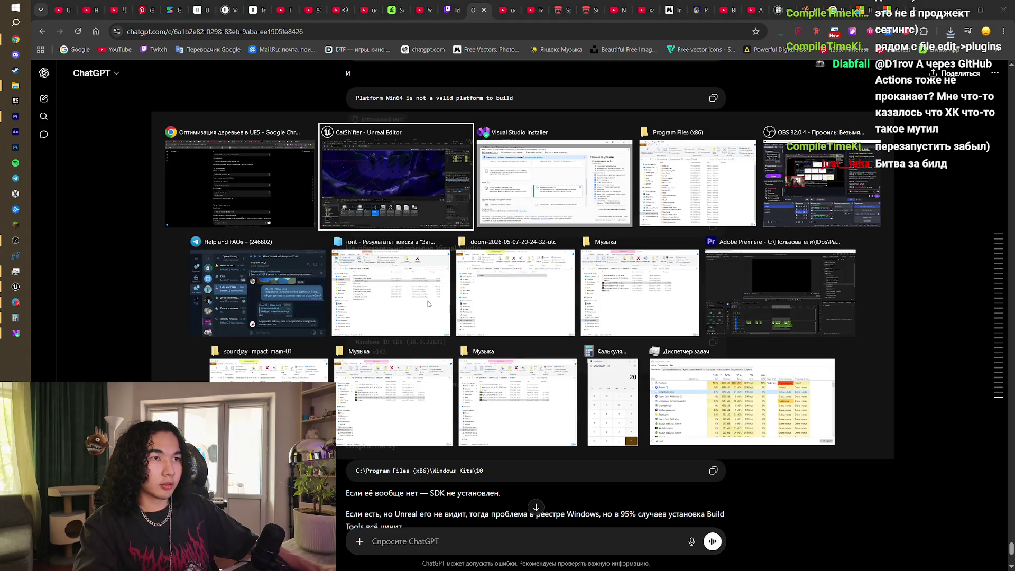
scroll(561, 317, down, 2)
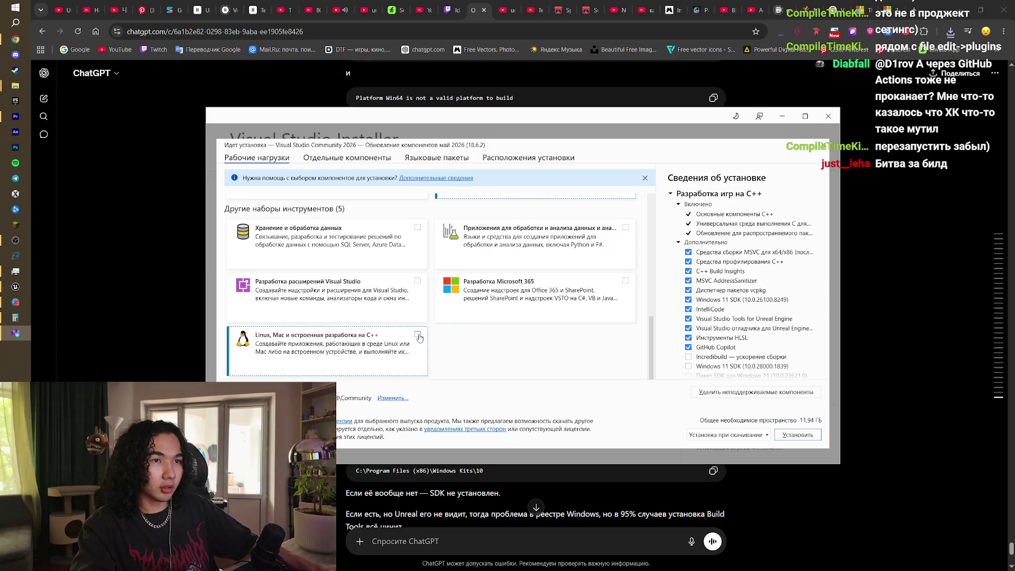
Step: Select the Linux and Mac C++ and Desktop C++ workloads, start installing, and minimize the installer
click(417, 334)
scroll(500, 369, up, 2)
scroll(500, 368, up, 2)
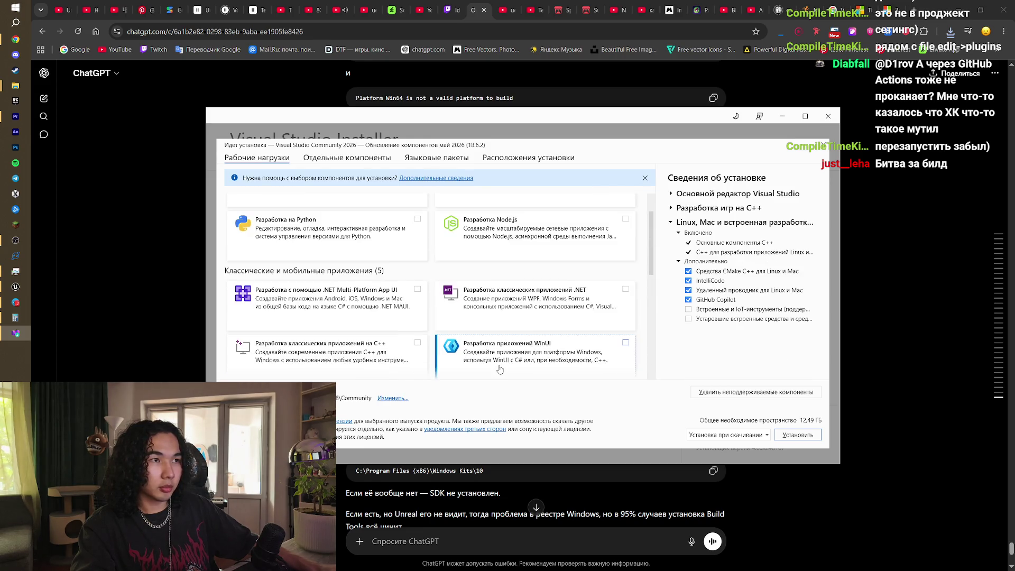
scroll(501, 369, down, 3)
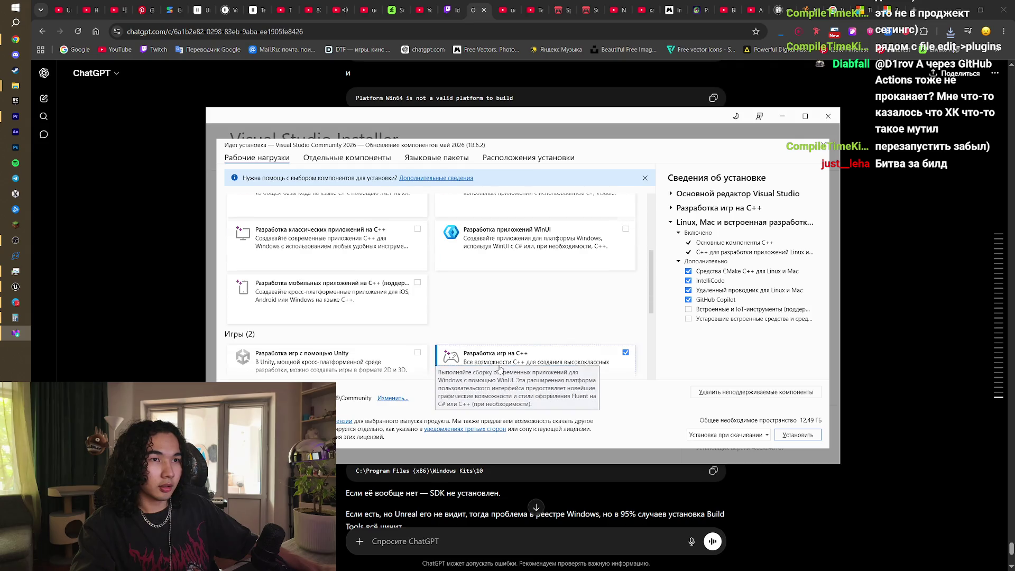
click(417, 229)
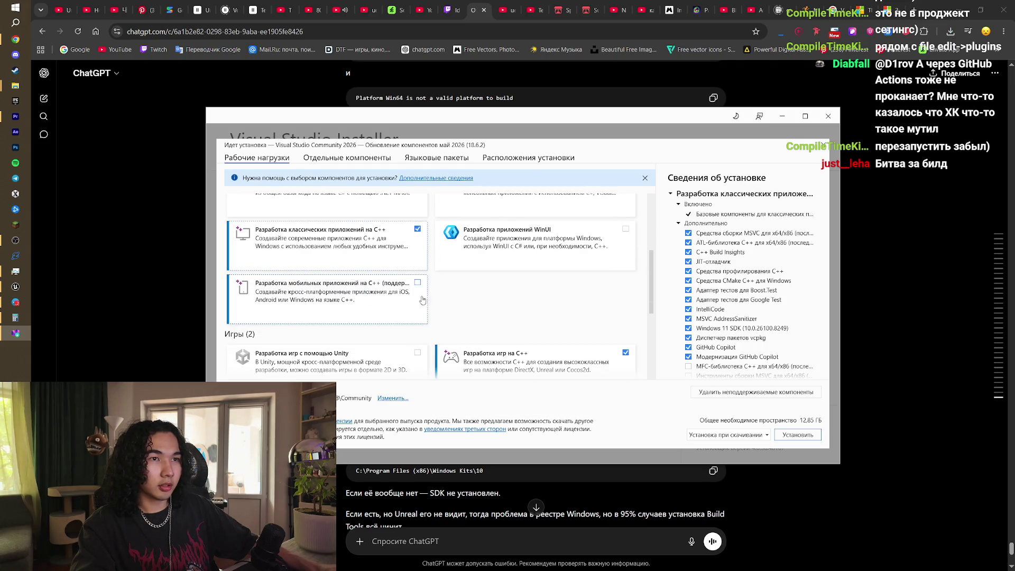
scroll(567, 323, down, 4)
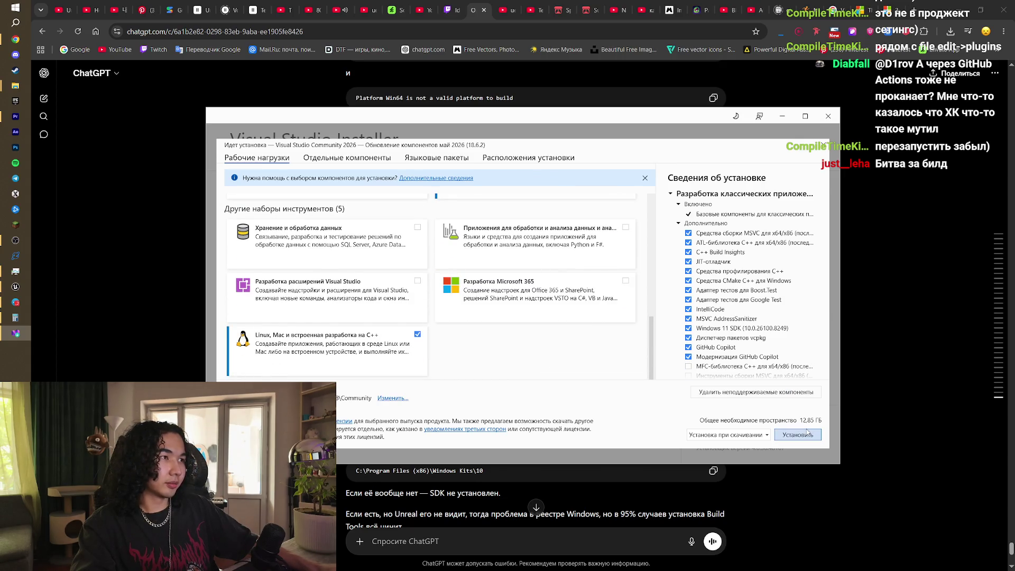
click(799, 434)
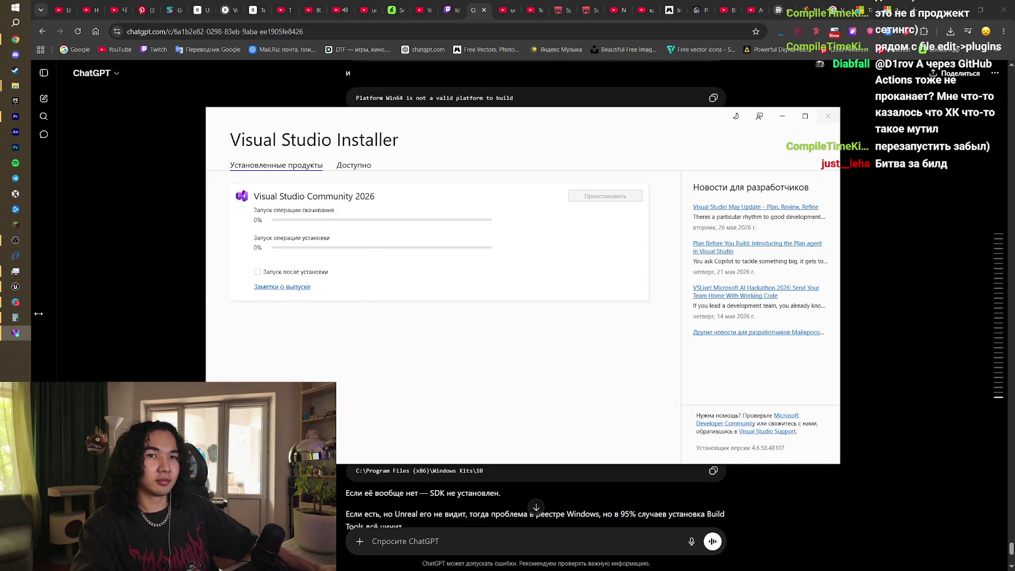
mouse_move(15, 285)
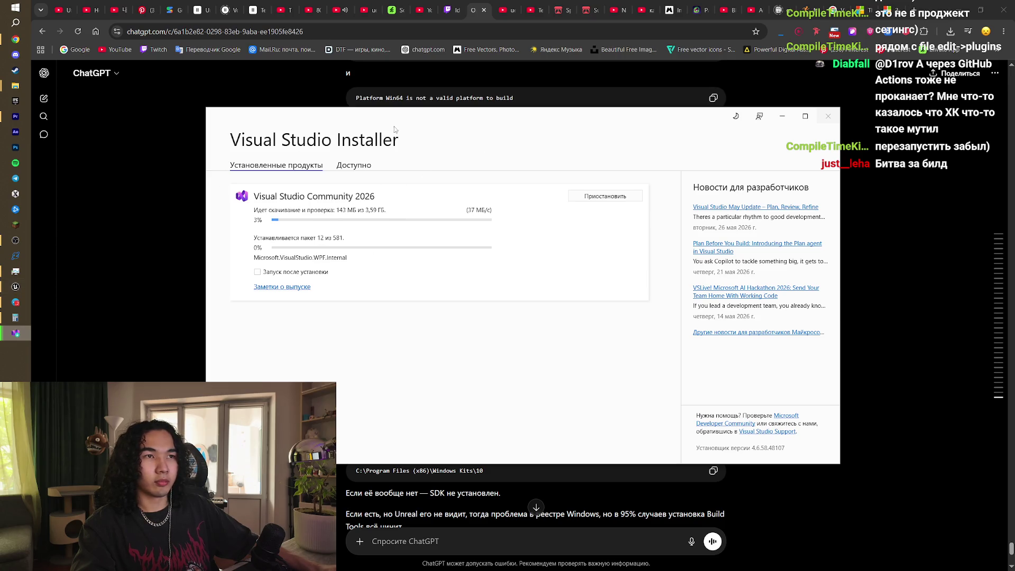
click(15, 334)
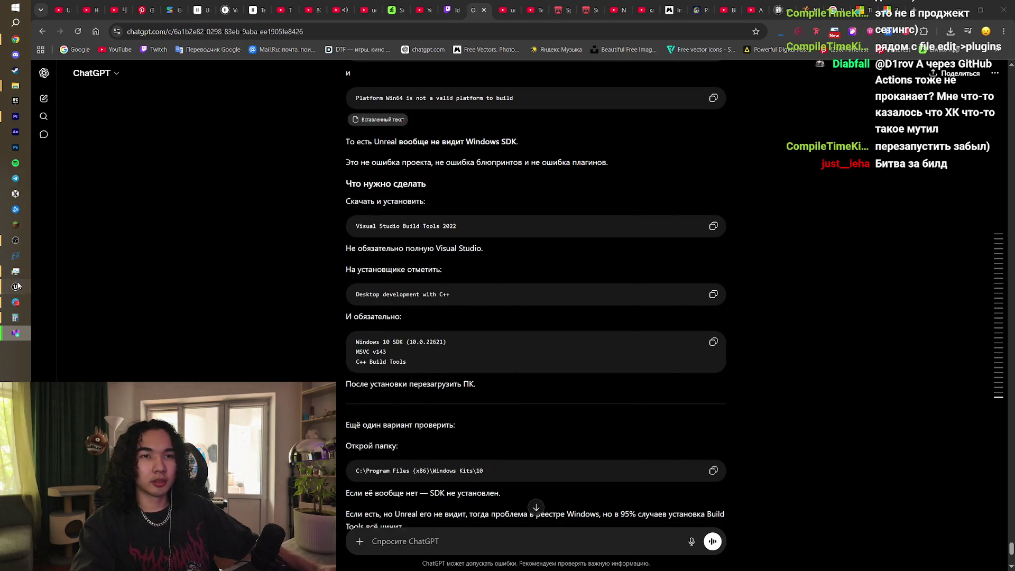
Step: Bring Unreal Editor forward and review the BP_Player event graph
click(15, 287)
mouse_move(322, 219)
mouse_down()
mouse_move(340, 211)
mouse_move(265, 233)
mouse_move(310, 150)
mouse_up()
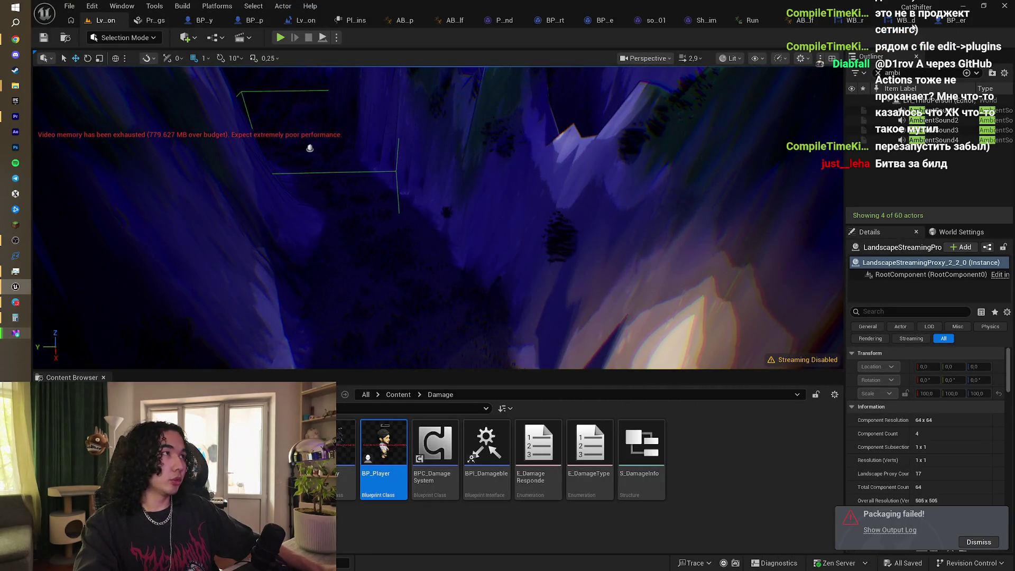
click(943, 20)
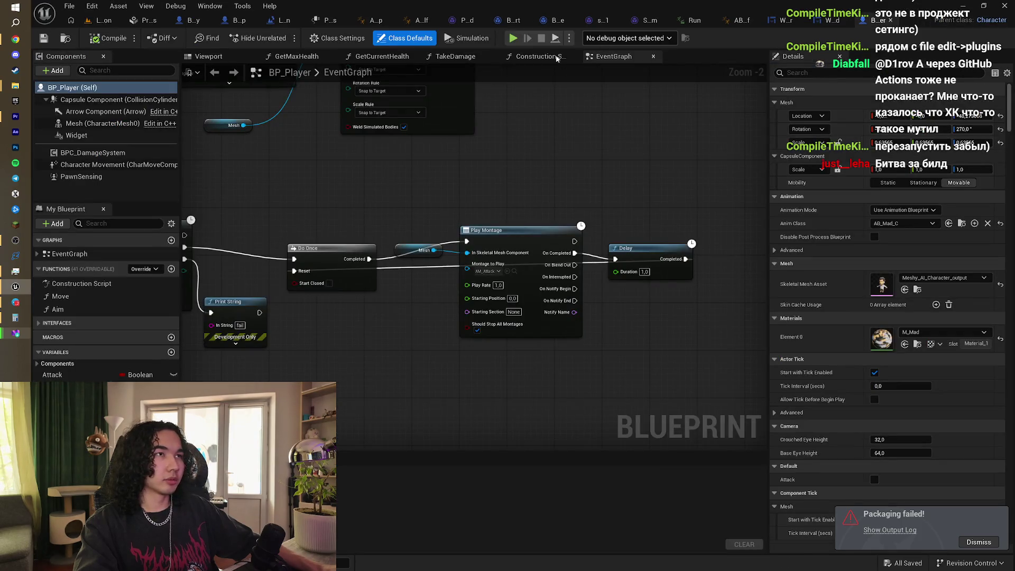
drag(557, 170, 563, 208)
scroll(549, 214, down, 3)
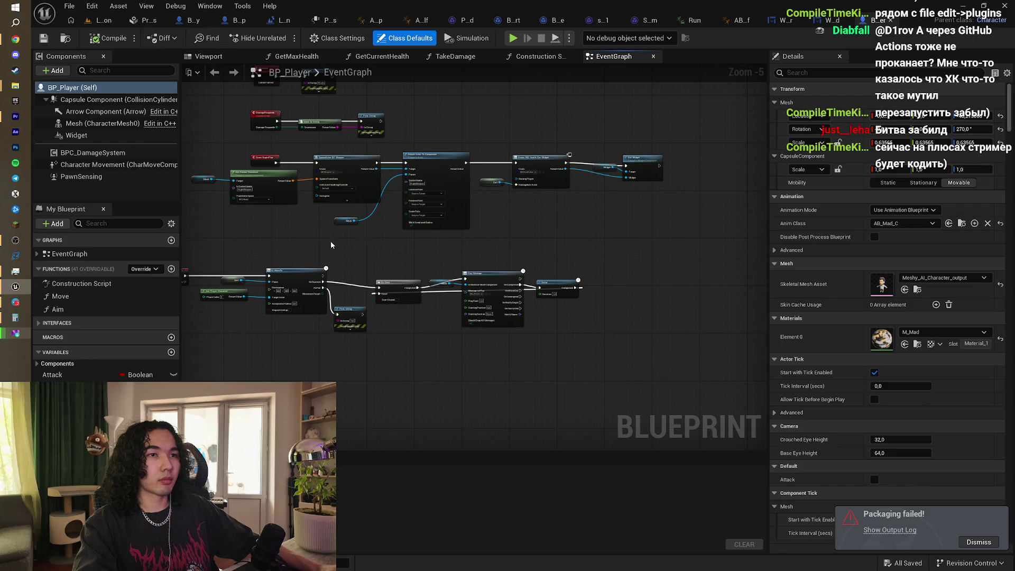
drag(362, 172, 436, 148)
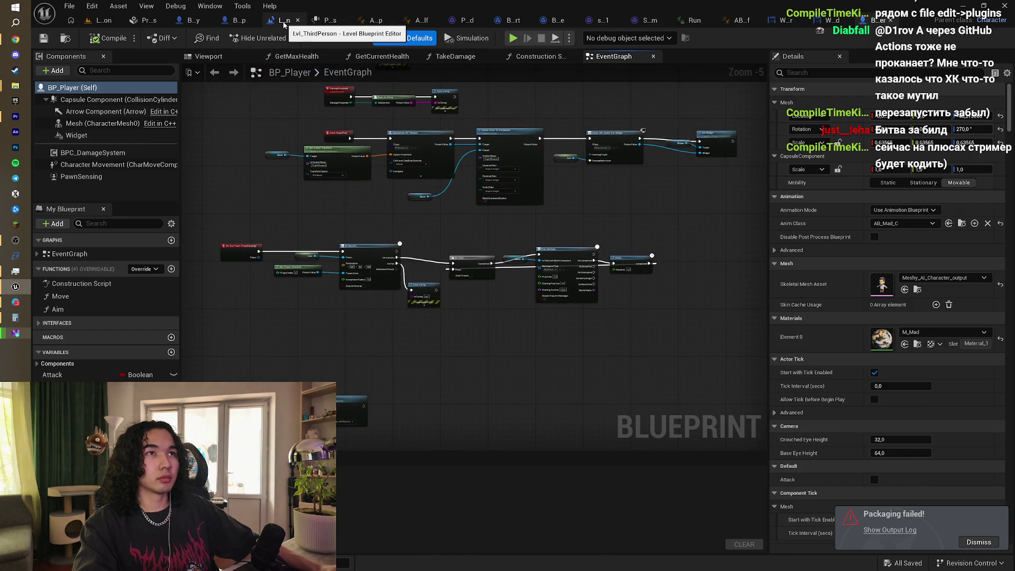
Step: Locate the Create WB End Widget chain in BP_Sheep's event graph, then open WB_End
click(236, 24)
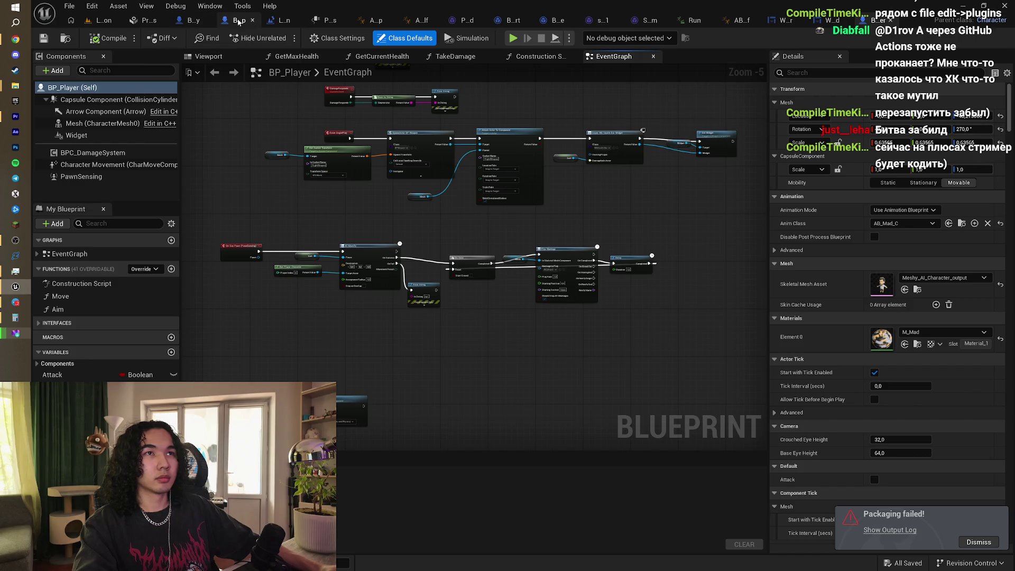
scroll(431, 152, down, 2)
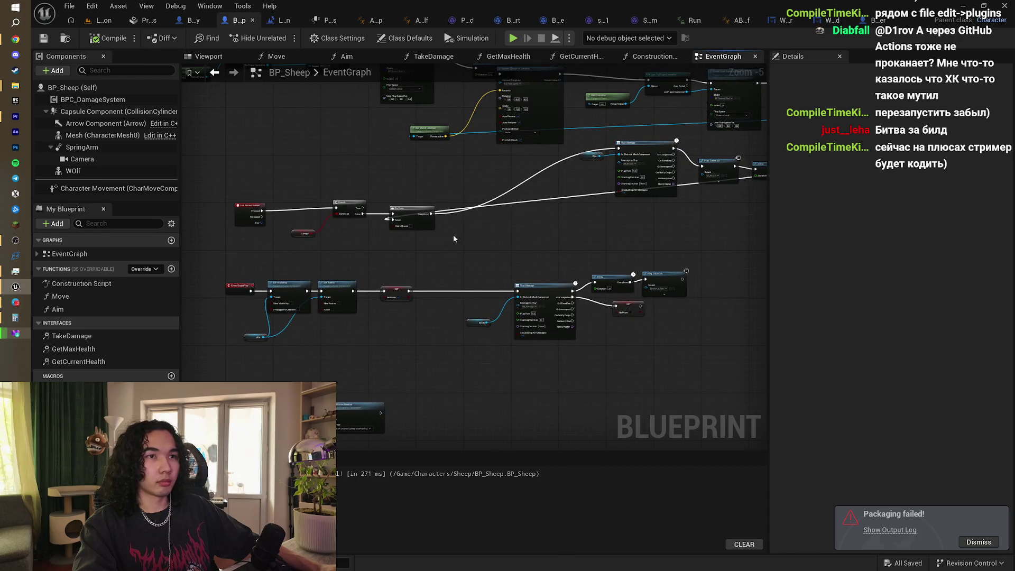
mouse_move(453, 239)
mouse_down()
mouse_move(517, 210)
mouse_move(453, 113)
mouse_move(519, 127)
mouse_up()
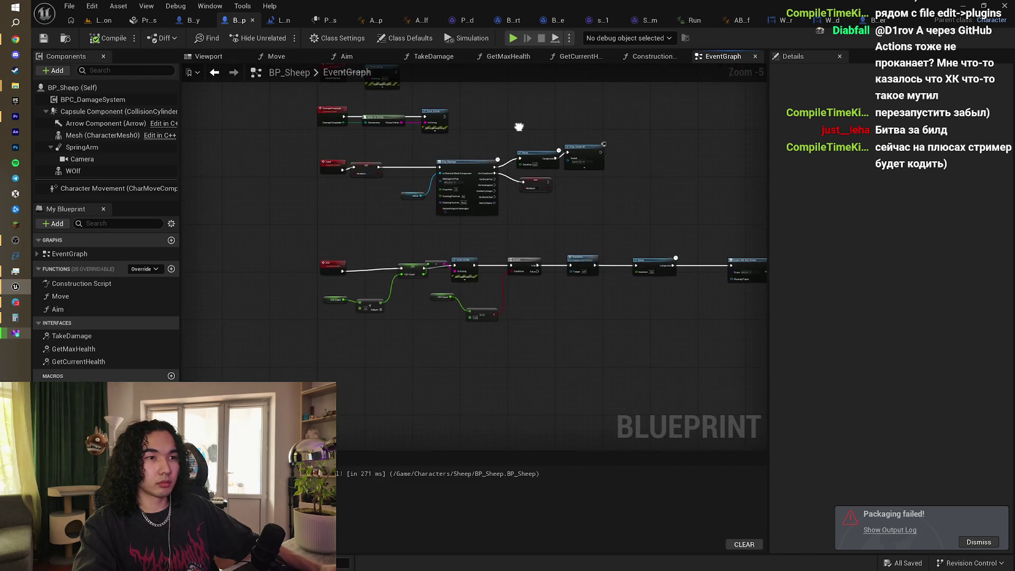
scroll(443, 231, up, 2)
drag(544, 230, 376, 188)
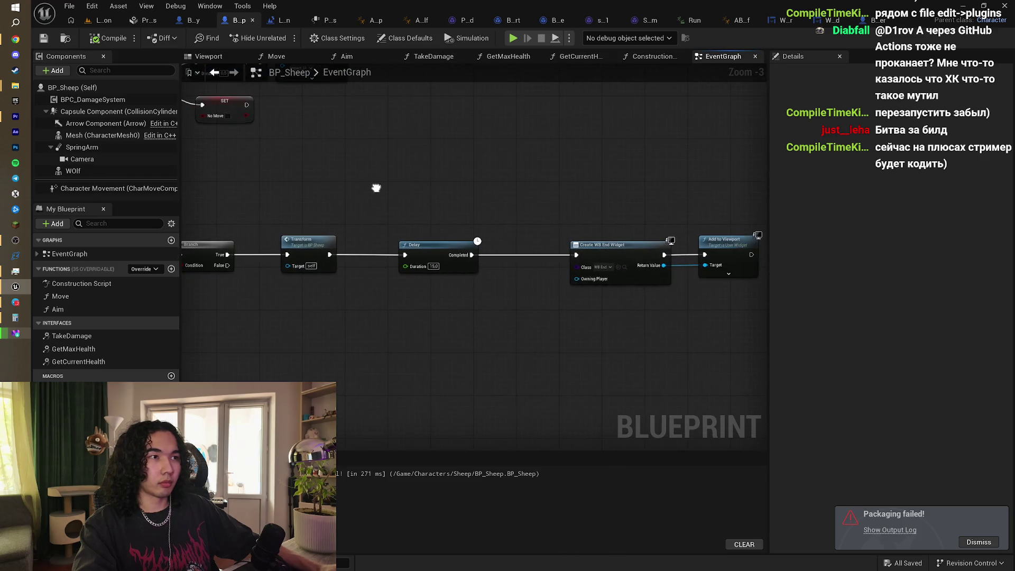
drag(598, 211, 505, 202)
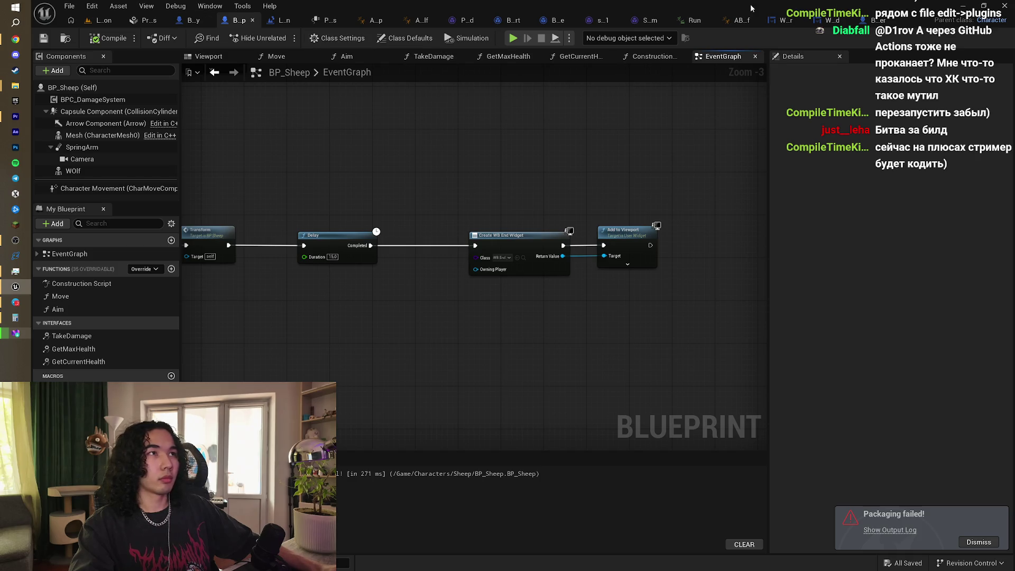
click(830, 20)
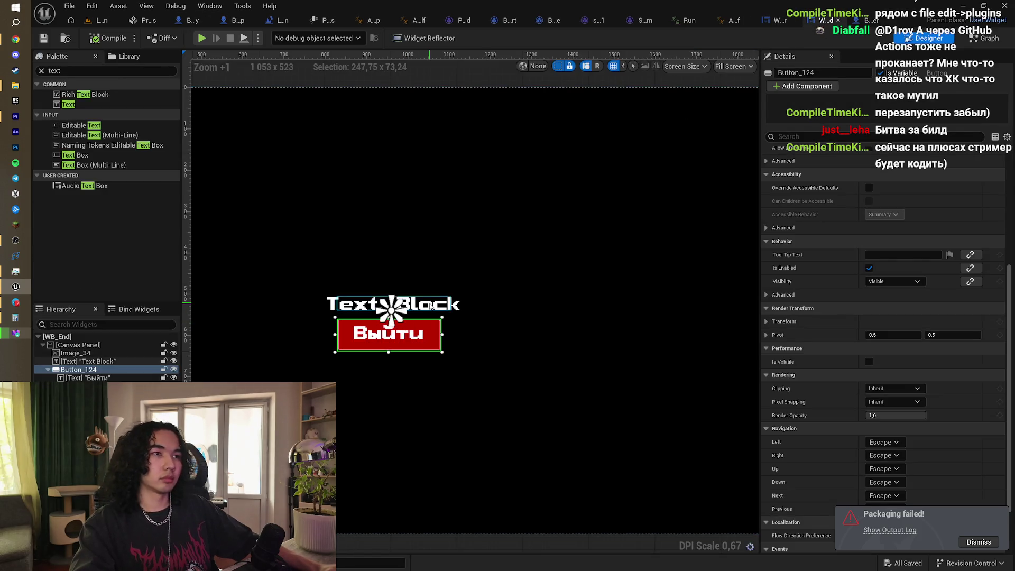
Step: Change the Text Block content to 'Спасибо за то что поиграли в демо'
scroll(432, 307, down, 1)
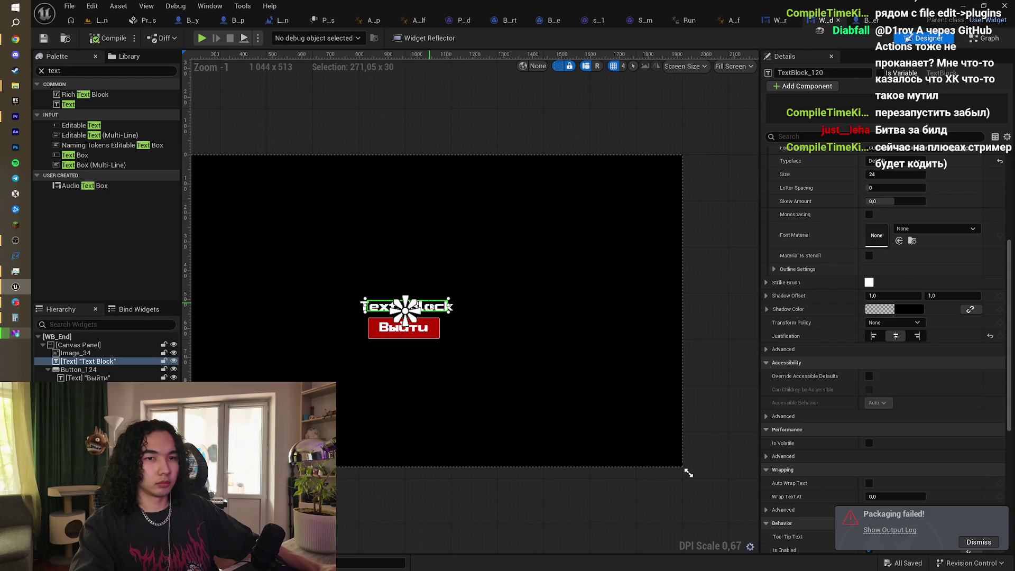
scroll(906, 180, up, 5)
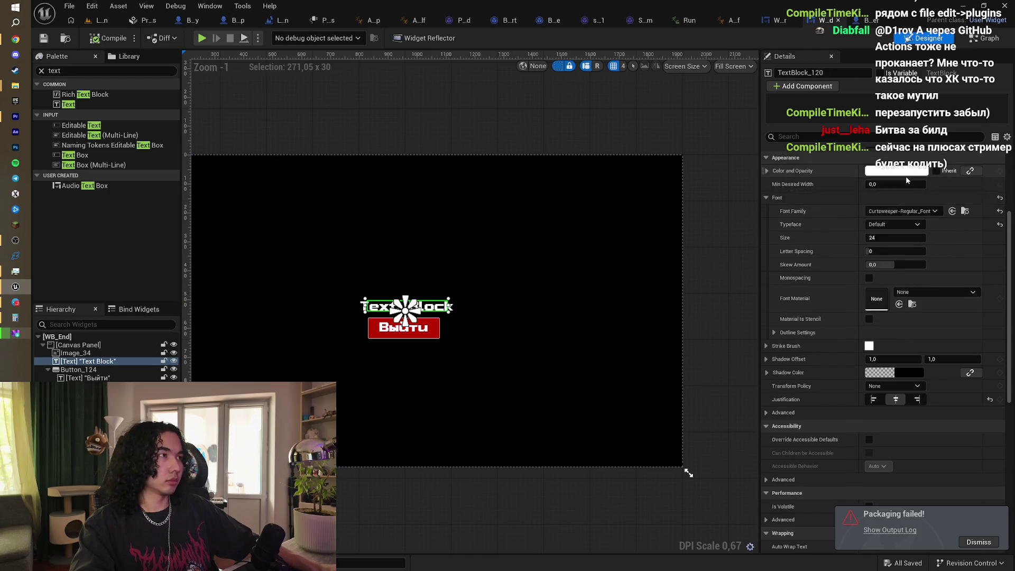
click(904, 287)
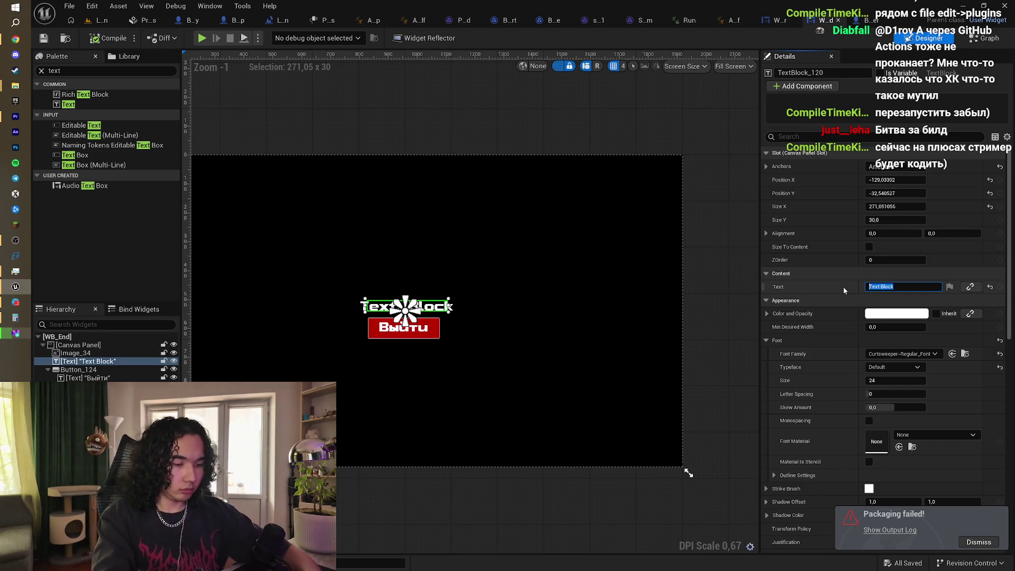
text(ДАл)
key(BackSpace)
key(BackSpace)
key(BackSpace)
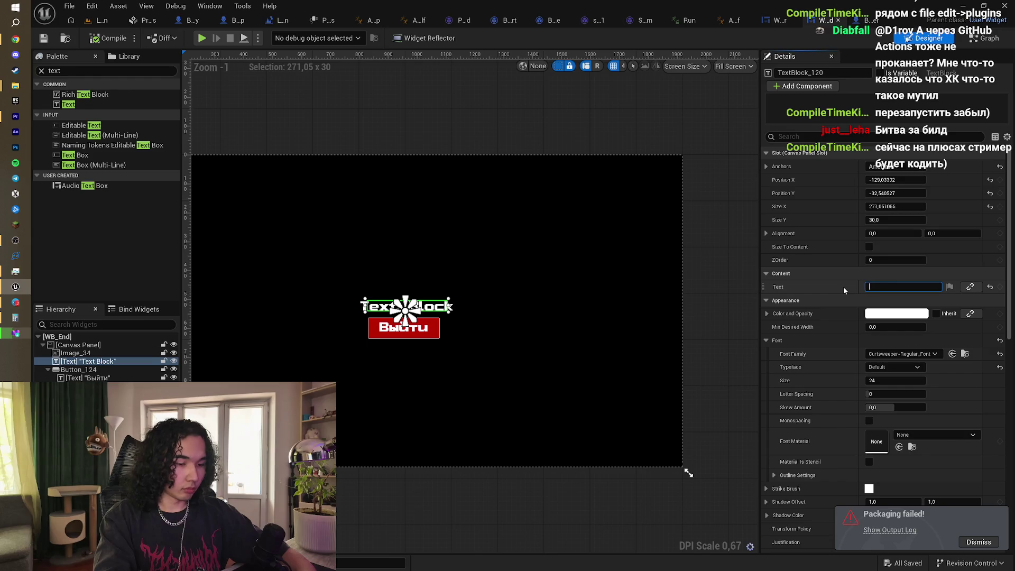
text(Спасибо за)
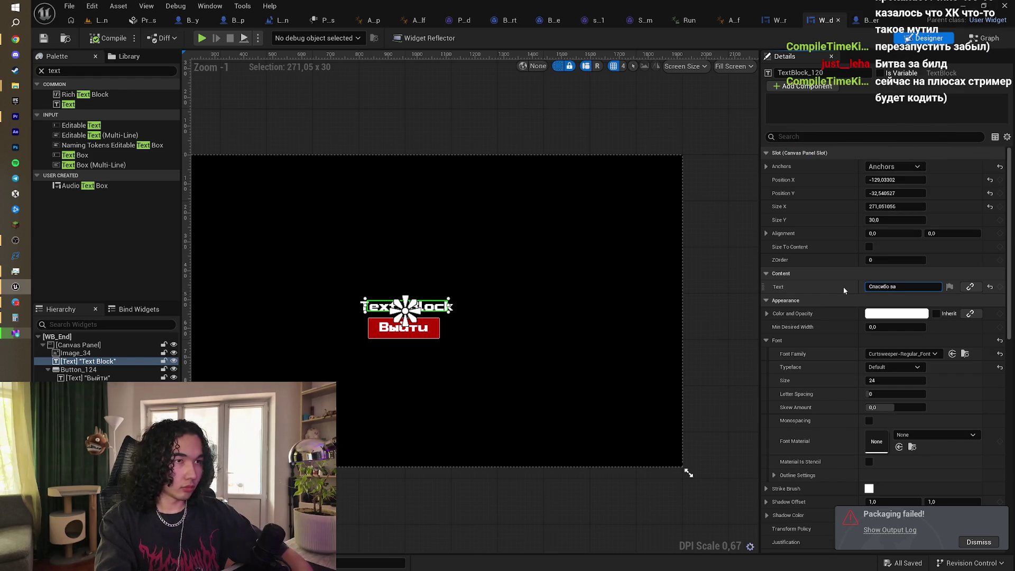
text( то что поиграли в)
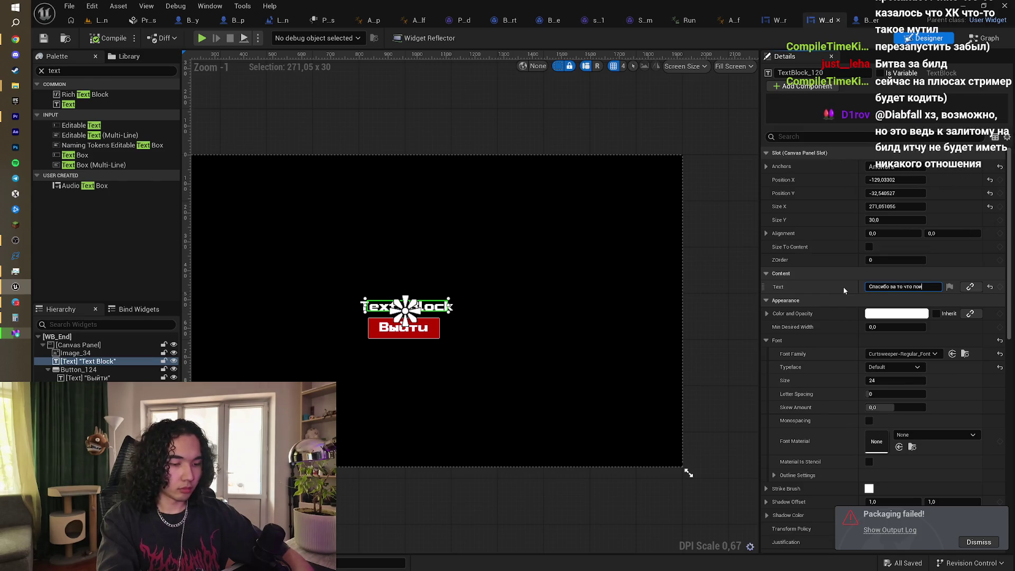
text( демо)
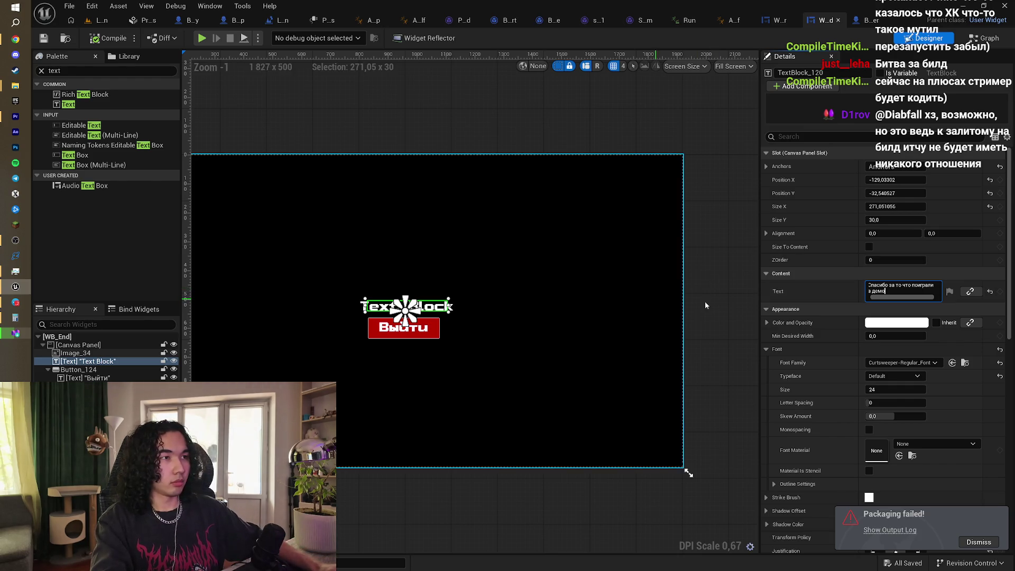
click(489, 310)
Step: Move the thank-you text block higher, above the Выйти button
scroll(476, 299, left, 5)
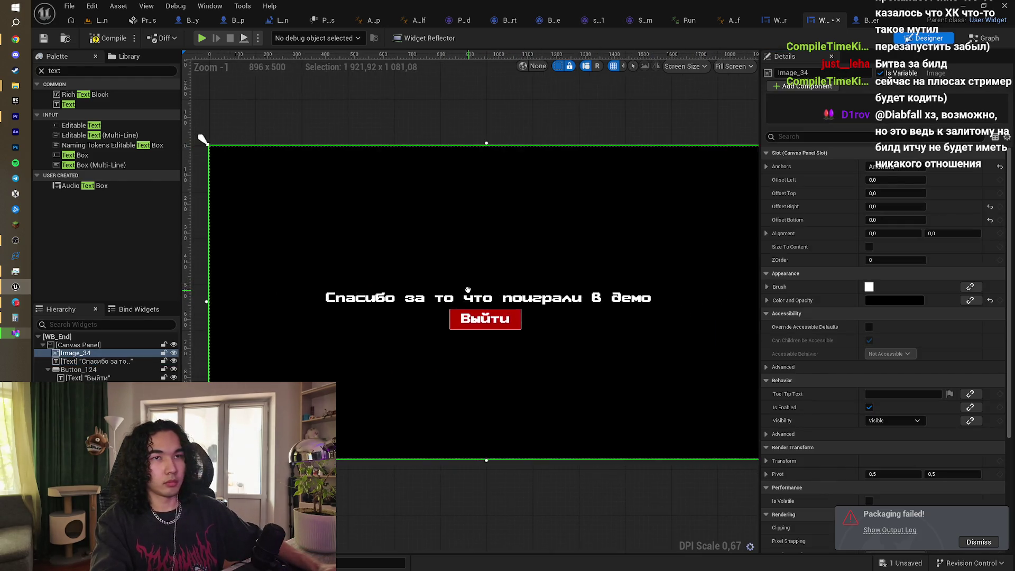
click(84, 94)
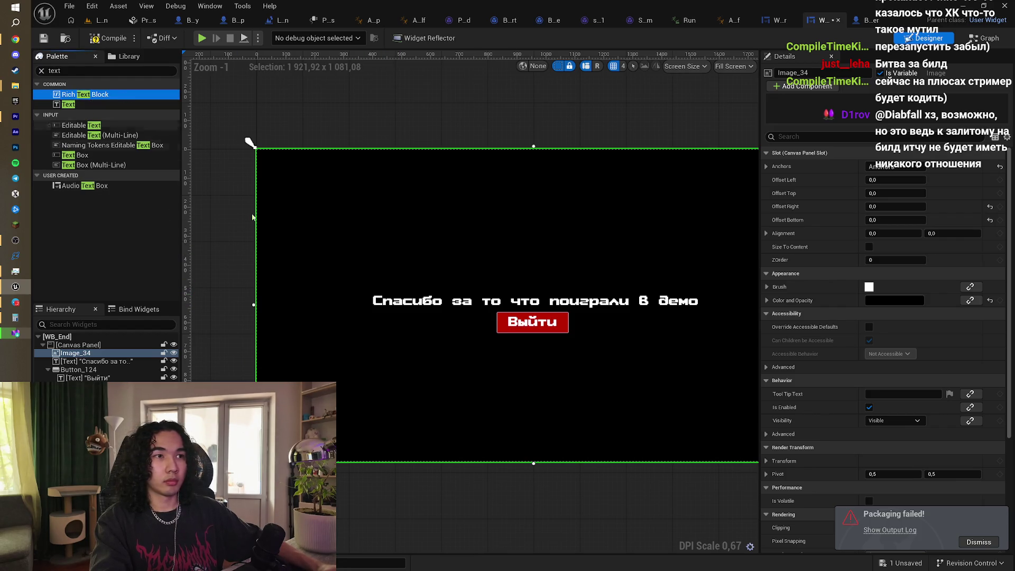
click(106, 362)
drag(562, 303, 562, 245)
click(539, 317)
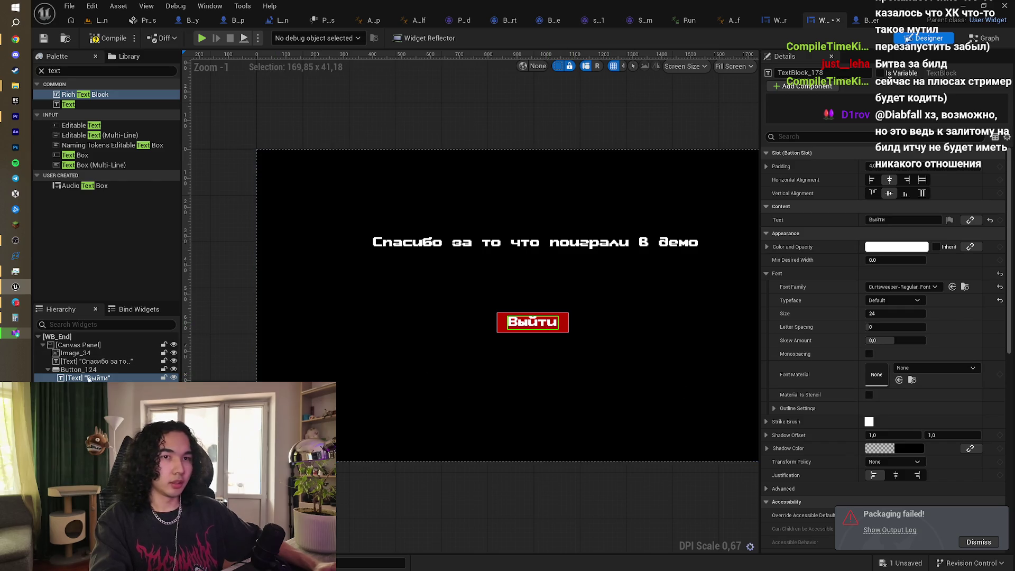
click(564, 330)
scroll(954, 445, down, 10)
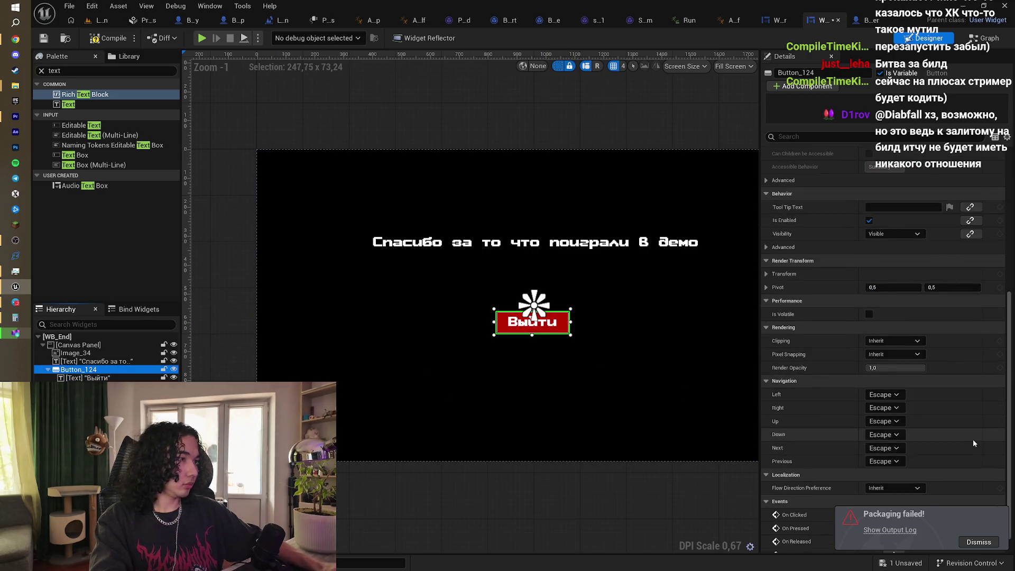
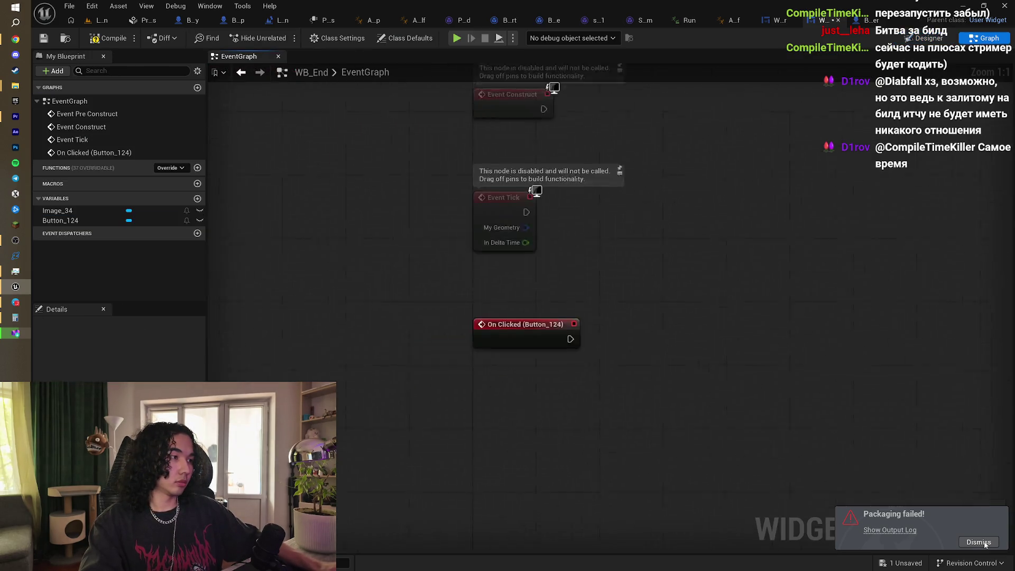
Step: In WB_End's graph, add a Quit Game node after the exit button's On Clicked event
click(985, 543)
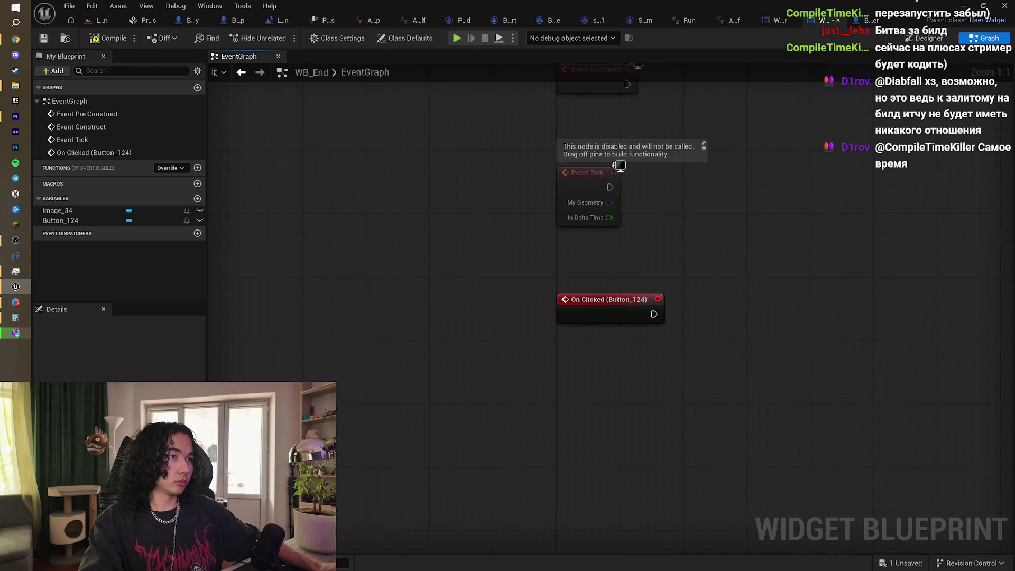
mouse_move(636, 338)
mouse_down()
mouse_move(497, 369)
mouse_move(596, 344)
mouse_up()
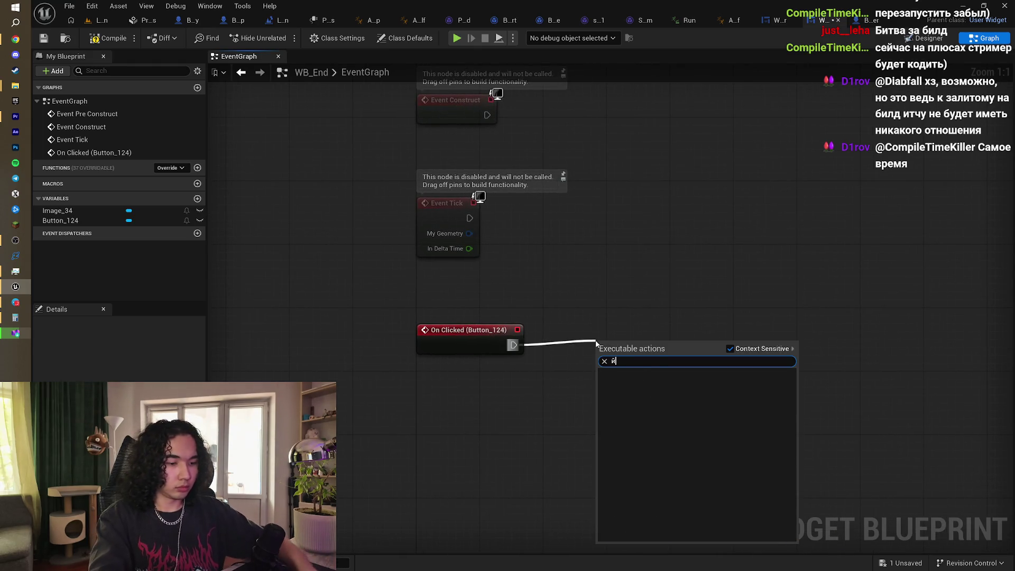
text(йгше)
key(BackSpace)
key(BackSpace)
key(BackSpace)
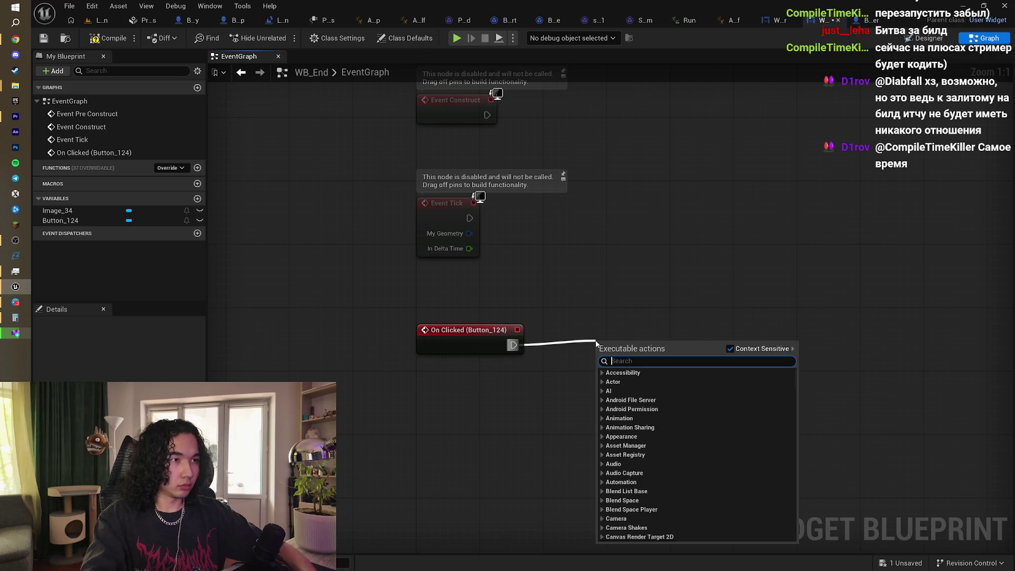
text(quit)
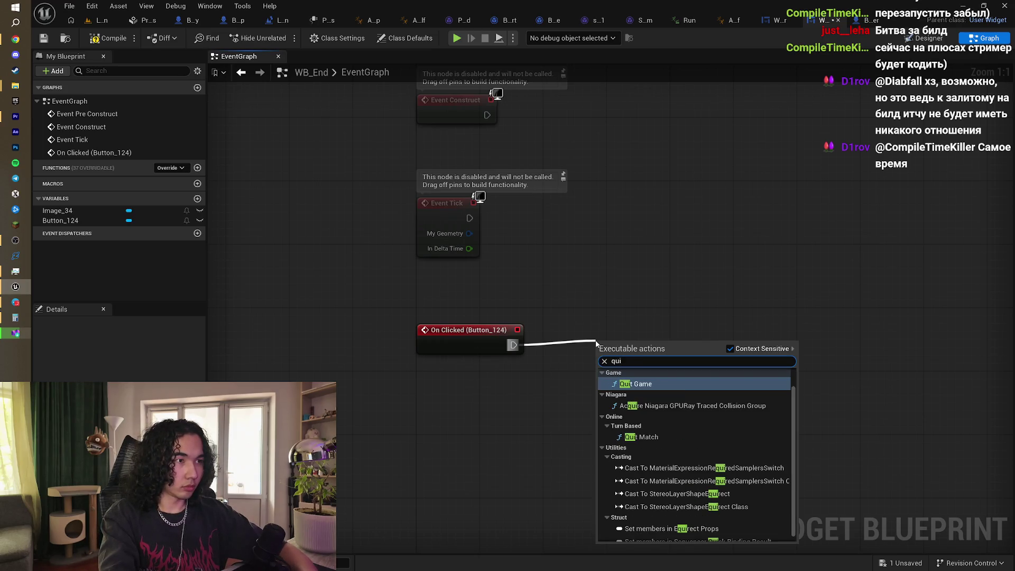
key(Return)
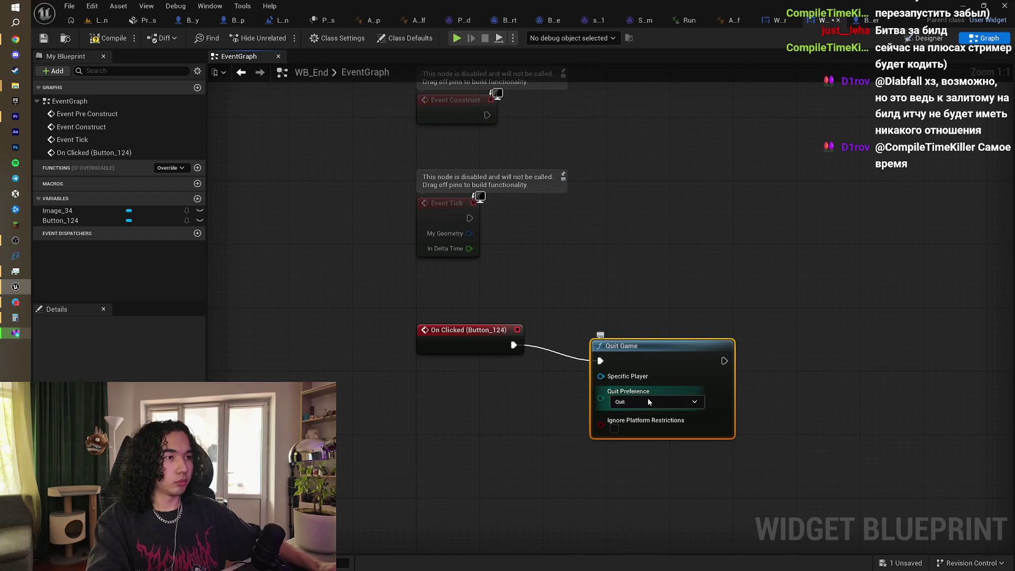
Step: Keep Quit as the quit preference, compile WB_End, and open BP_Player
click(649, 400)
click(649, 400)
click(350, 119)
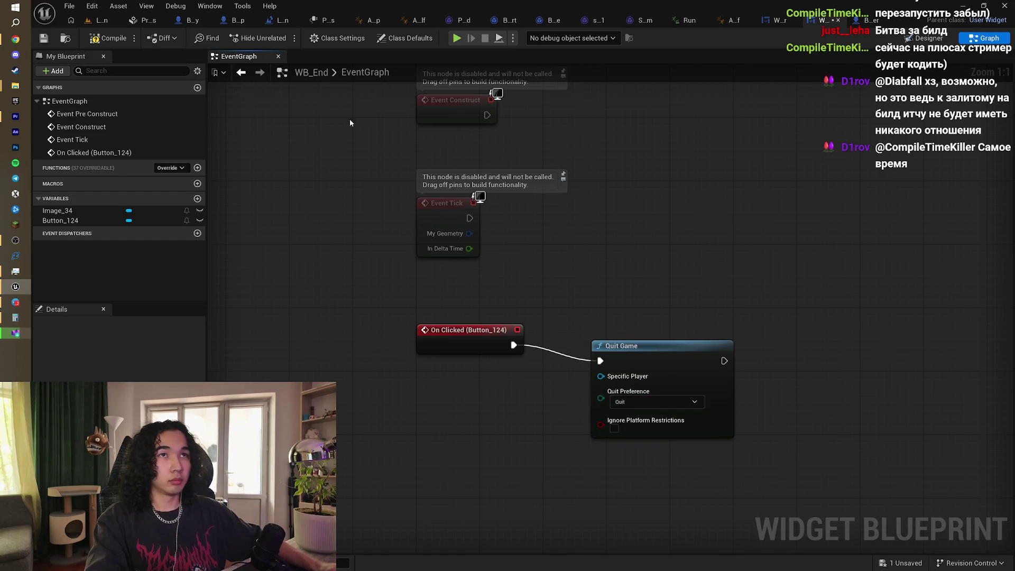
click(98, 21)
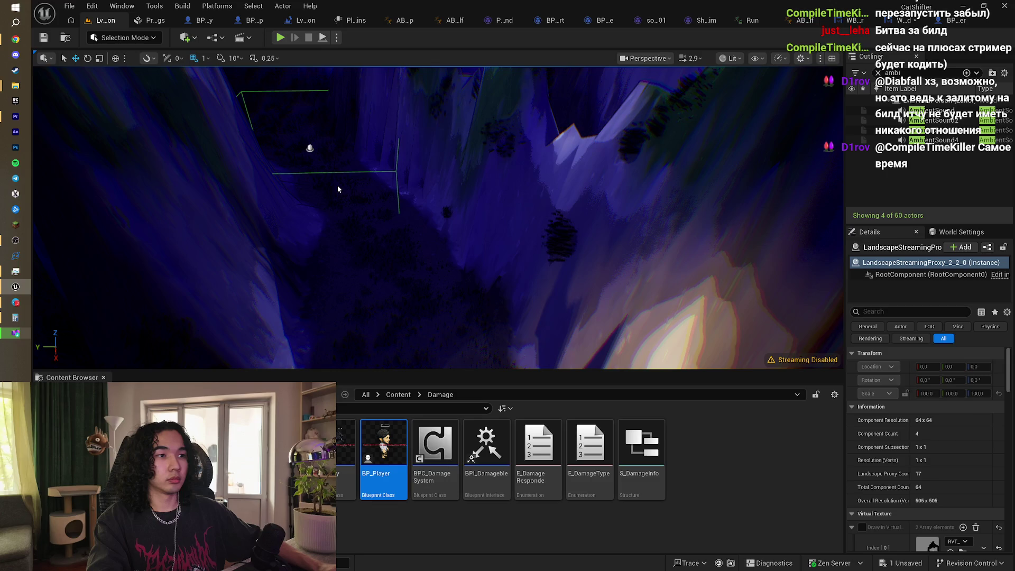
click(957, 20)
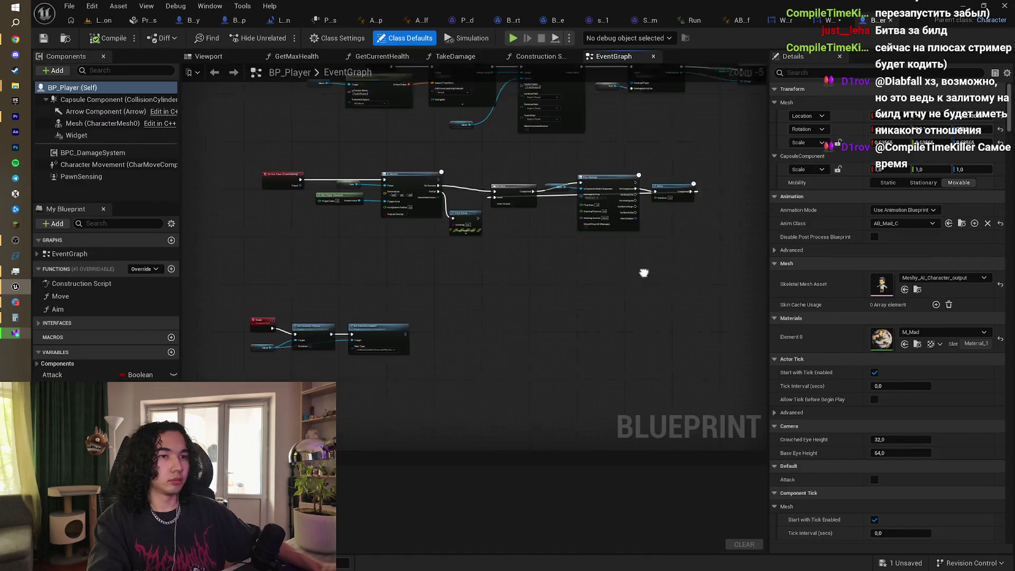
Step: Open BP_Sheep's event graph and pan to the Delay, Create WB End Widget and Add to Viewport chain
scroll(511, 256, up, 2)
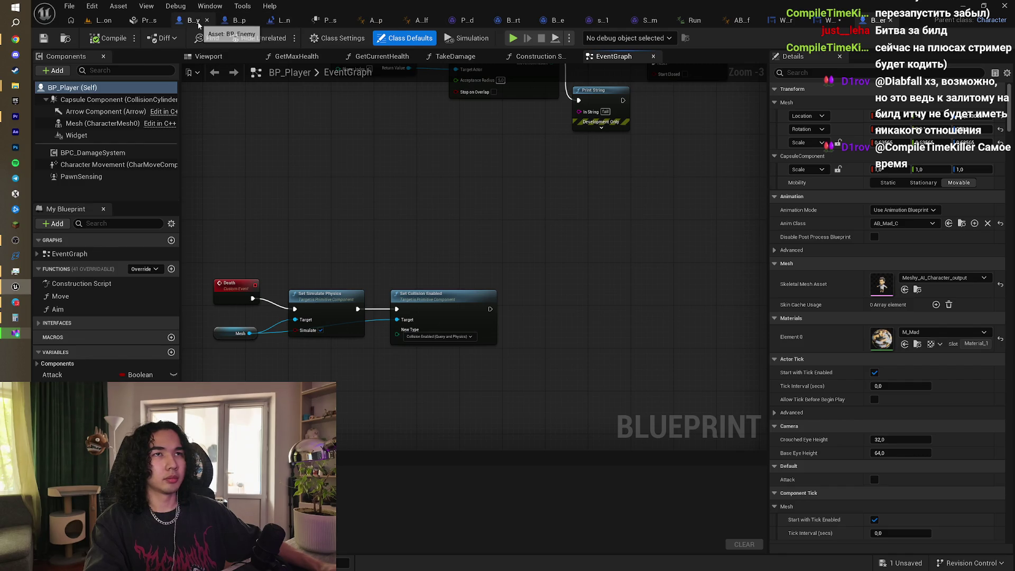
click(238, 20)
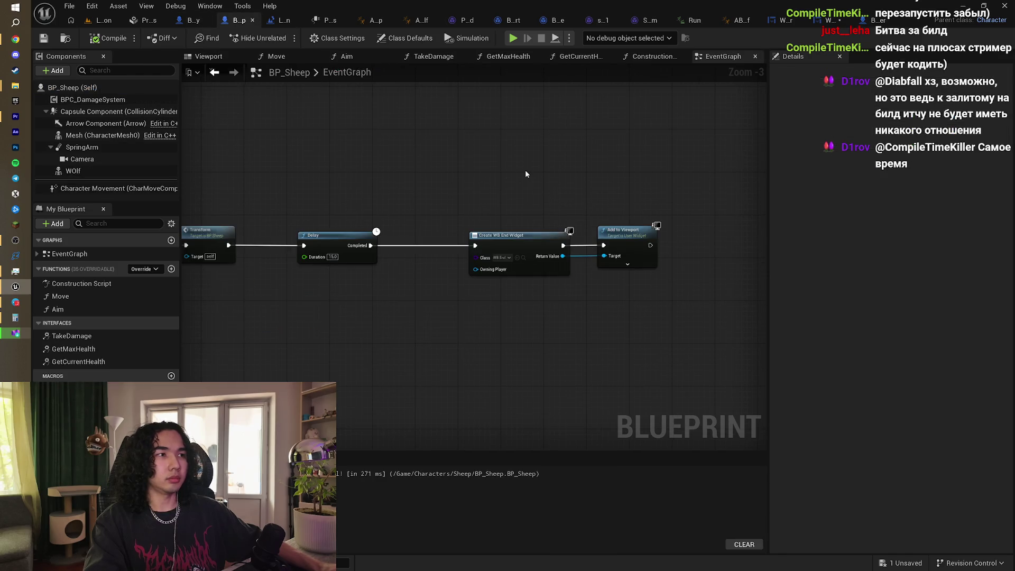
drag(500, 168, 568, 187)
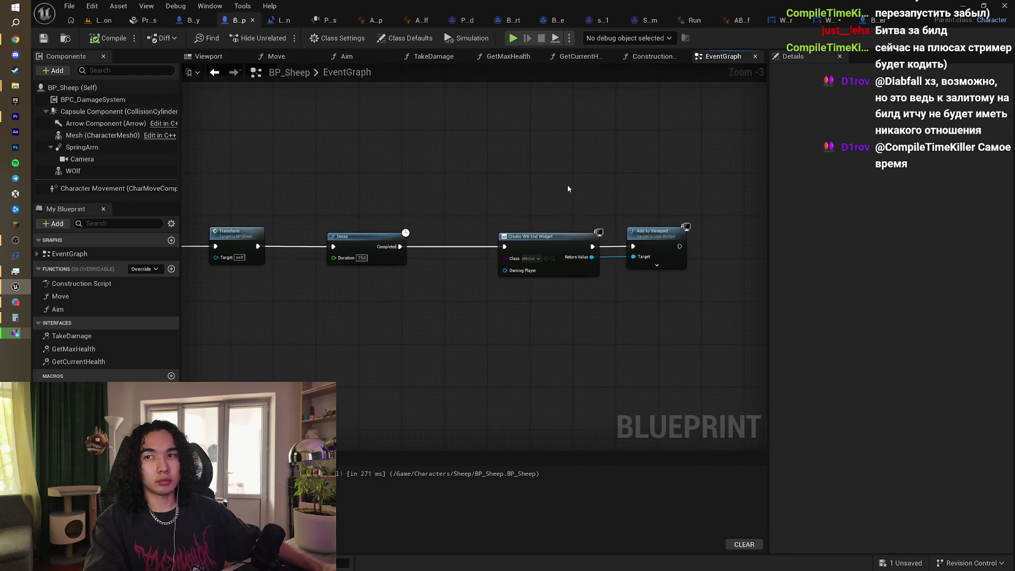
scroll(601, 195, down, 1)
scroll(582, 209, up, 2)
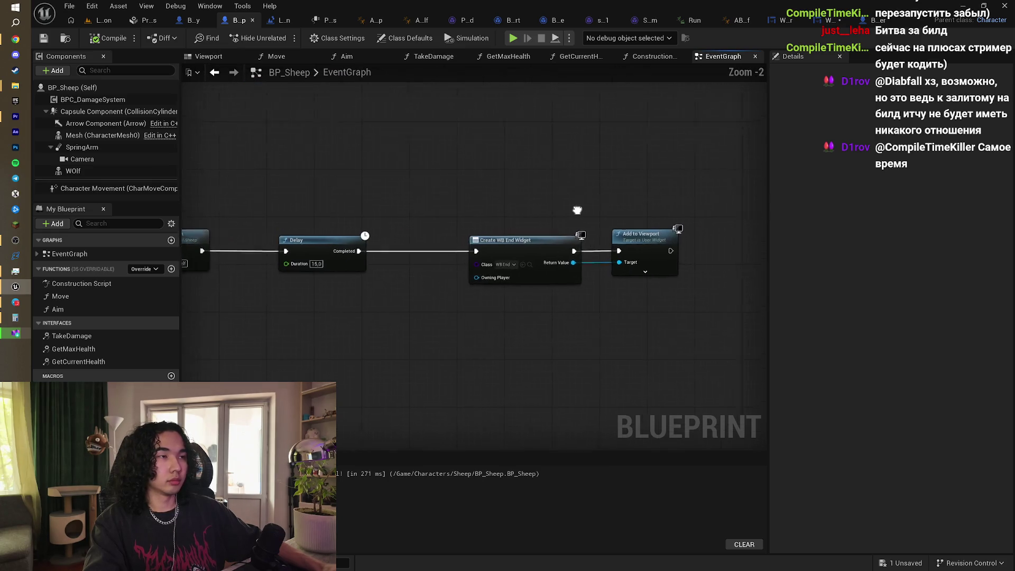
mouse_move(584, 218)
mouse_down()
mouse_move(629, 198)
mouse_move(665, 226)
mouse_move(628, 225)
mouse_up()
mouse_move(661, 282)
mouse_down()
mouse_move(577, 253)
mouse_move(624, 250)
mouse_up()
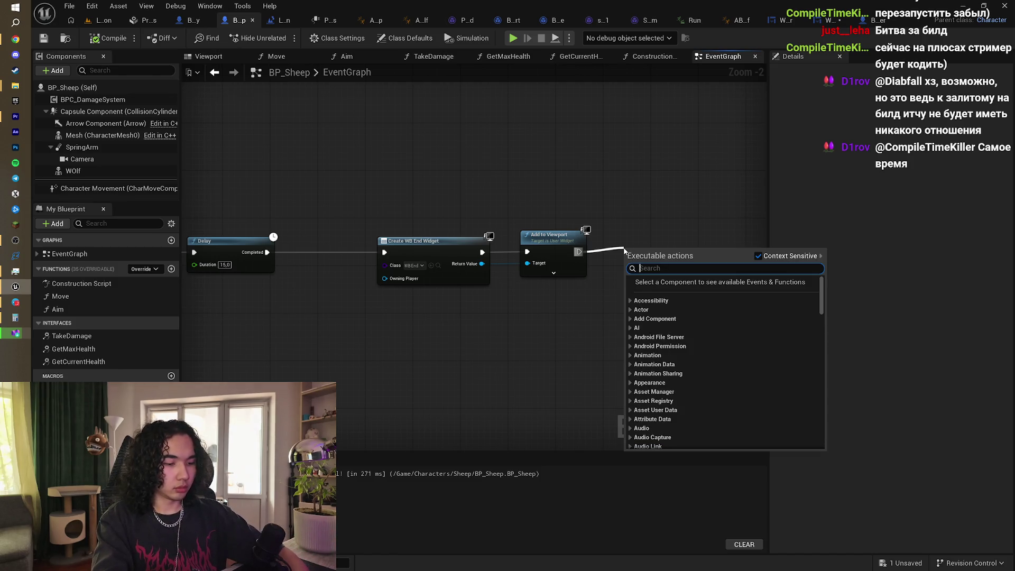
Step: Add a Set Input Mode Game And UI node after Add to Viewport
text(se)
key(BackSpace)
key(BackSpace)
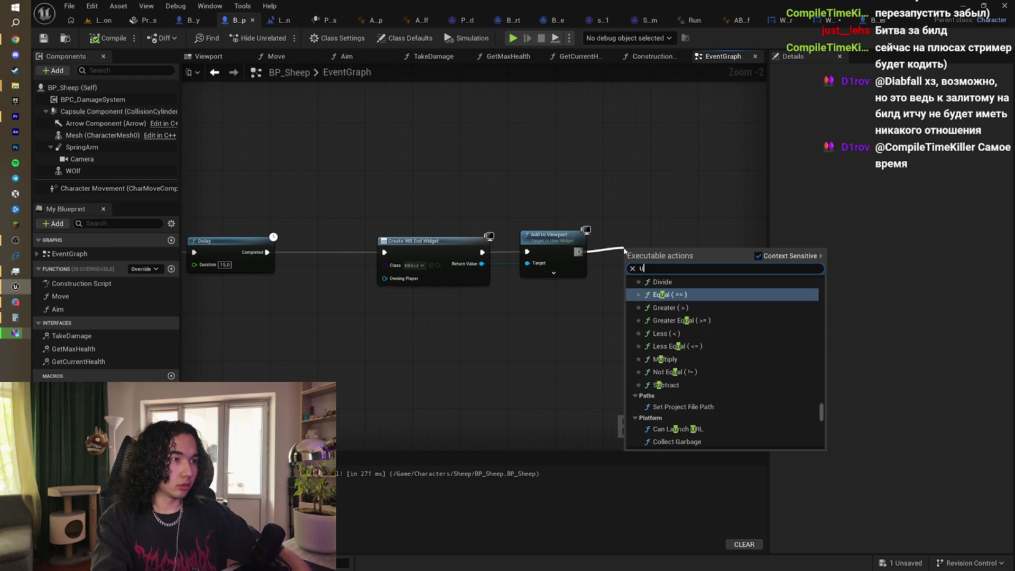
text(game)
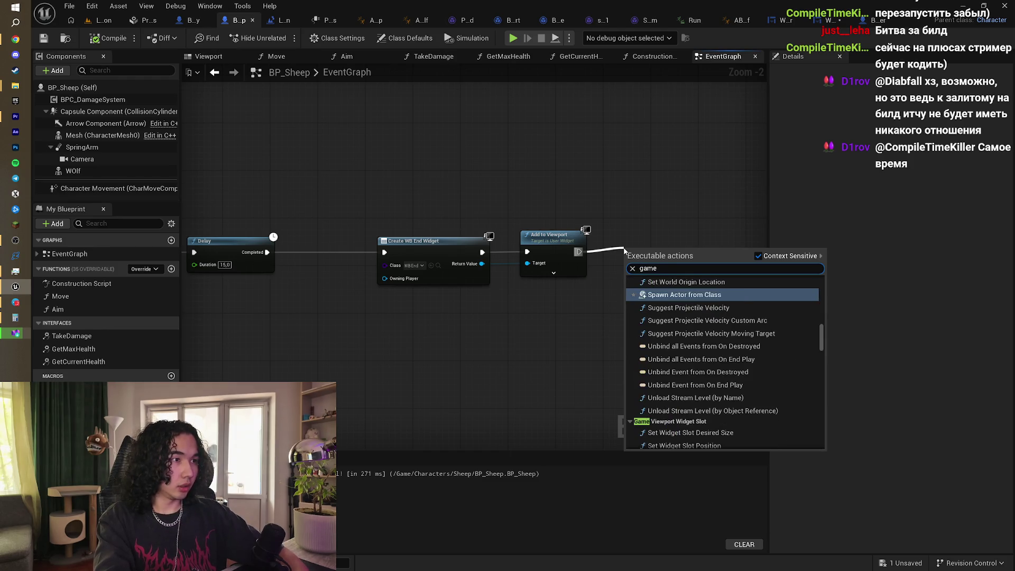
text( mode)
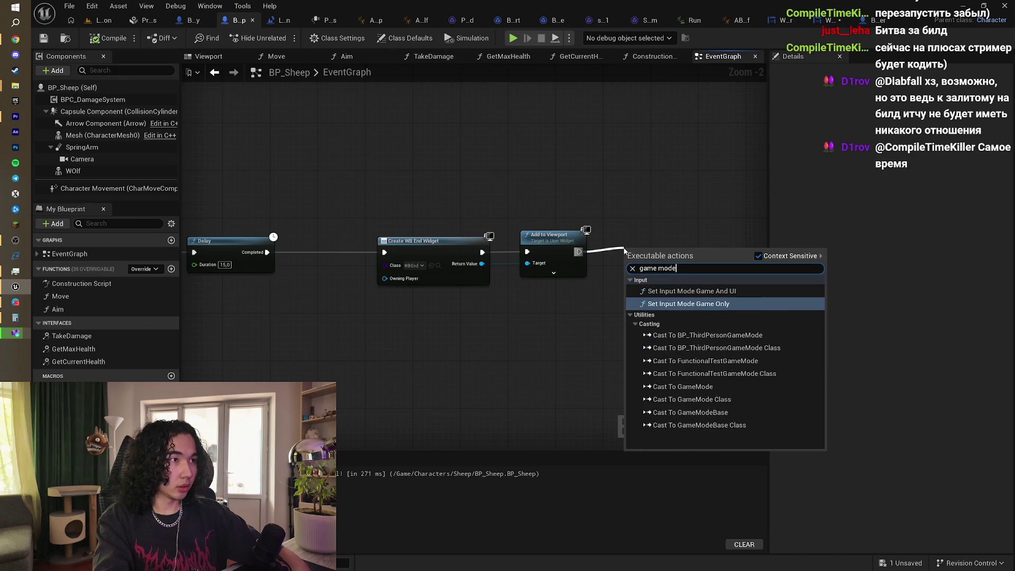
click(683, 296)
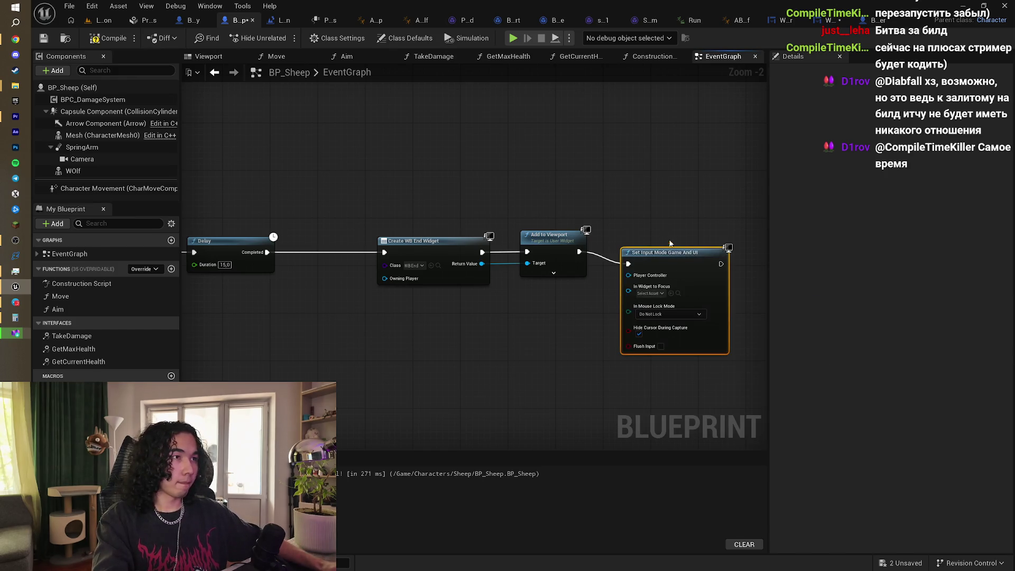
drag(666, 262, 602, 276)
scroll(602, 276, up, 2)
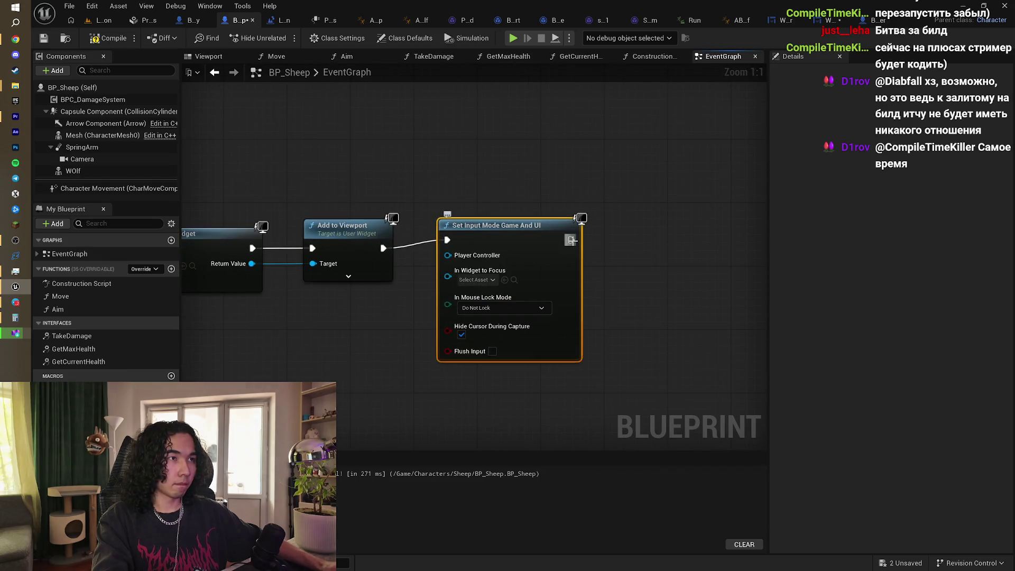
drag(571, 240, 592, 246)
Step: With Context Sensitive off, add a Set Show Mouse Cursor node after the input mode node
text(sh)
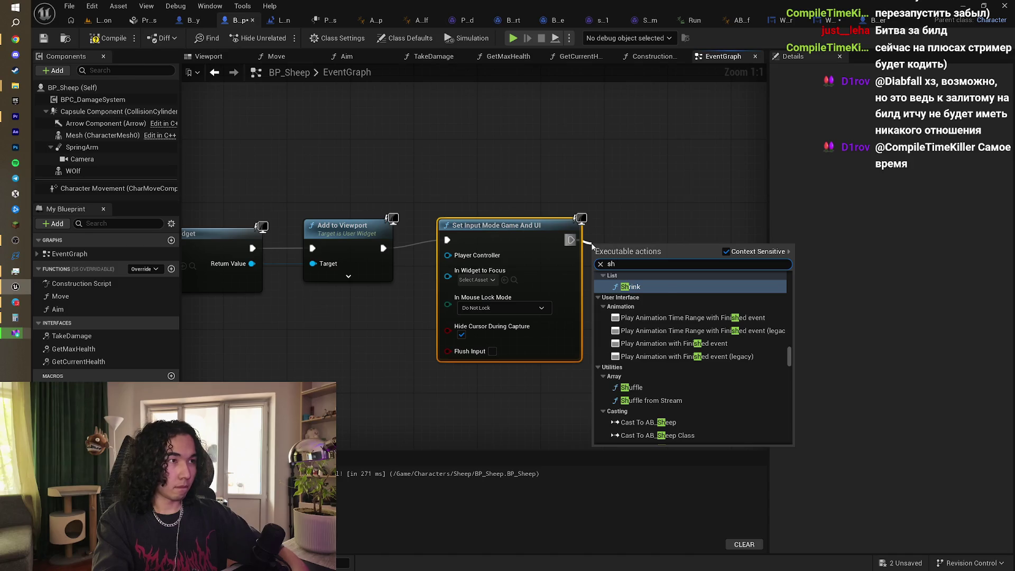
text(ow mou)
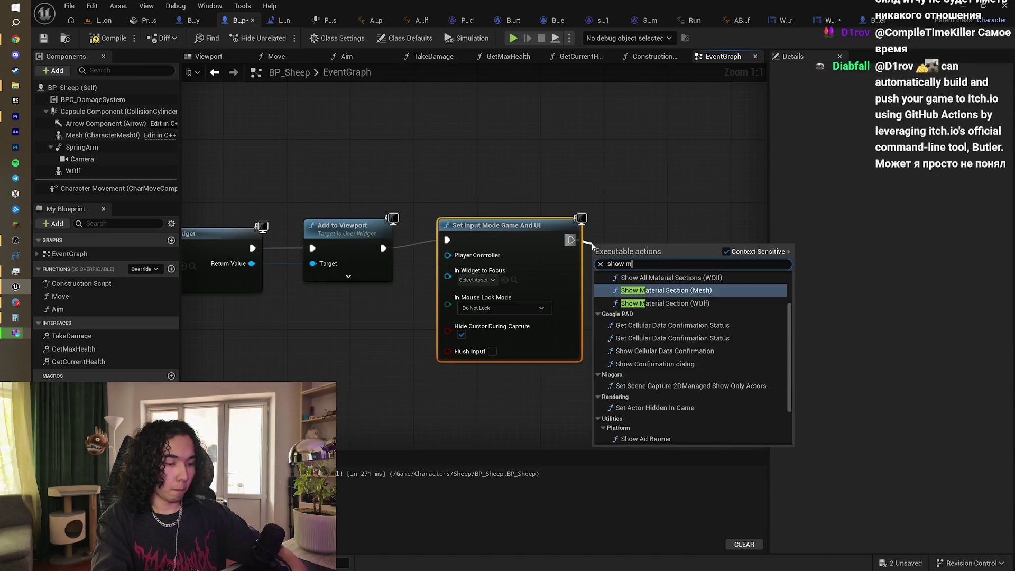
key(BackSpace)
key(BackSpace)
key(BackSpace)
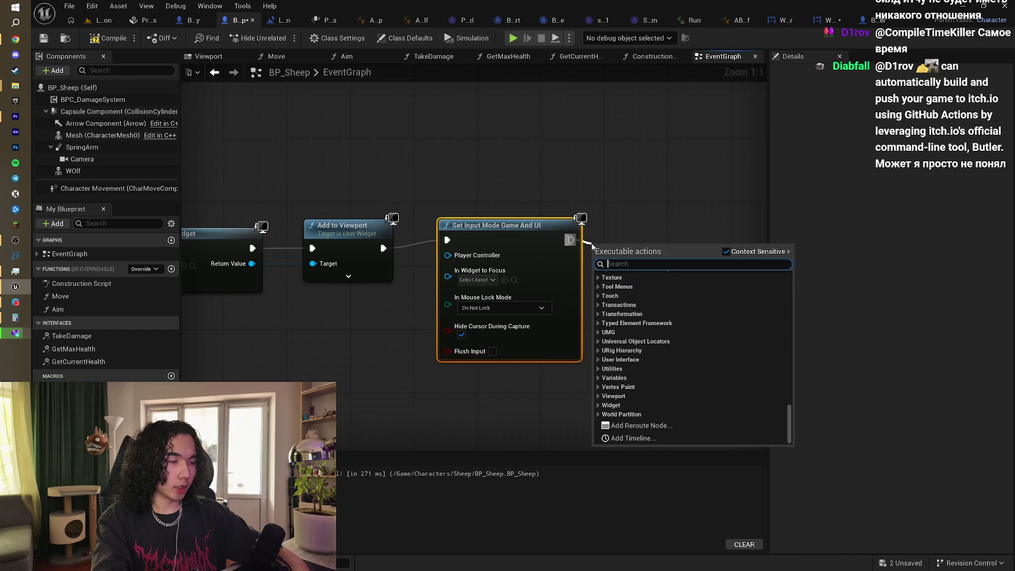
text(mouse)
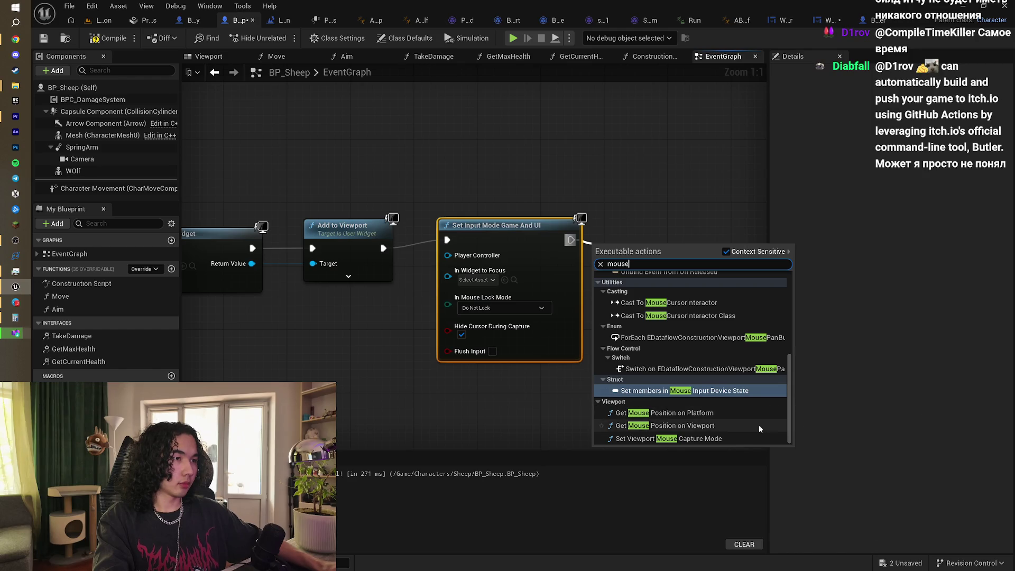
scroll(759, 425, up, 3)
drag(789, 383, 786, 327)
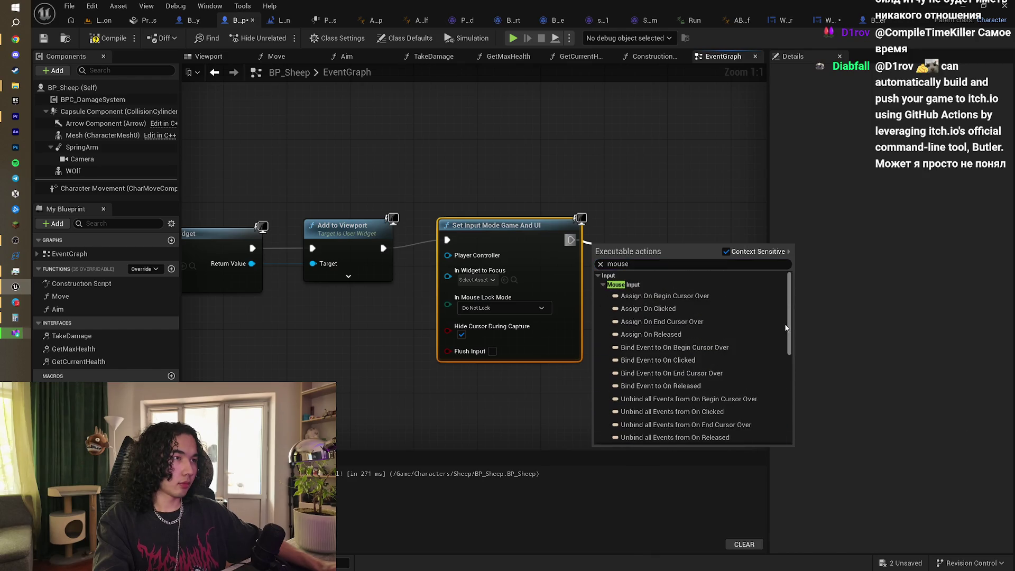
drag(788, 366, 792, 431)
click(726, 251)
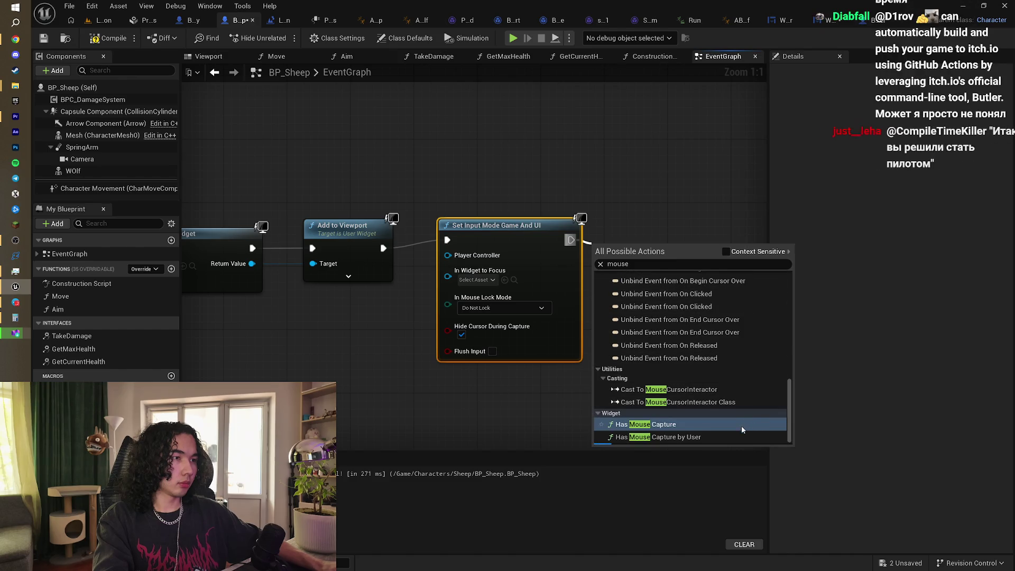
scroll(742, 429, down, 2)
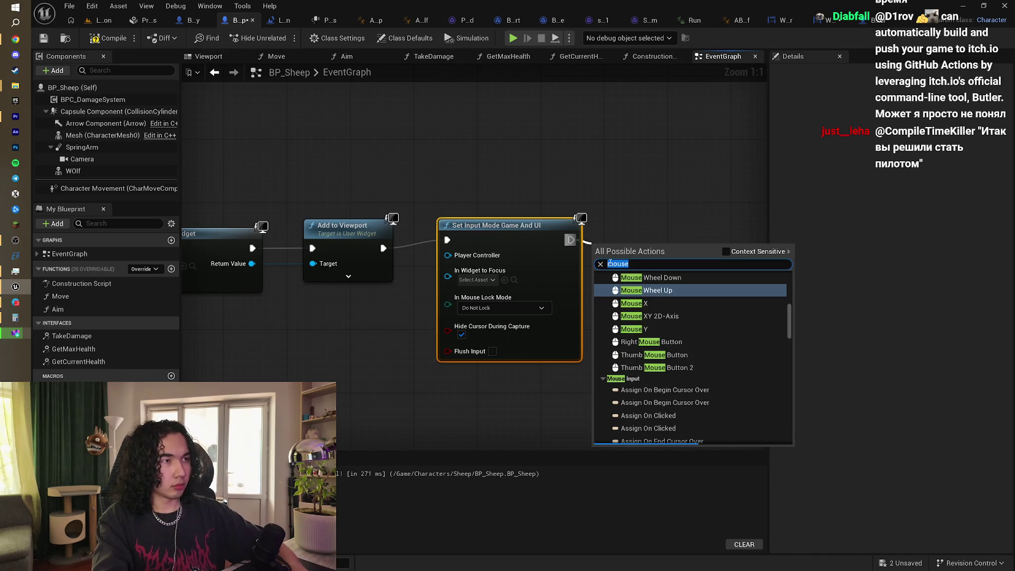
text(shio)
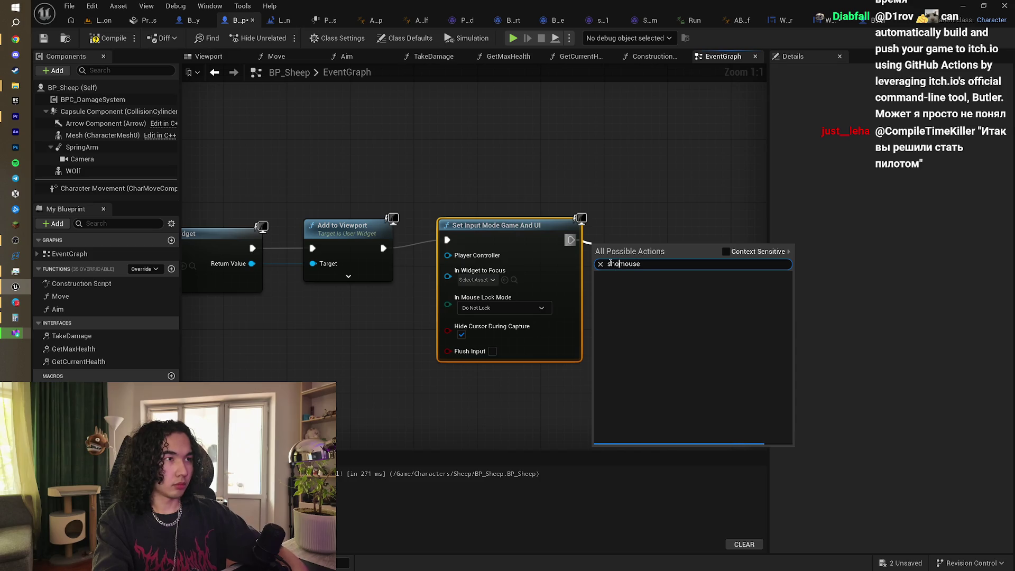
text(w)
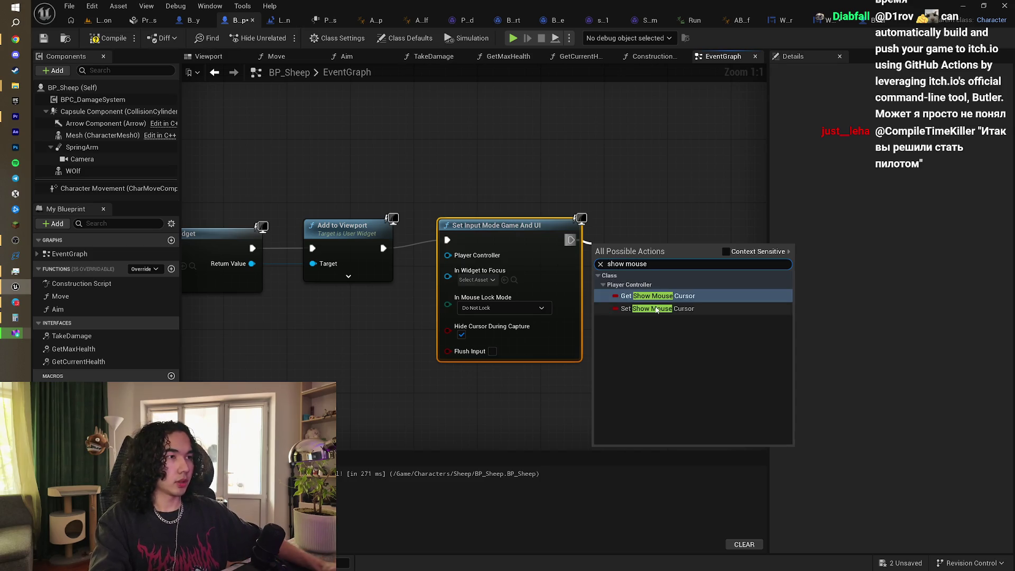
click(656, 309)
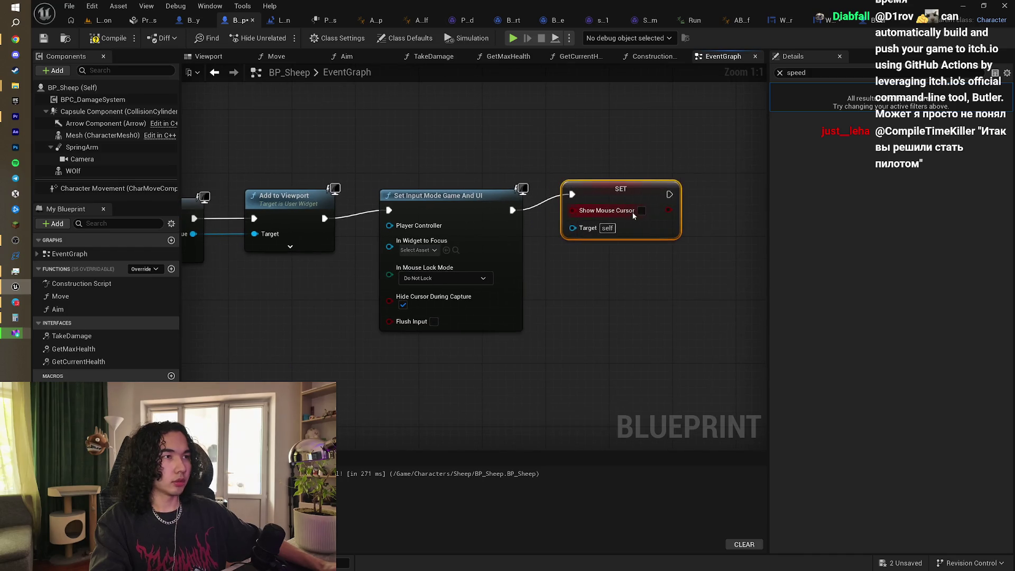
drag(568, 154, 646, 178)
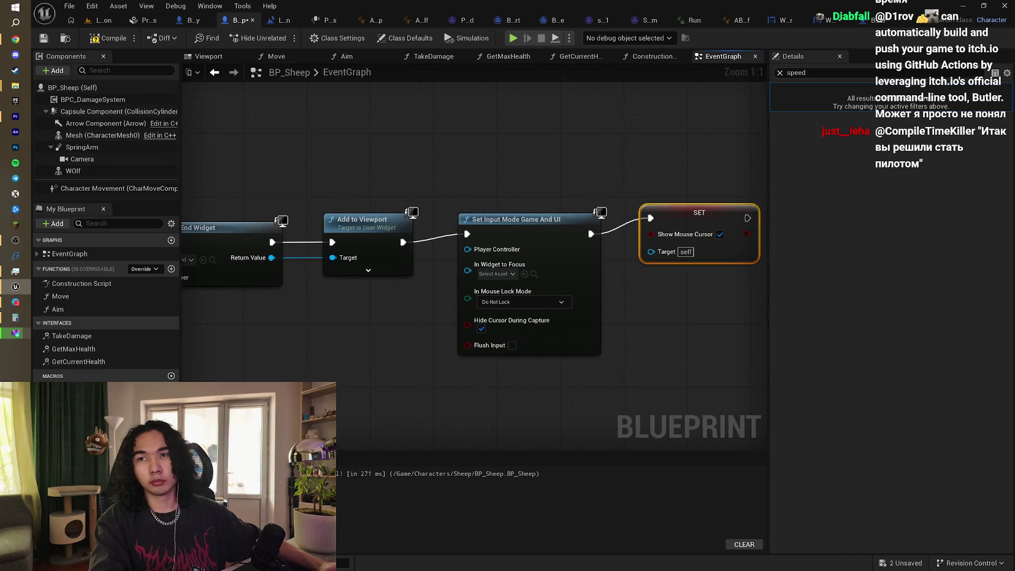
click(868, 20)
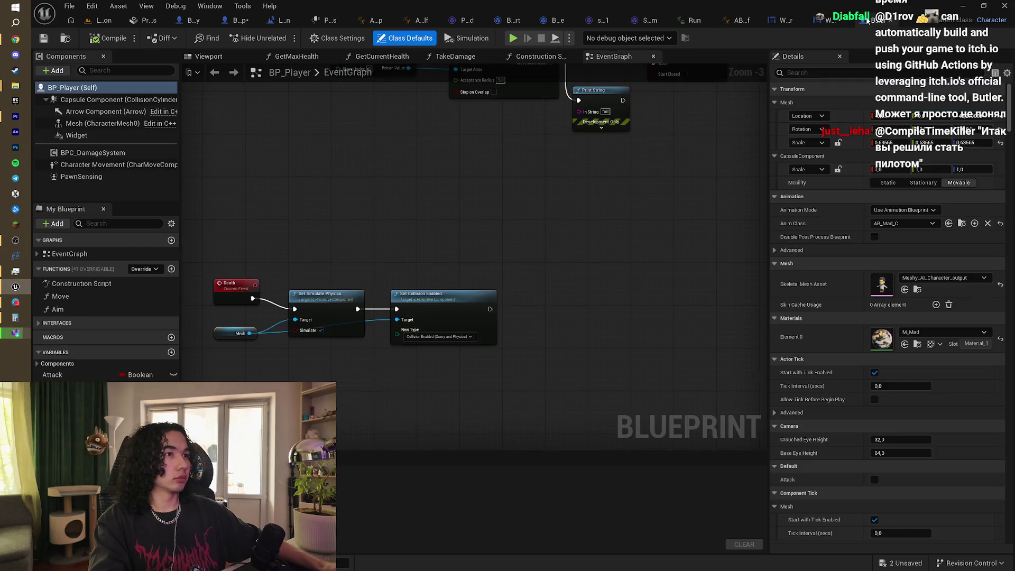
Step: Return to WB_End and show its Designer layout with the thank-you text and Выйти button
click(823, 24)
click(771, 21)
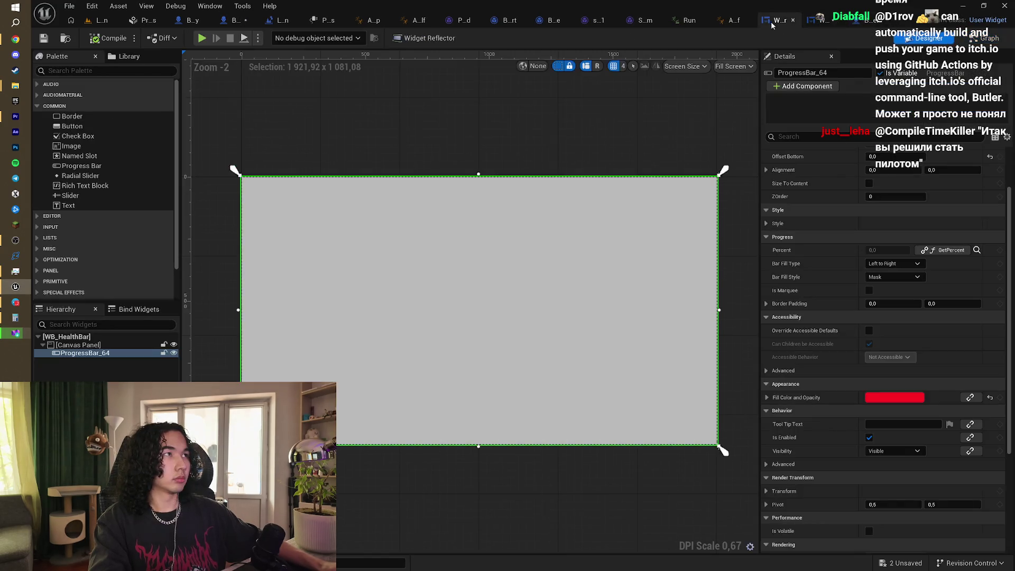
click(813, 26)
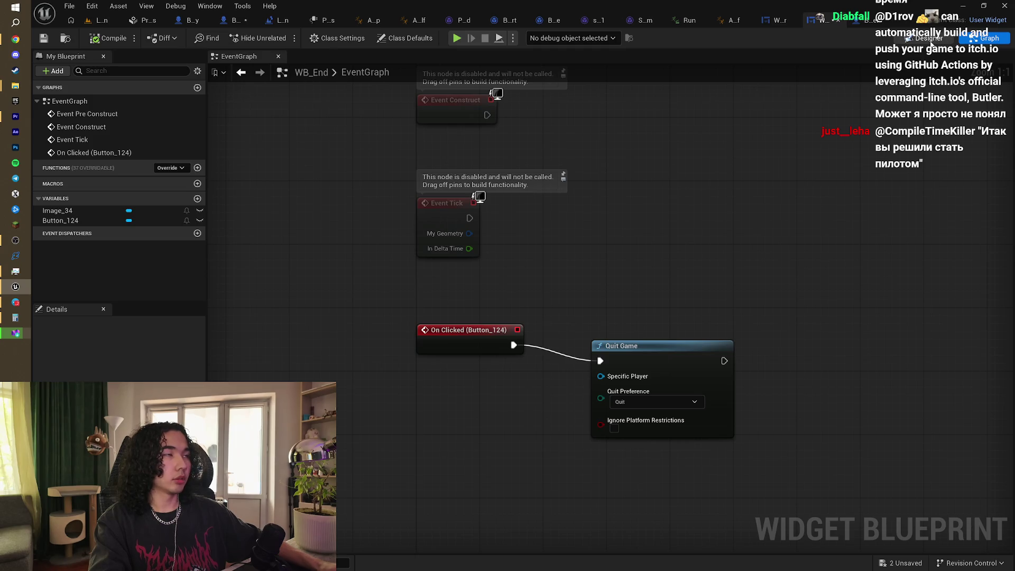
key(alt+Tab)
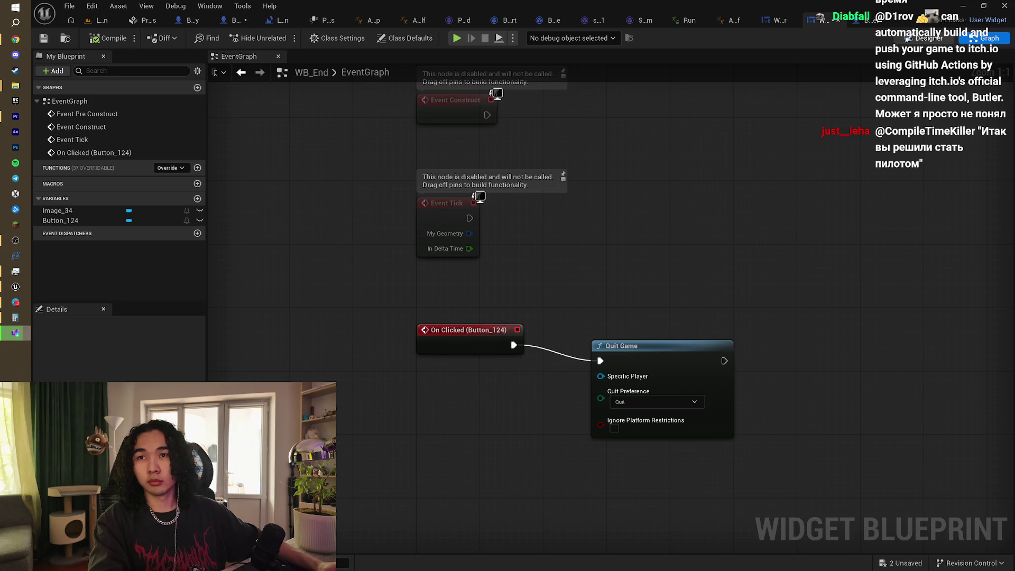
key(alt+Tab)
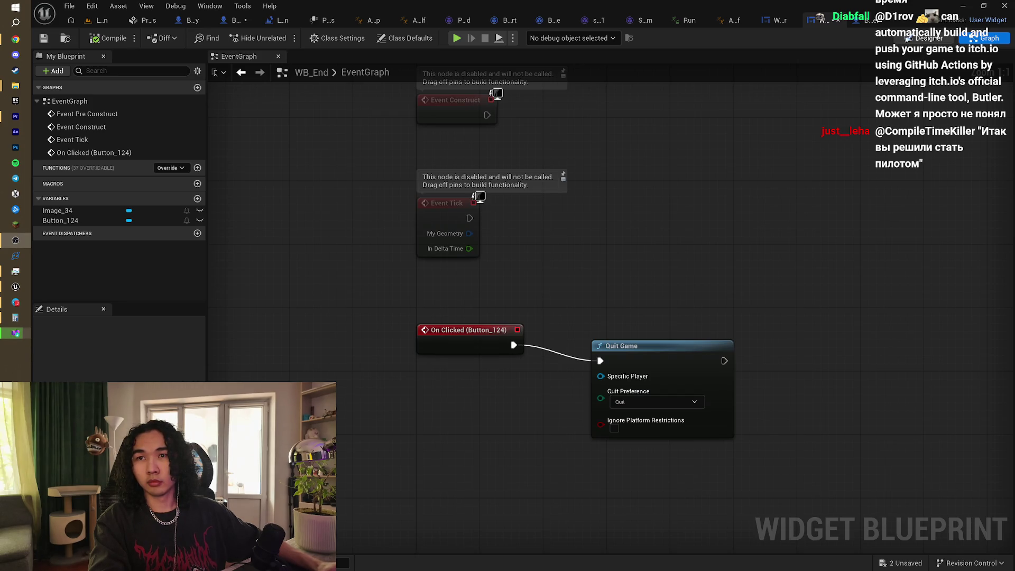
click(929, 38)
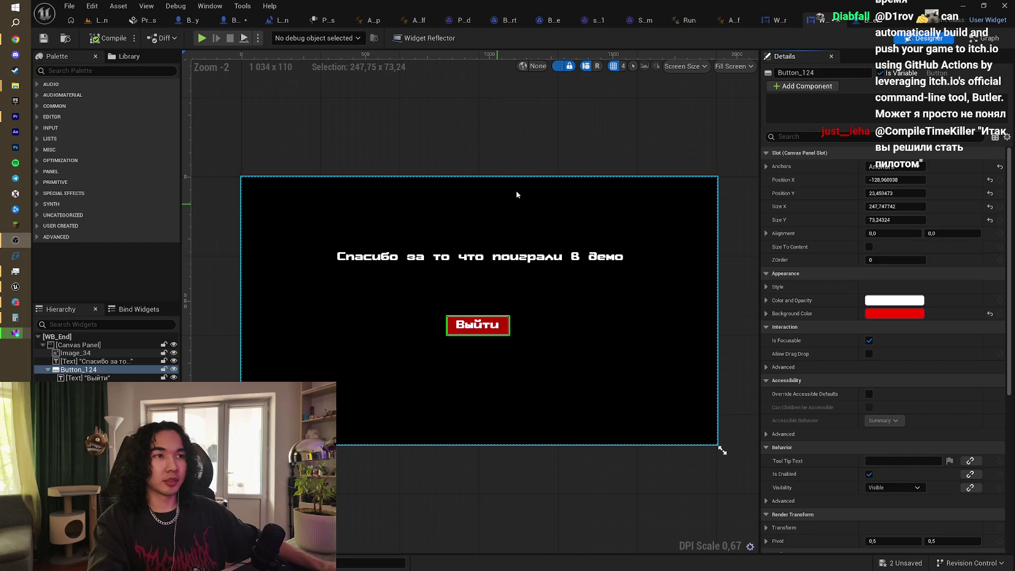
Step: Duplicate the thank-you text line and move the copy near the bottom of the screen
click(569, 258)
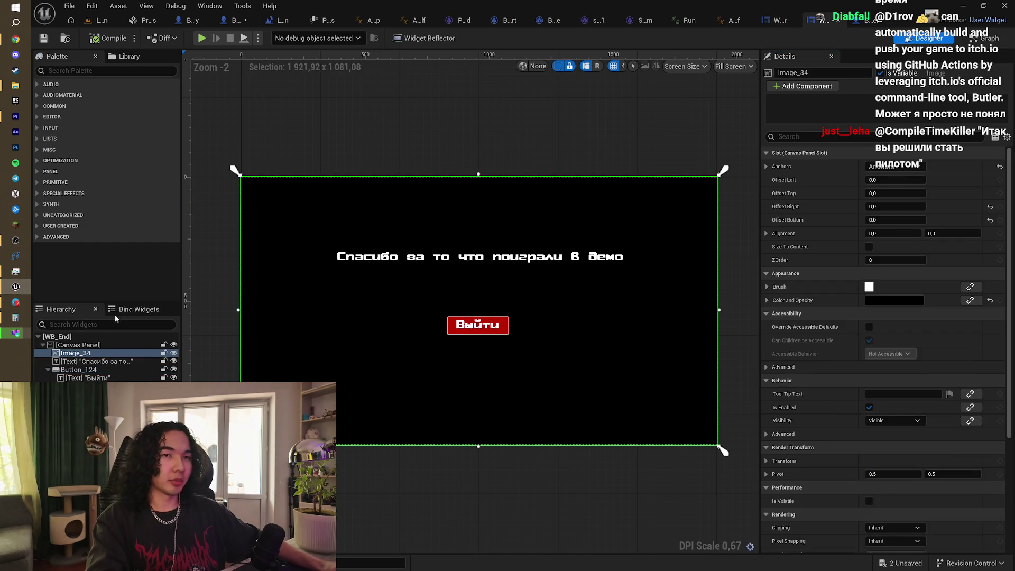
click(89, 362)
click(499, 265)
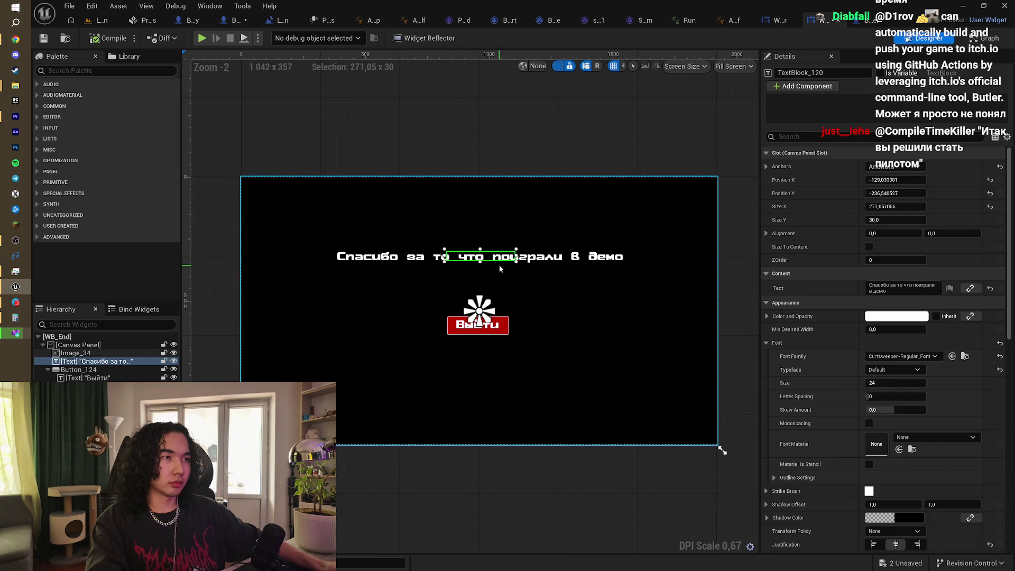
drag(499, 265, 498, 276)
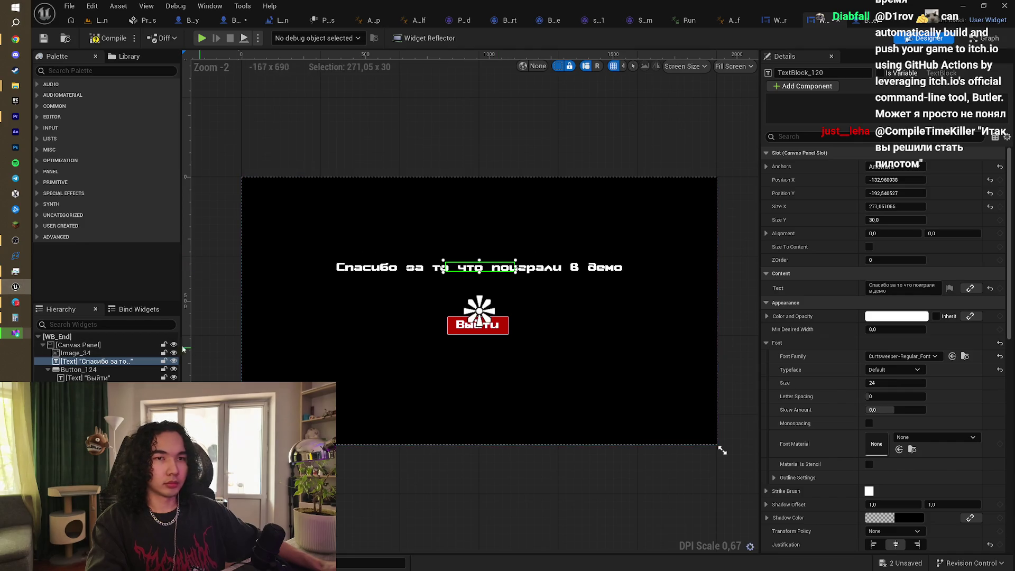
key(ctrl+v)
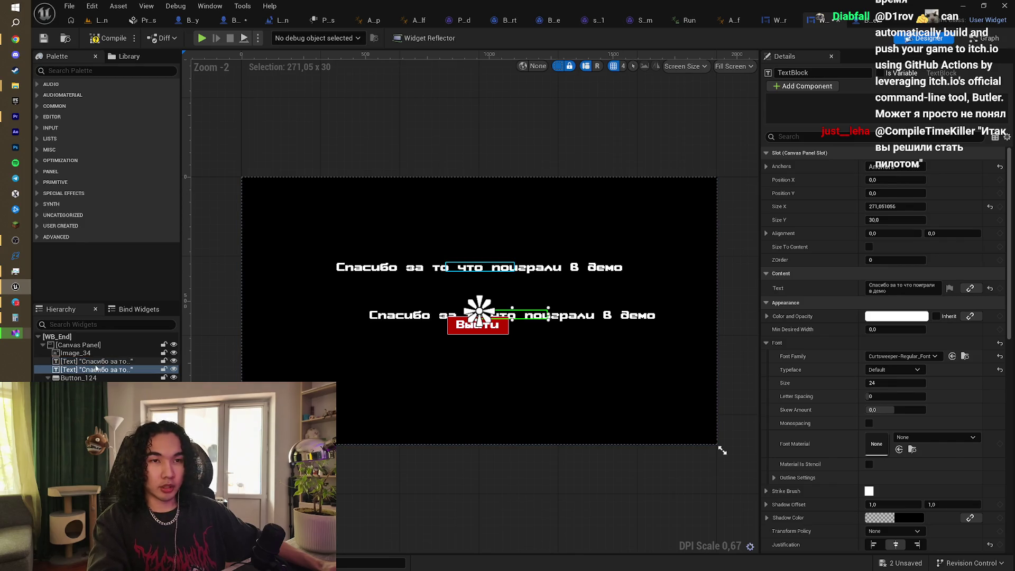
mouse_move(553, 316)
mouse_down()
mouse_move(520, 415)
mouse_move(505, 418)
mouse_up()
Step: Rewrite the copy's text as 'Игра будет разрабатываться на канале twit…'
click(505, 417)
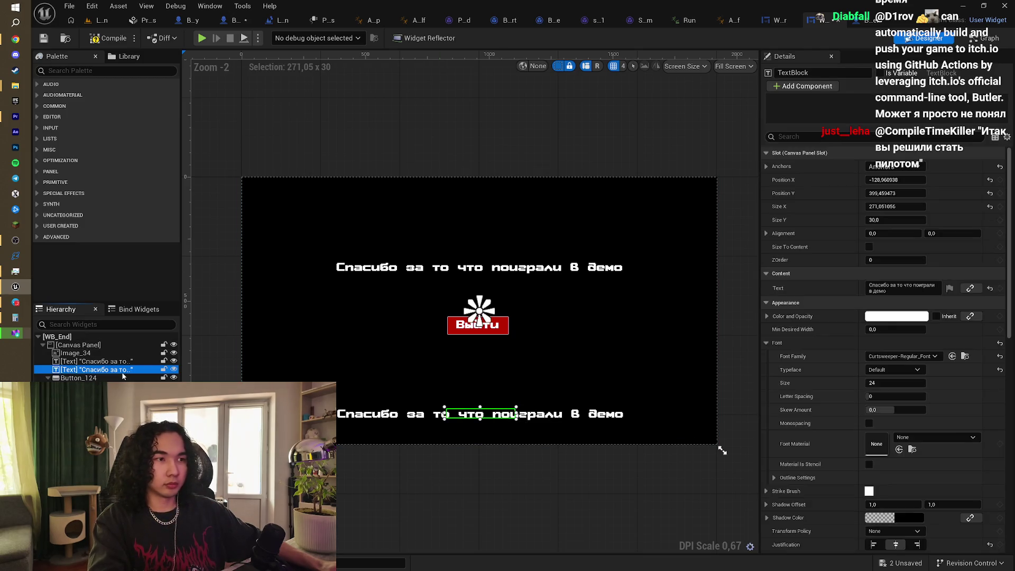
click(888, 288)
key(ctrl+a)
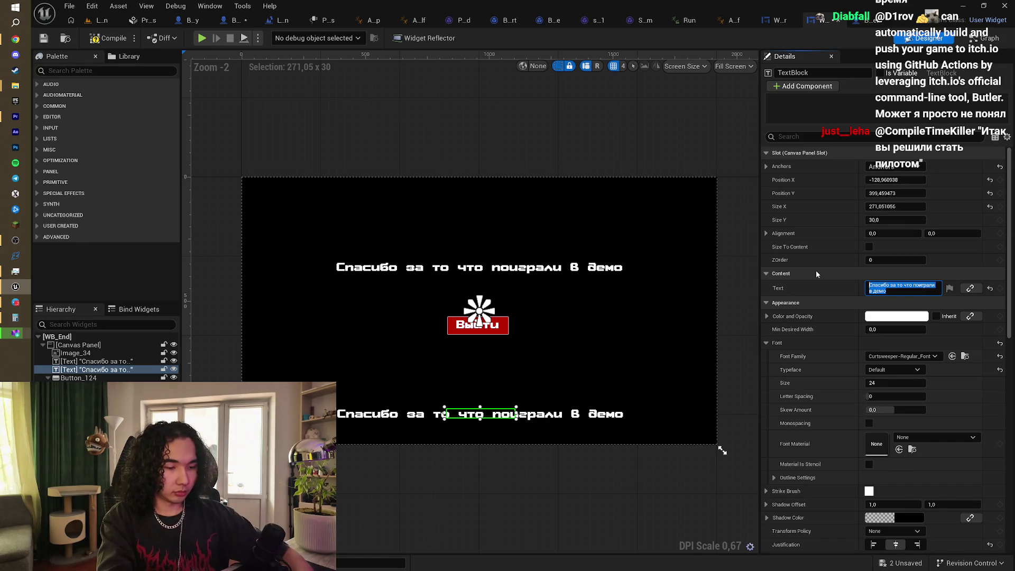
text(Игра будеит)
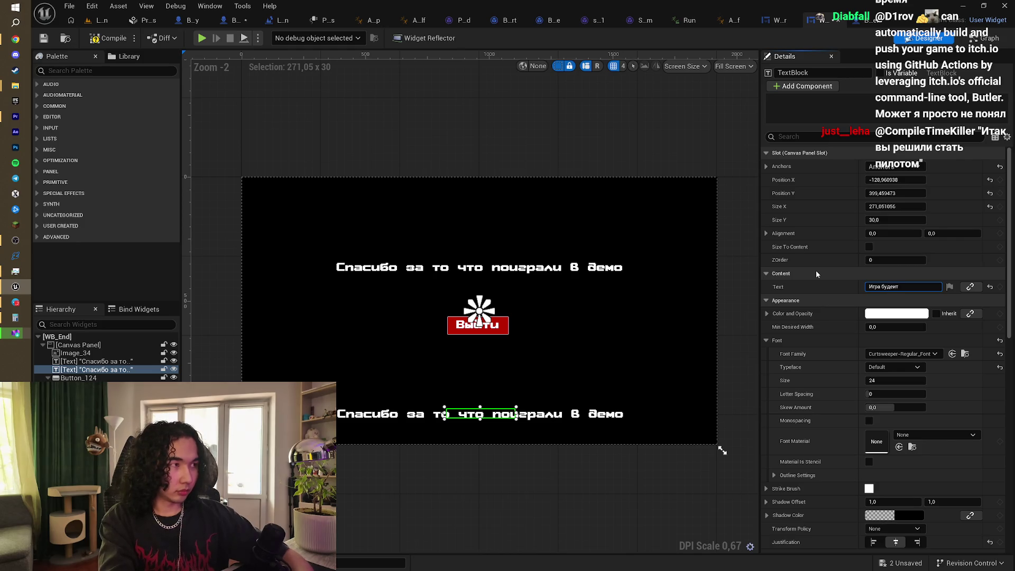
key(BackSpace)
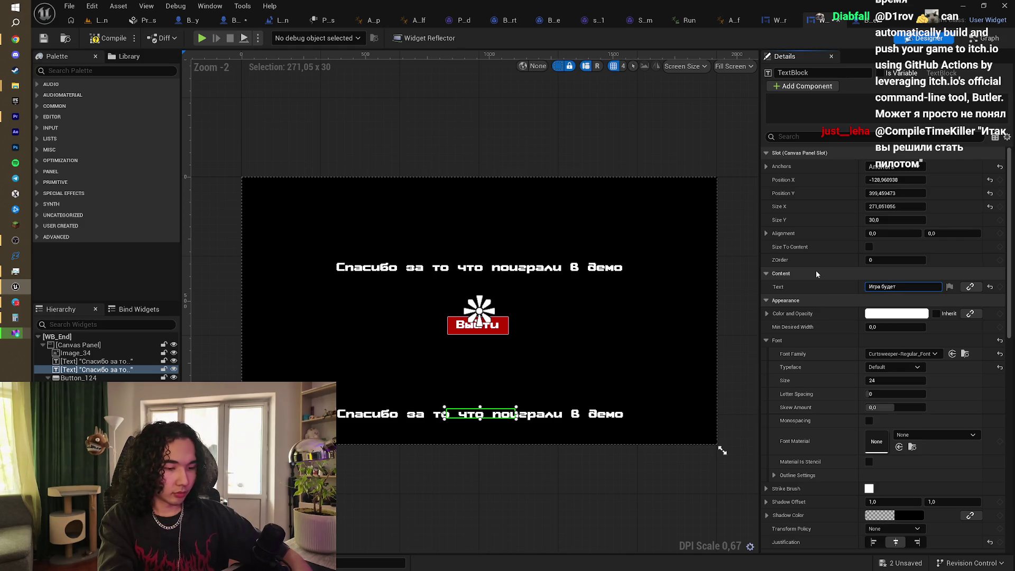
text(разраб)
text(ат)
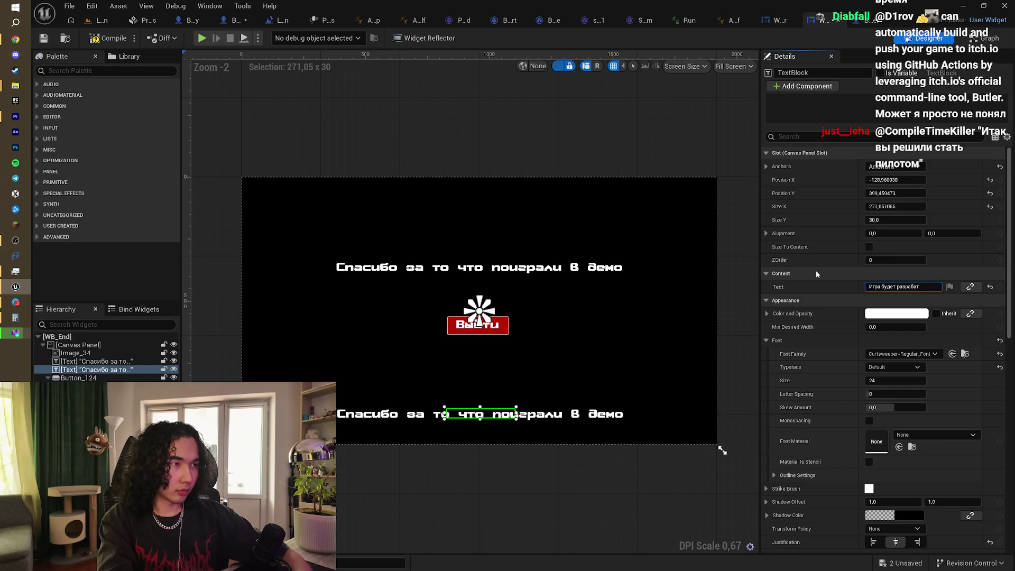
text(ываться на )
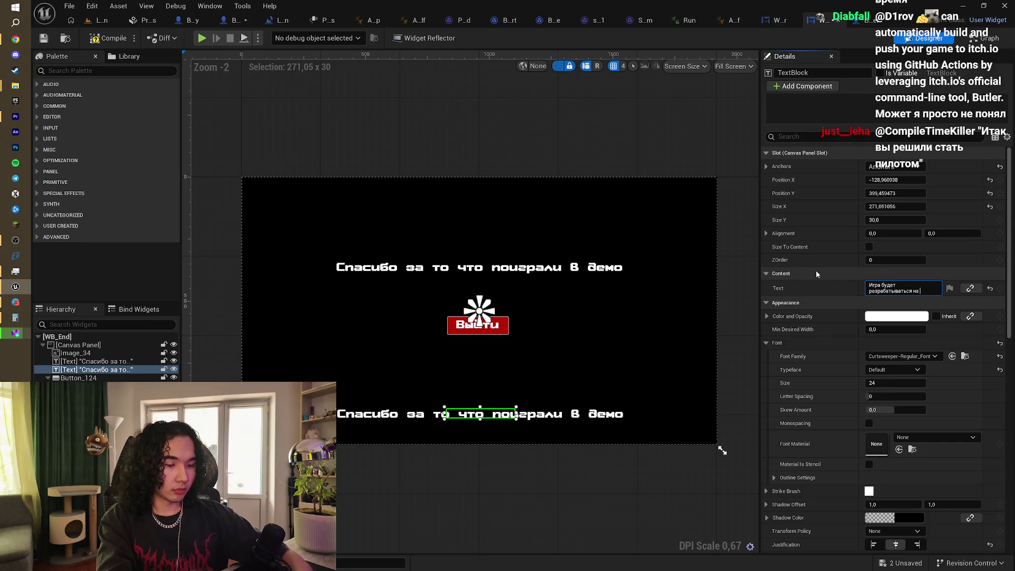
text(канале t)
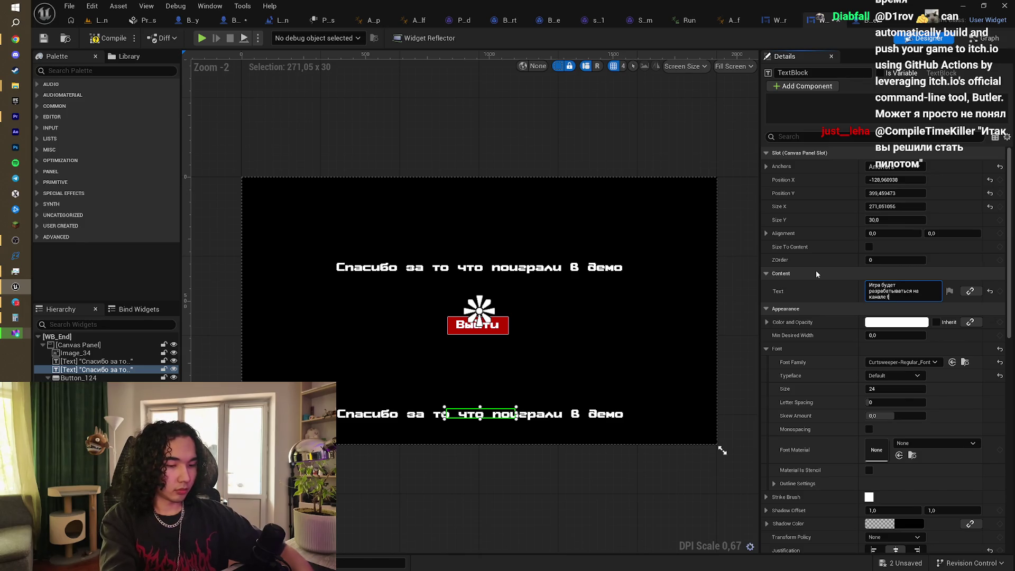
text(witch)
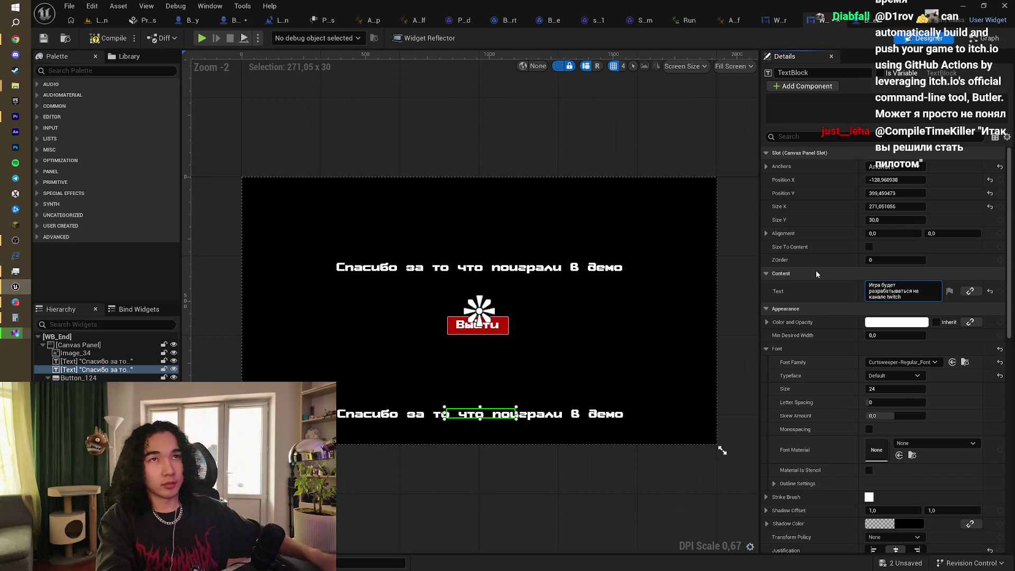
click(15, 39)
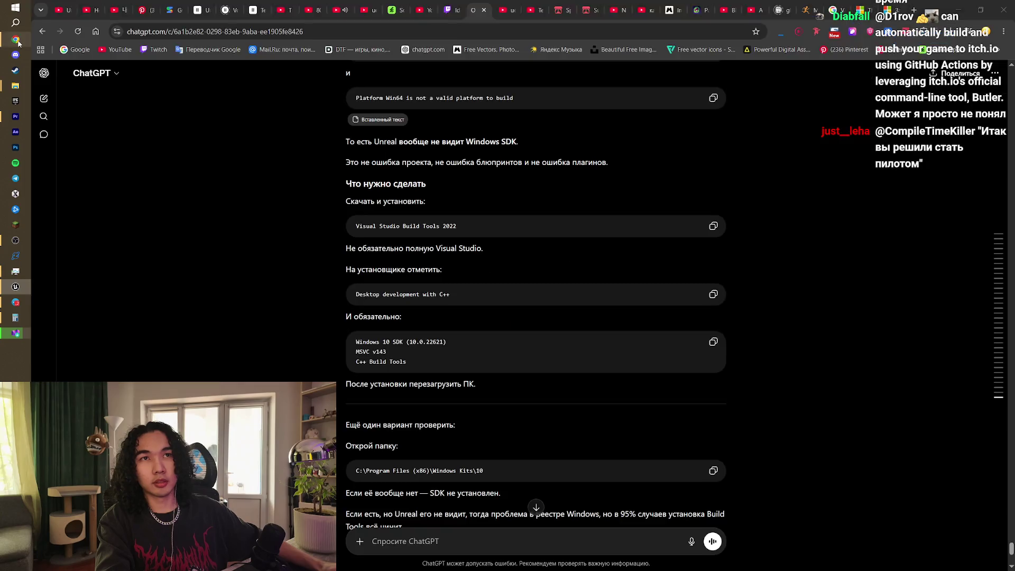
Step: Open your own Twitch channel page in Chrome and copy its URL
click(448, 10)
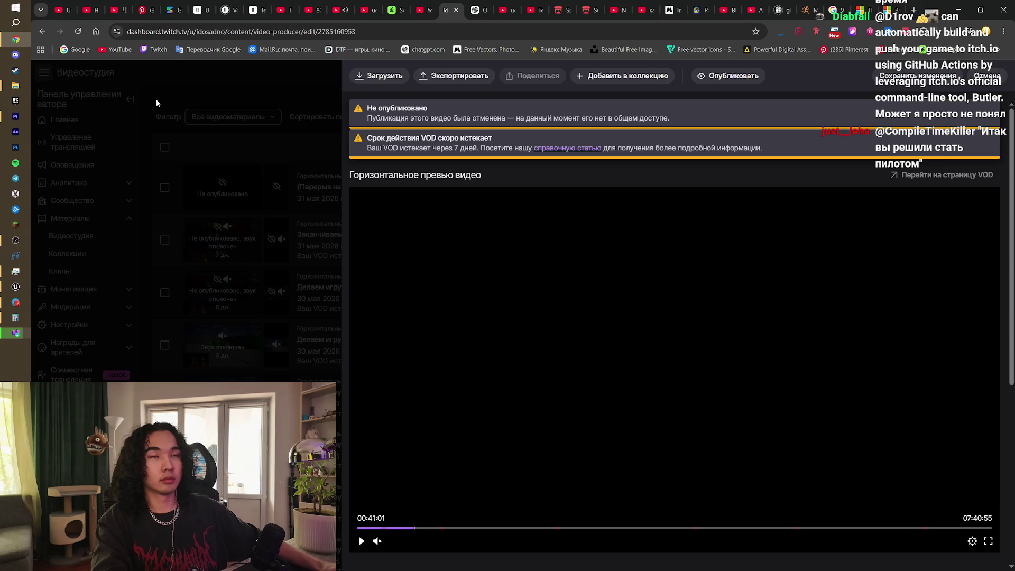
click(986, 77)
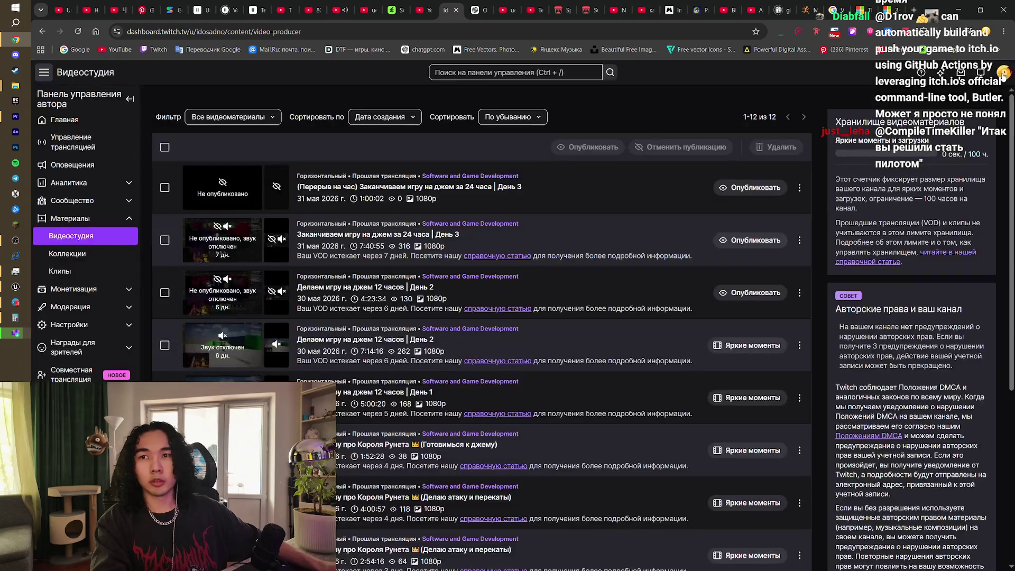
click(1004, 75)
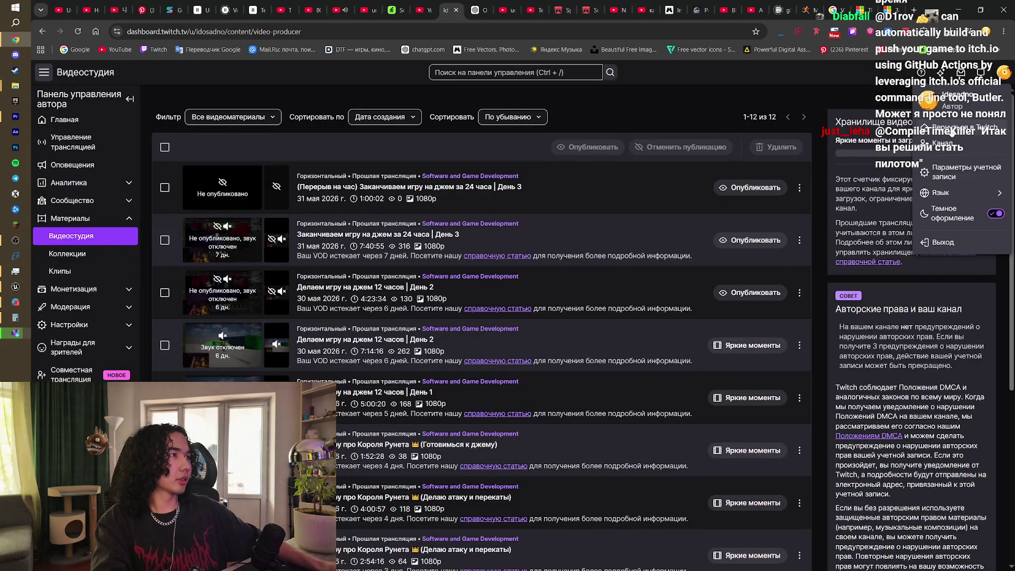
click(952, 131)
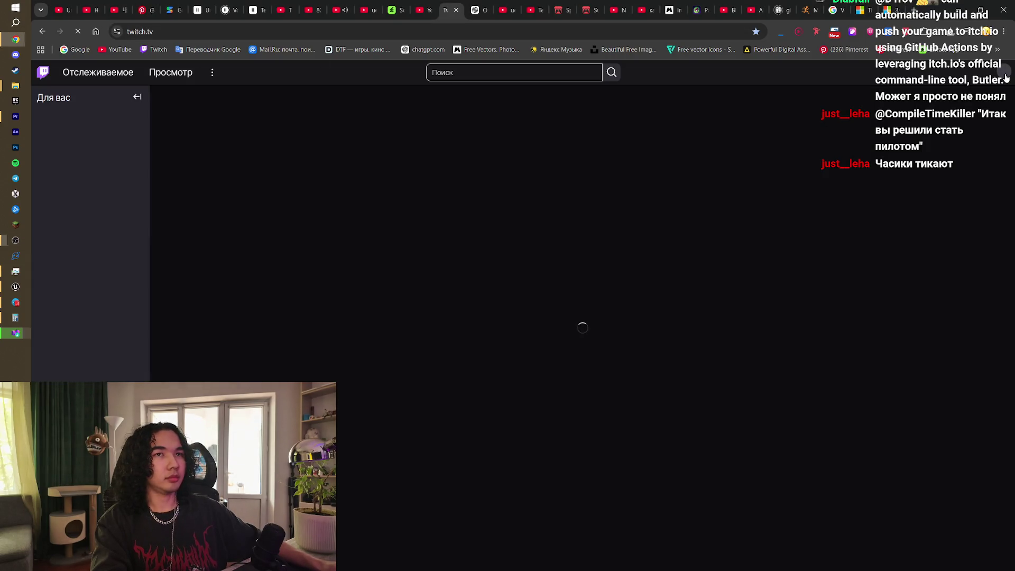
click(1004, 73)
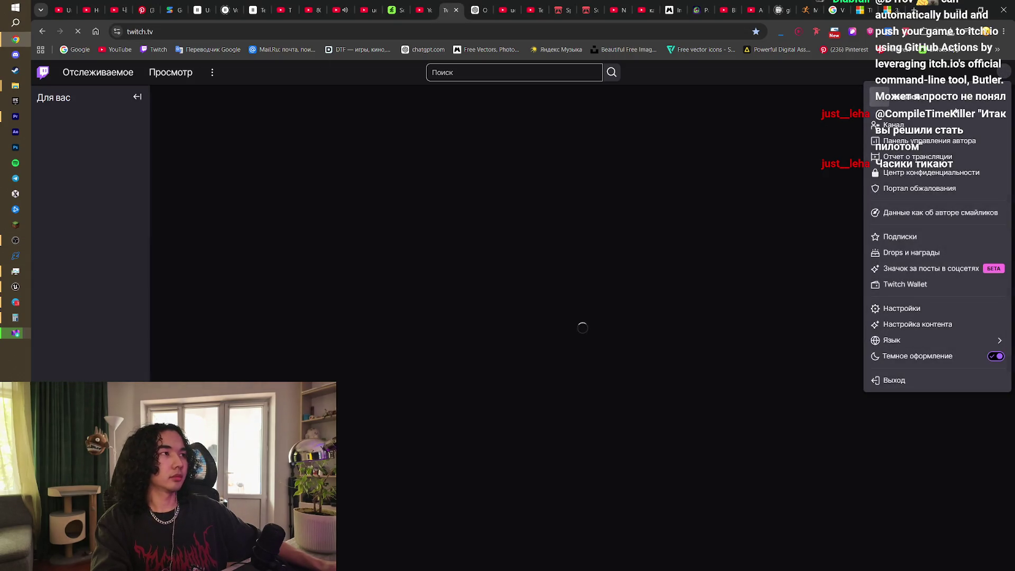
click(897, 124)
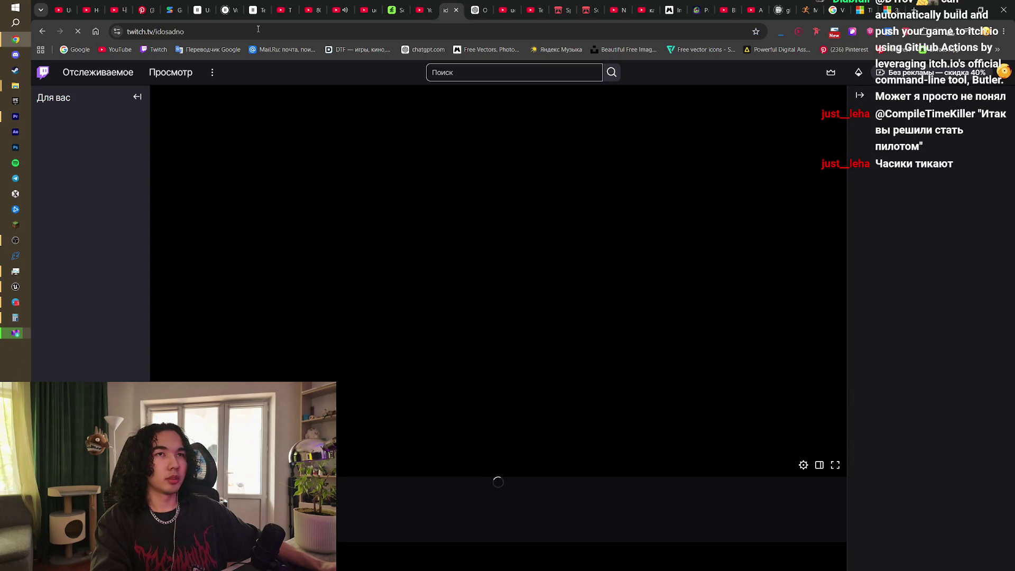
click(258, 29)
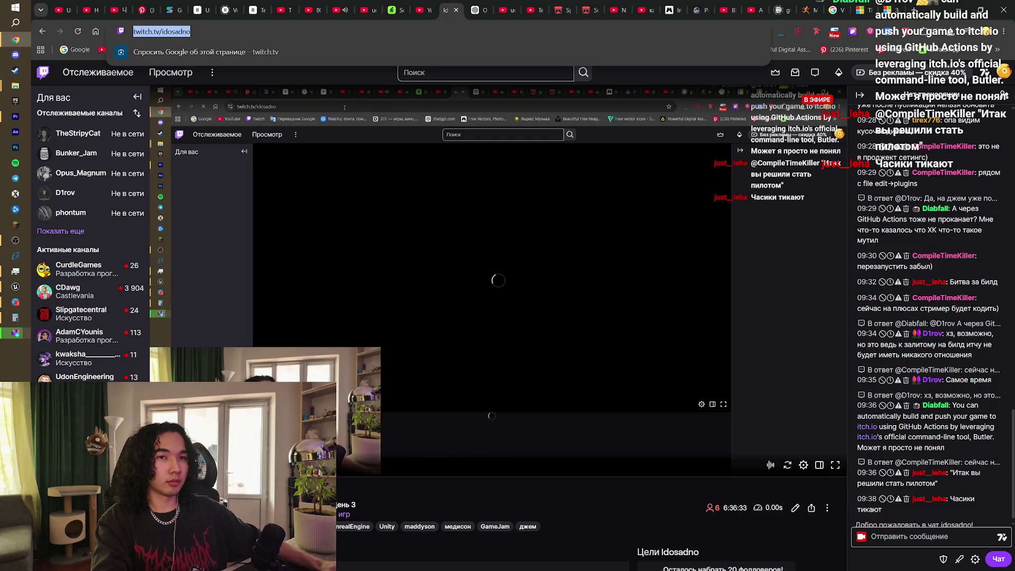
click(345, 107)
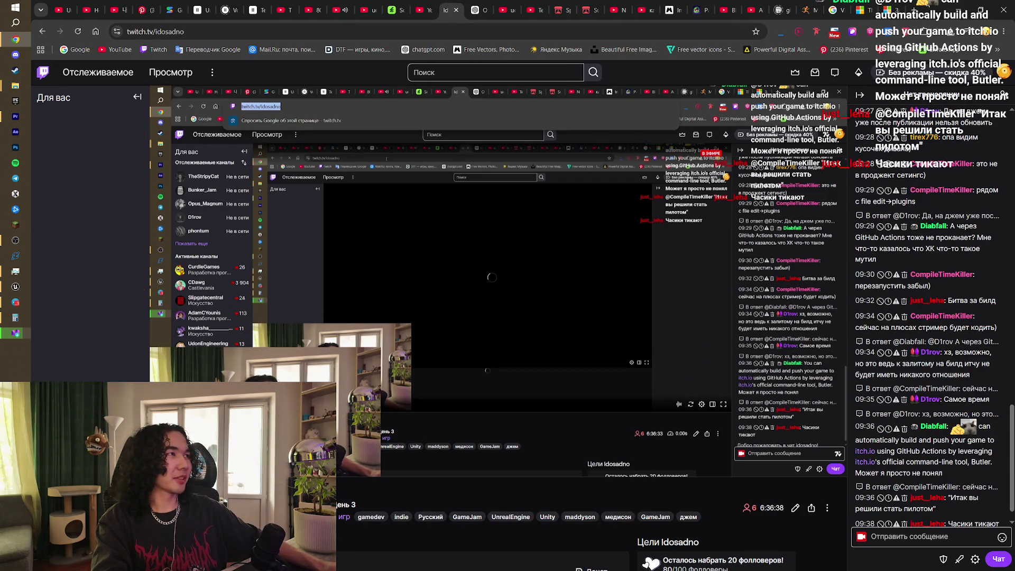
click(962, 3)
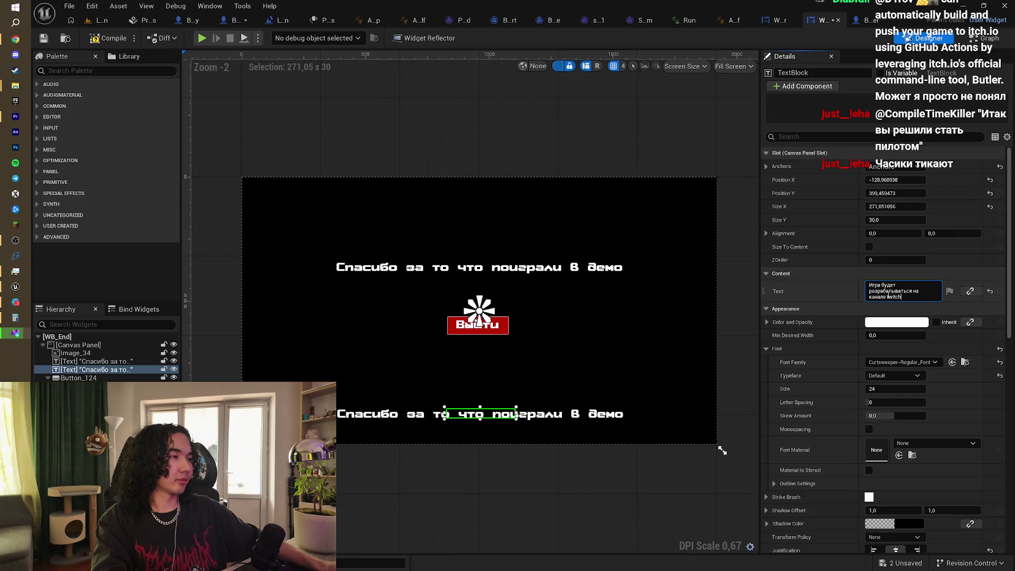
Step: Paste the Twitch channel URL over 'twitch' and colour the bottom line deep purple
key(ctrl+v)
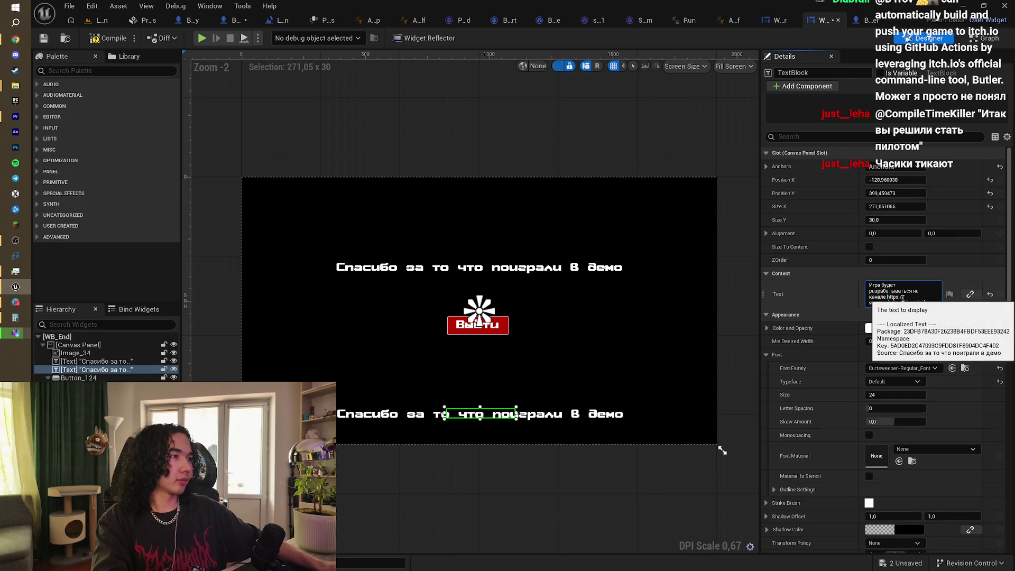
click(880, 327)
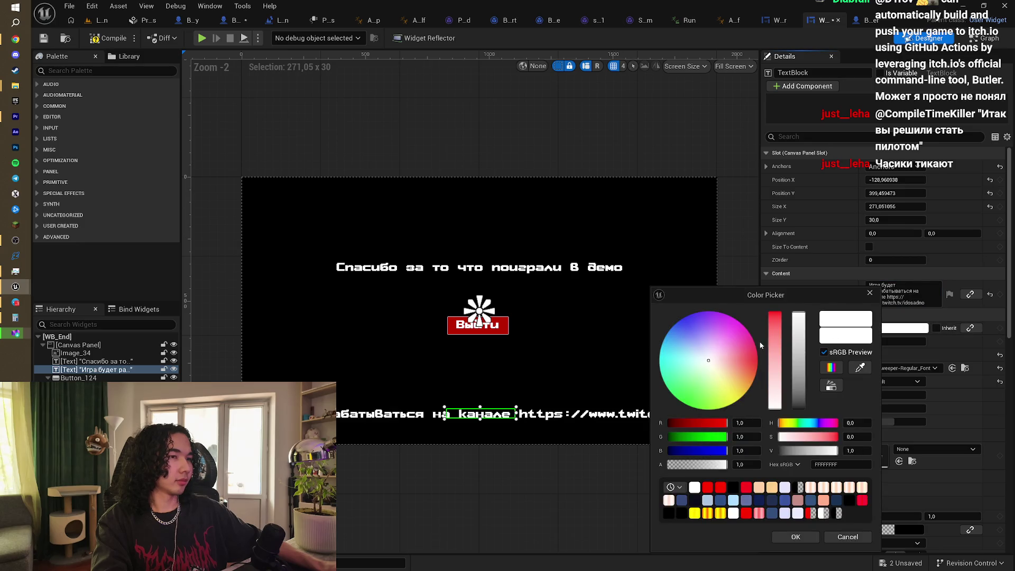
drag(733, 343, 710, 317)
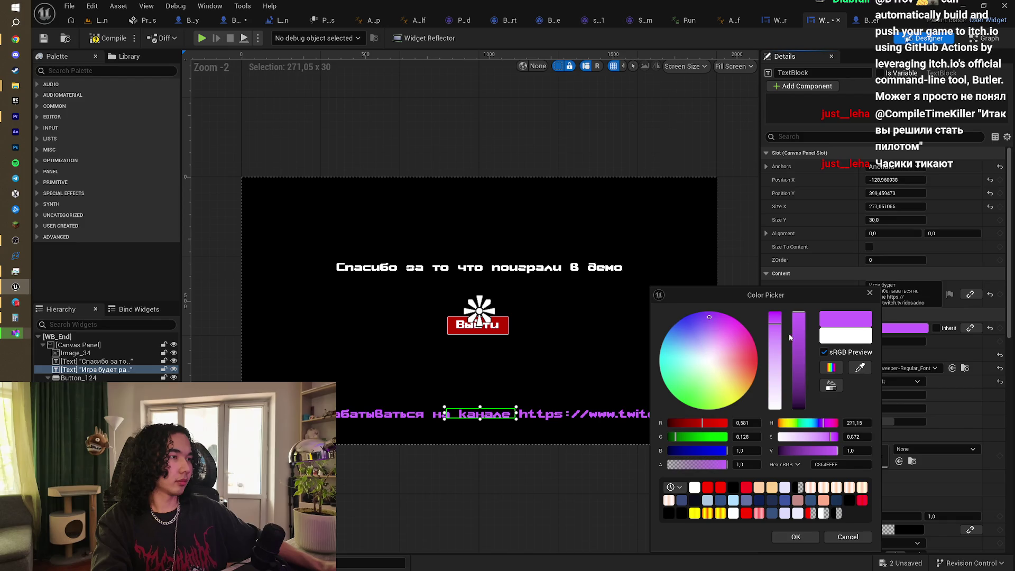
drag(798, 338, 798, 381)
drag(709, 320, 704, 311)
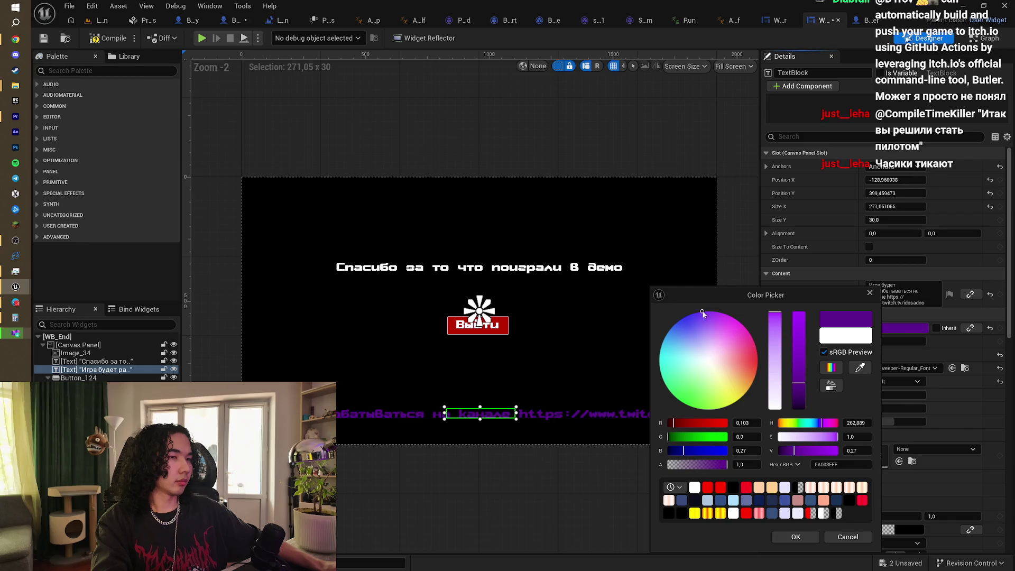
click(478, 468)
click(560, 411)
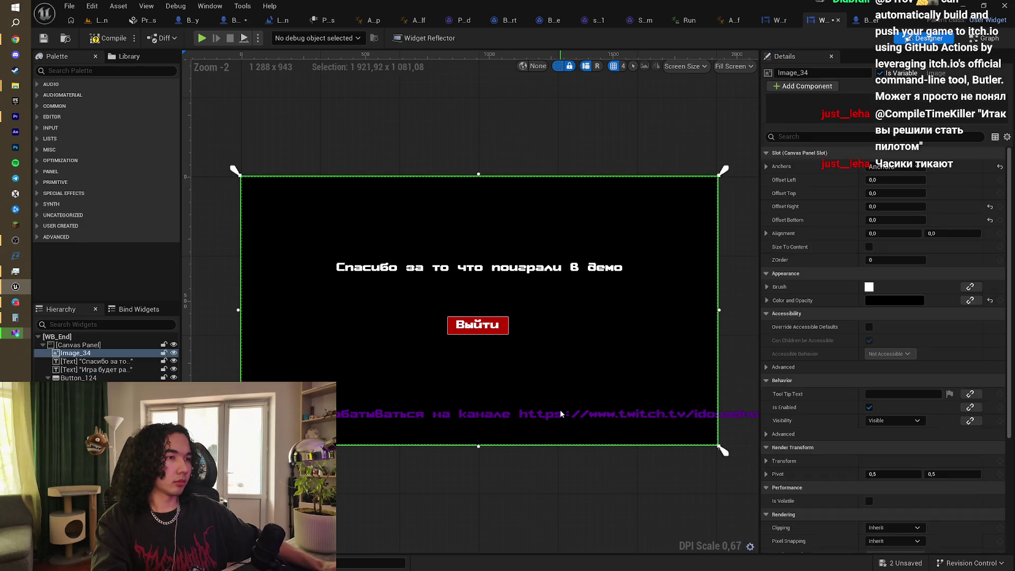
Step: Fix the Twitch link in the purple message and resize its box so the text wraps
click(470, 412)
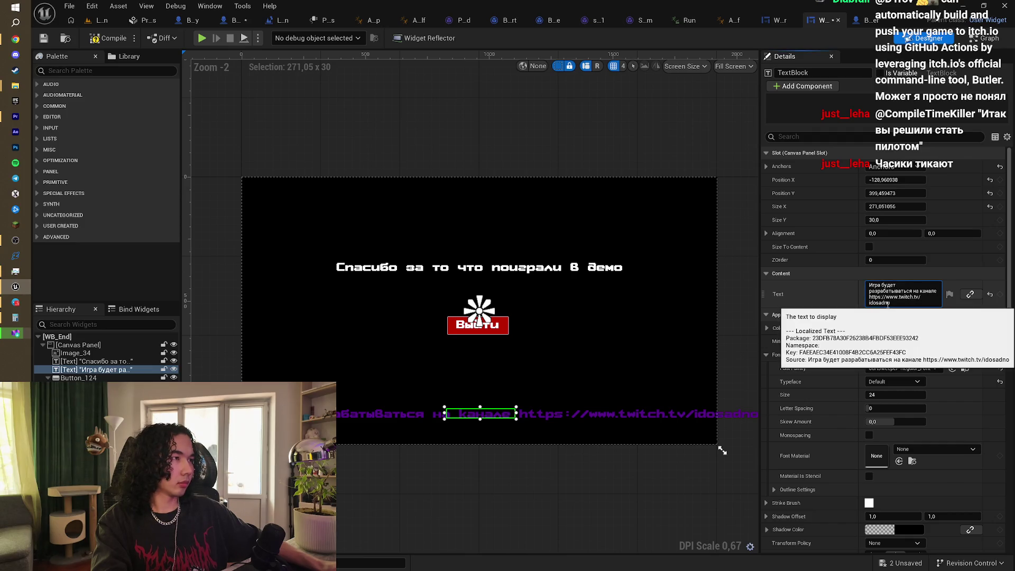
key(BackSpace)
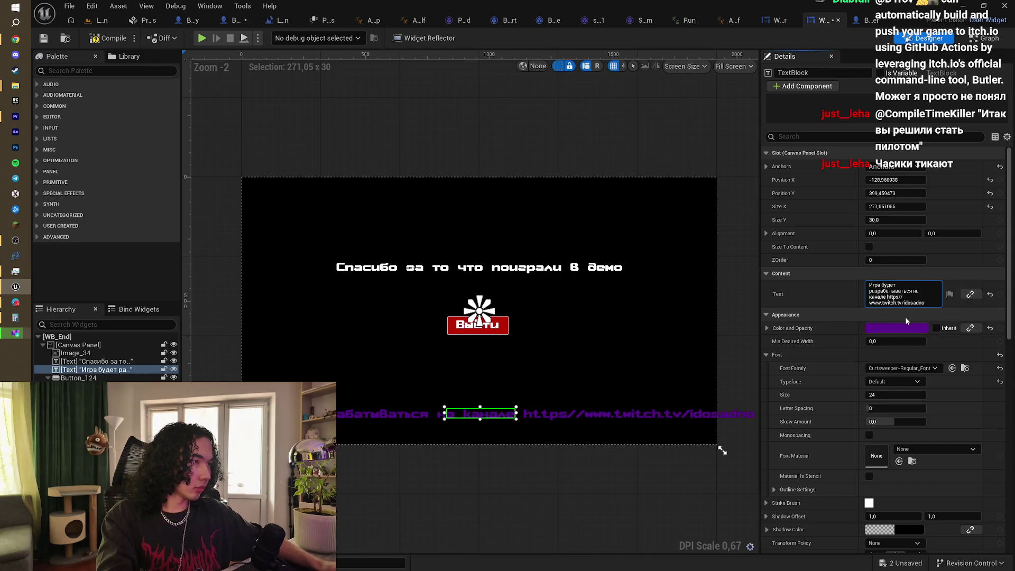
click(886, 298)
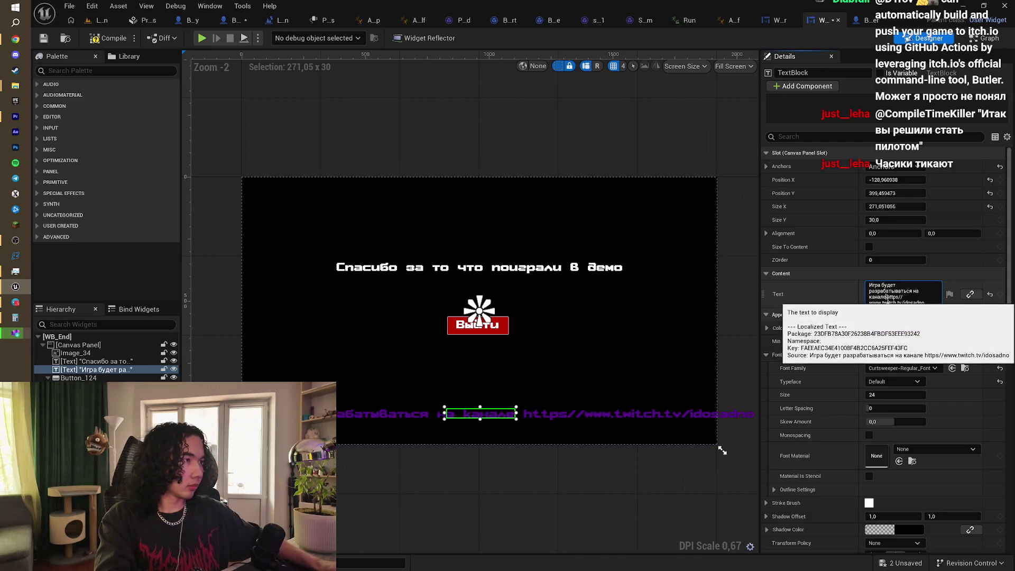
click(500, 417)
click(545, 411)
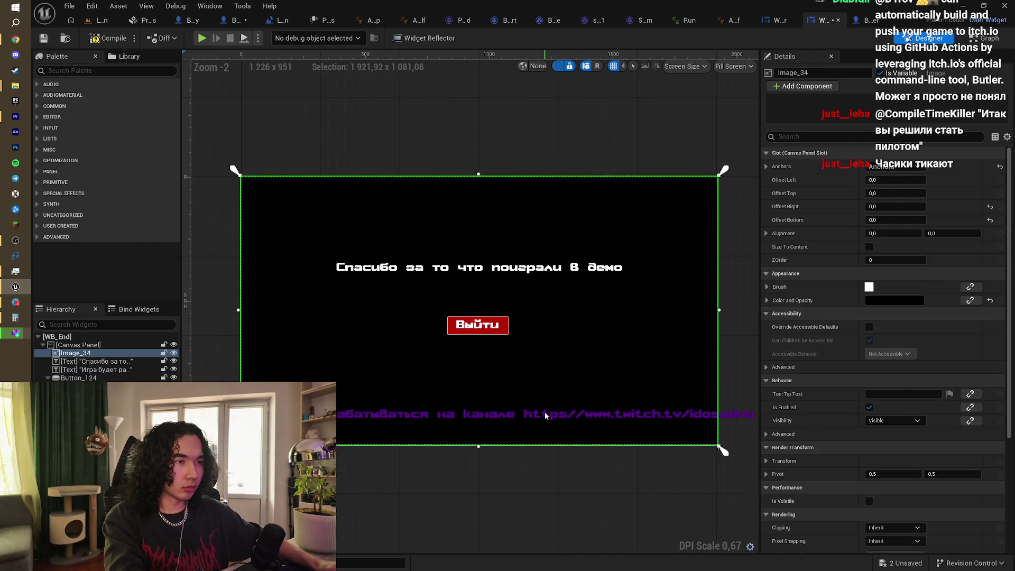
click(500, 415)
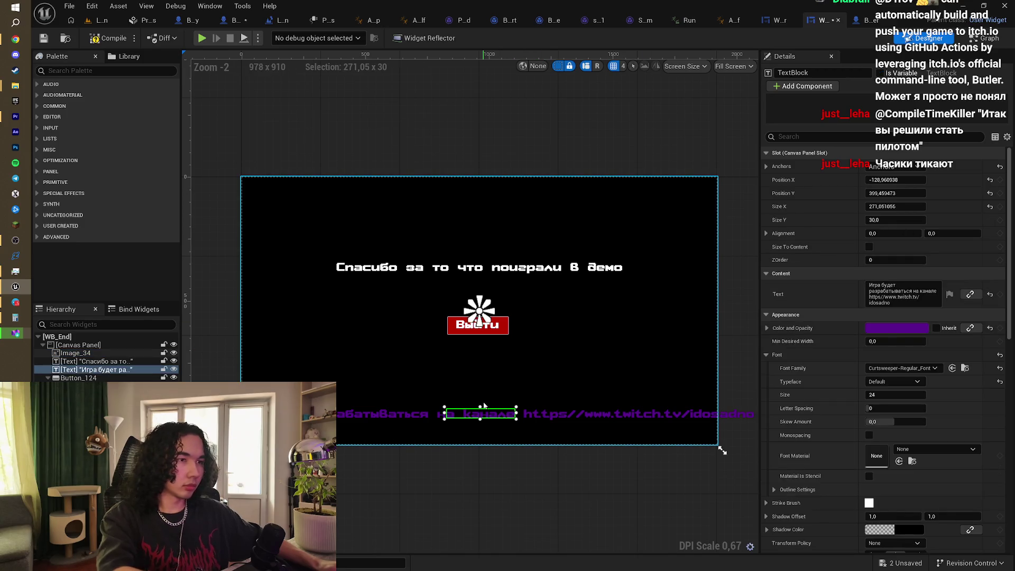
mouse_move(480, 409)
mouse_down()
mouse_move(480, 380)
mouse_move(541, 405)
mouse_move(658, 396)
mouse_move(543, 382)
mouse_up()
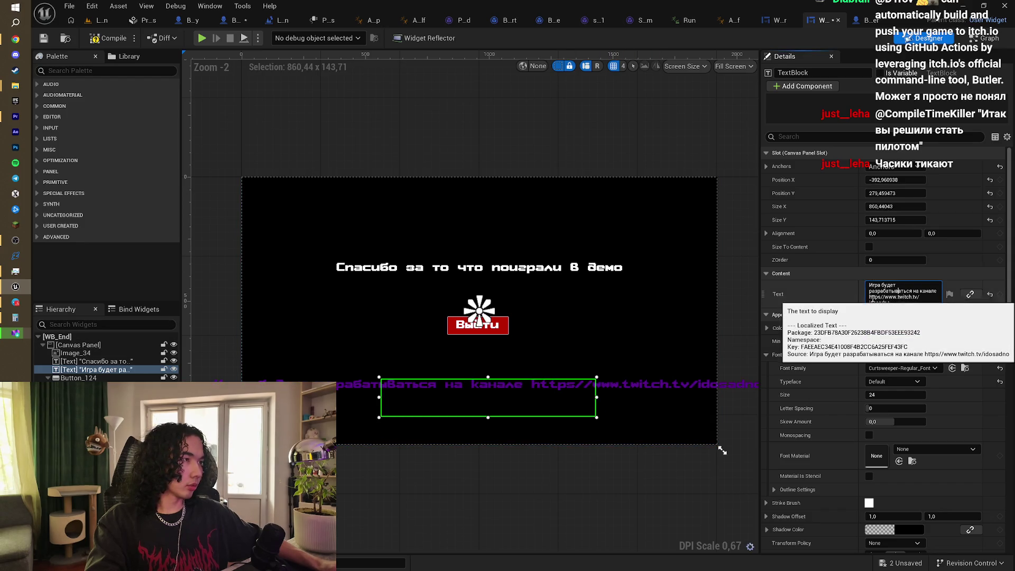
click(883, 299)
text(:\)
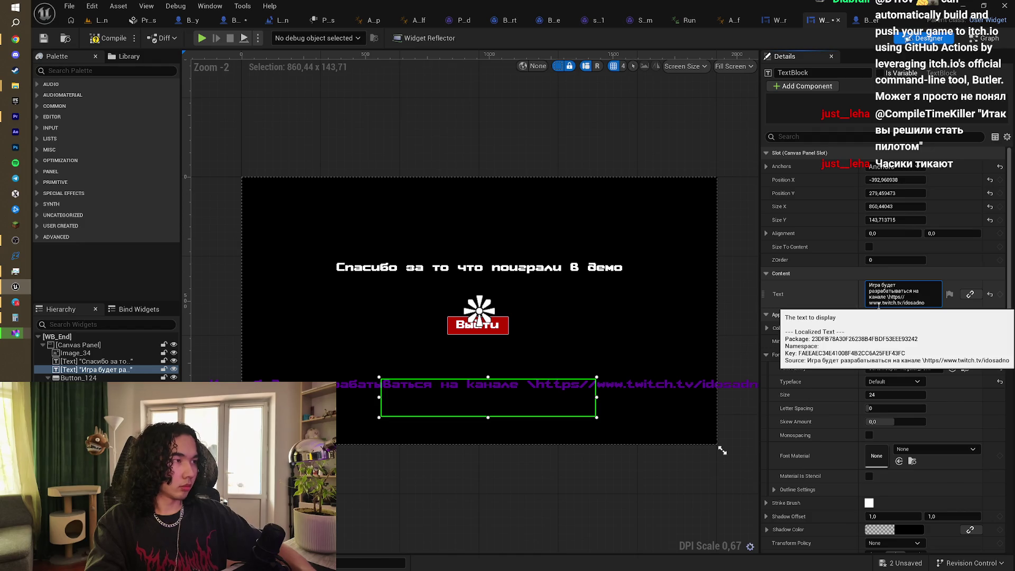
key(BackSpace)
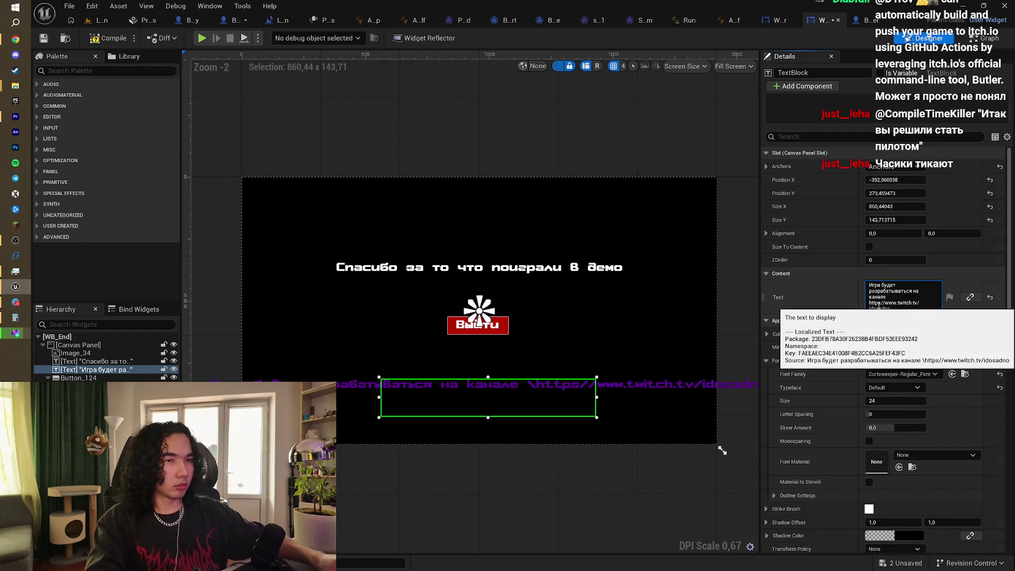
drag(596, 396, 588, 397)
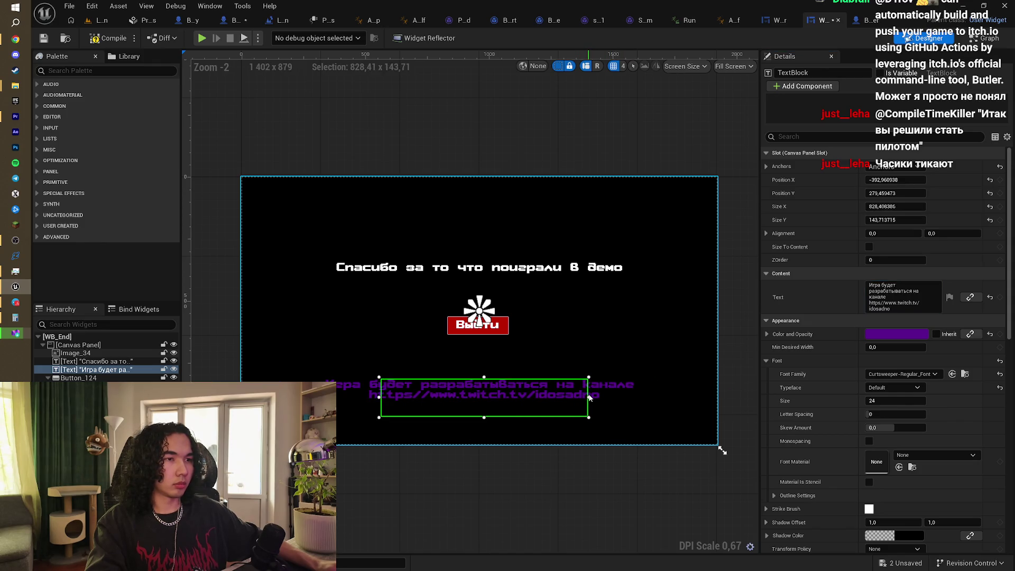
Step: Add a line break after 'разрабатываться' and insert the word 'дальше'
click(751, 409)
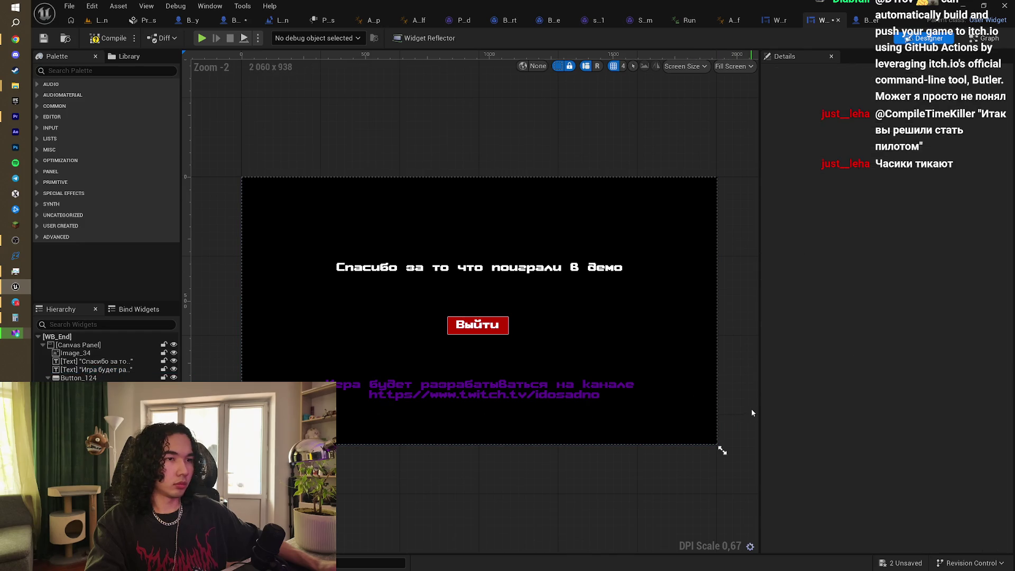
click(503, 387)
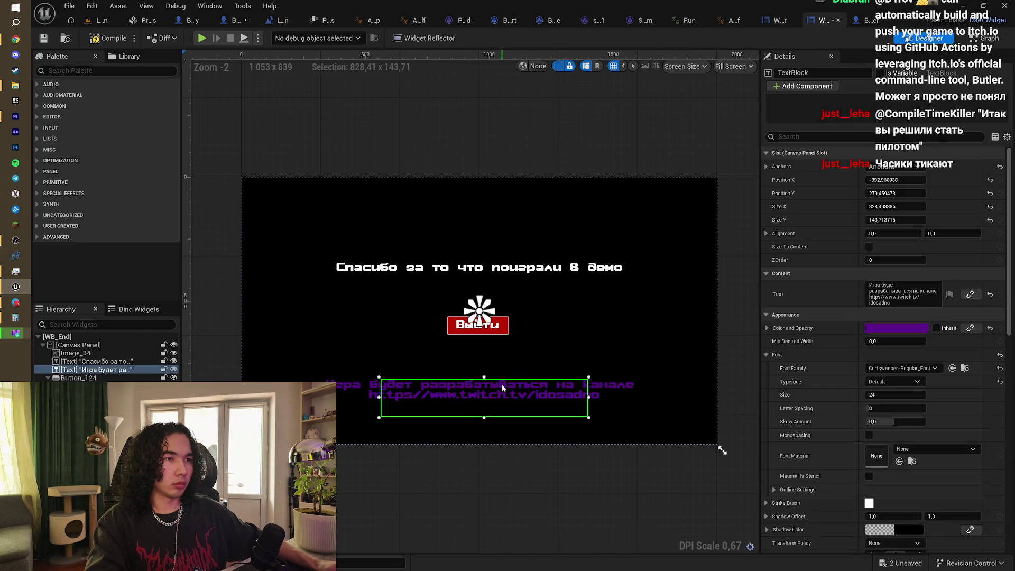
click(913, 292)
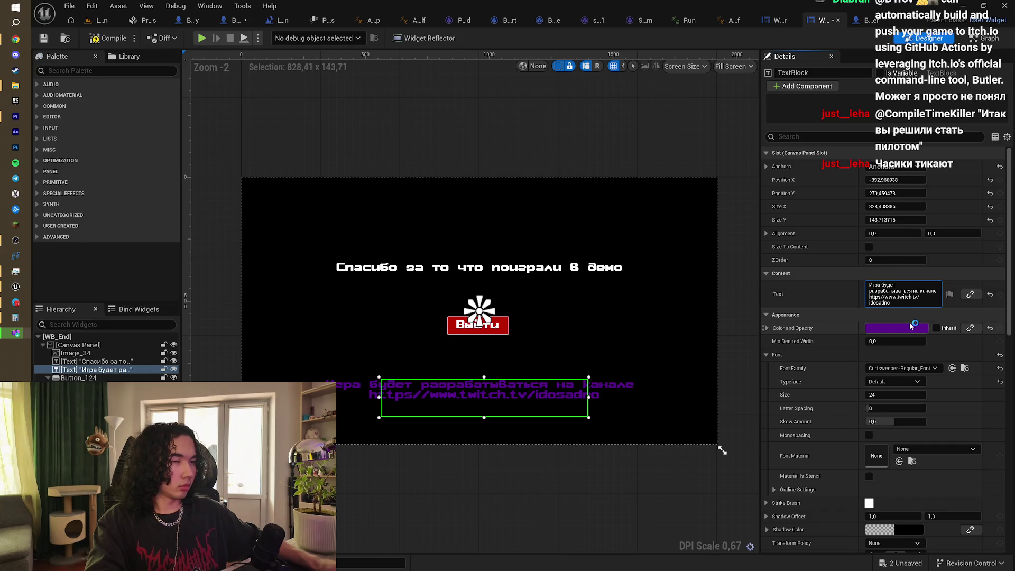
key(shift+Return)
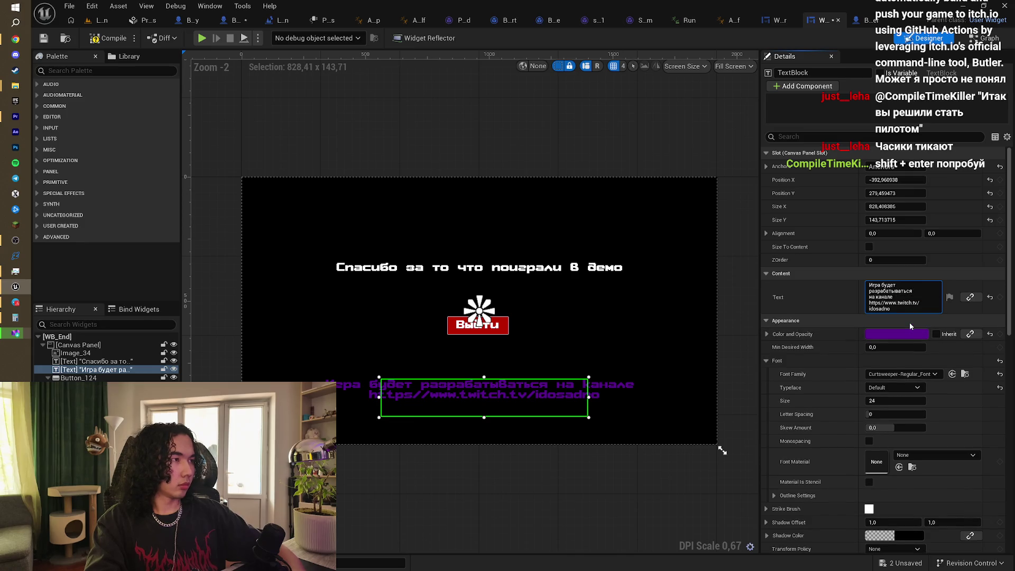
text(bl fkmit)
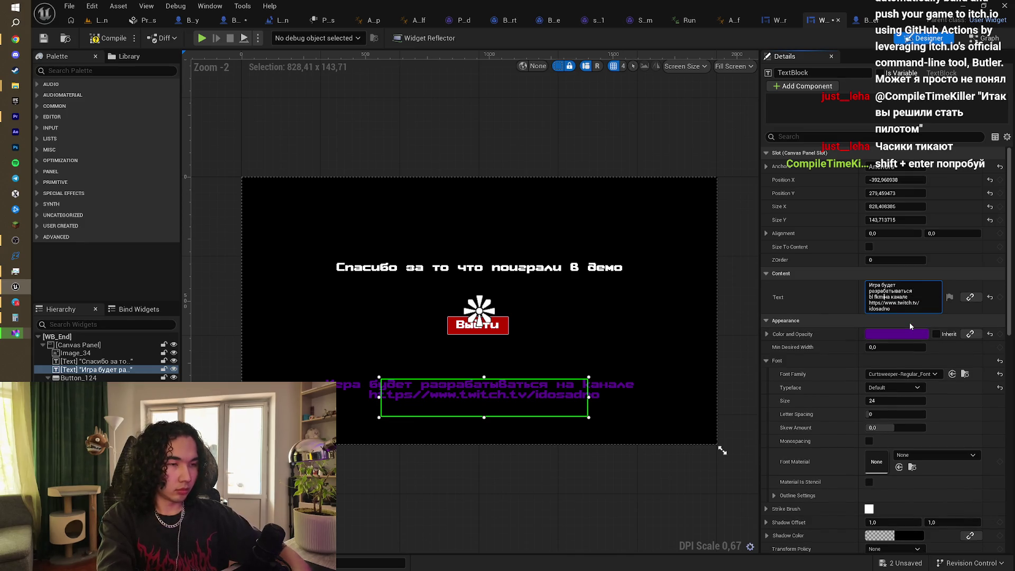
key(BackSpace)
key(BackSpace)
key(BackSpace)
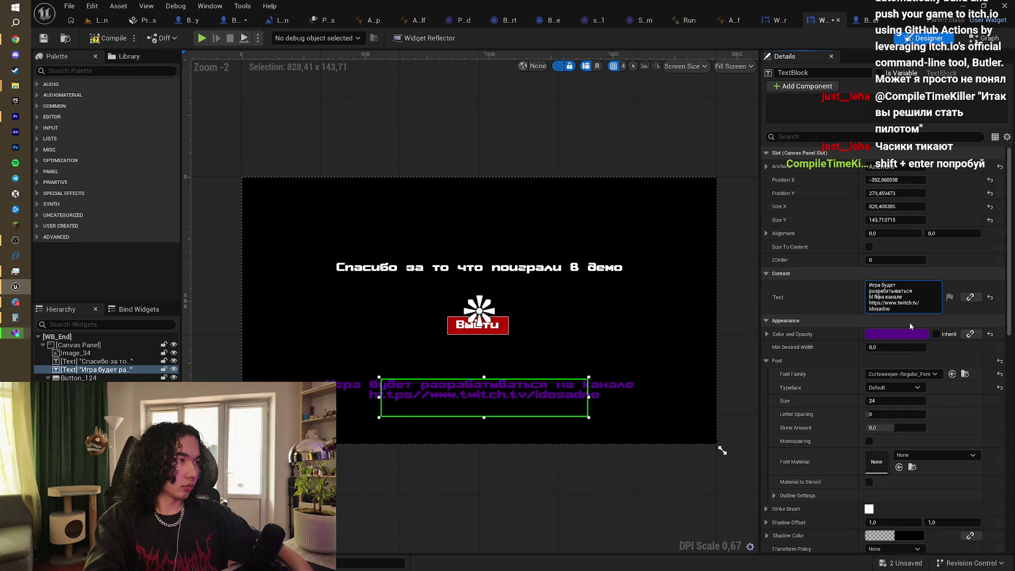
key(BackSpace)
key(BackSpace)
text(дал)
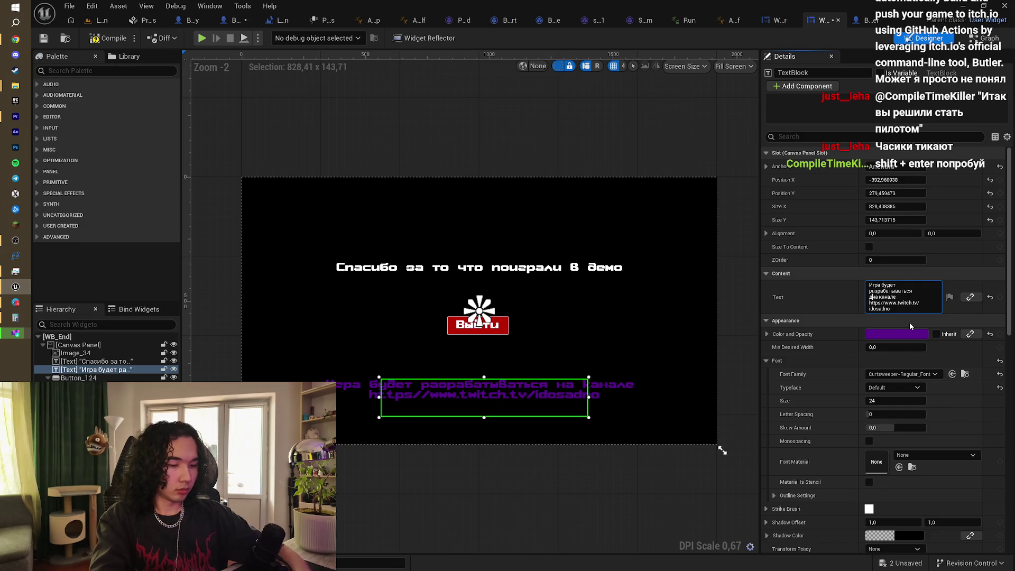
text(ьше)
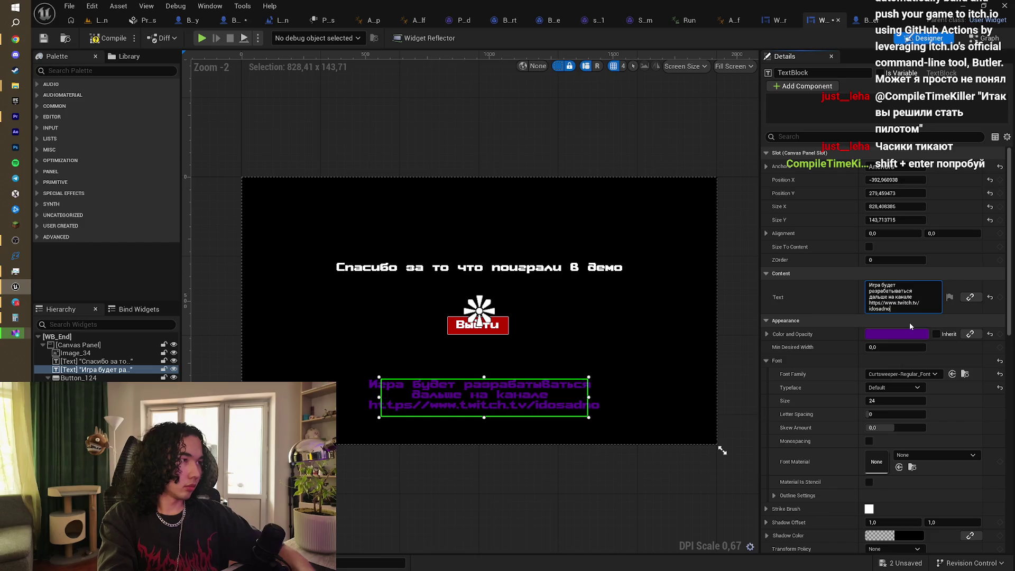
click(735, 347)
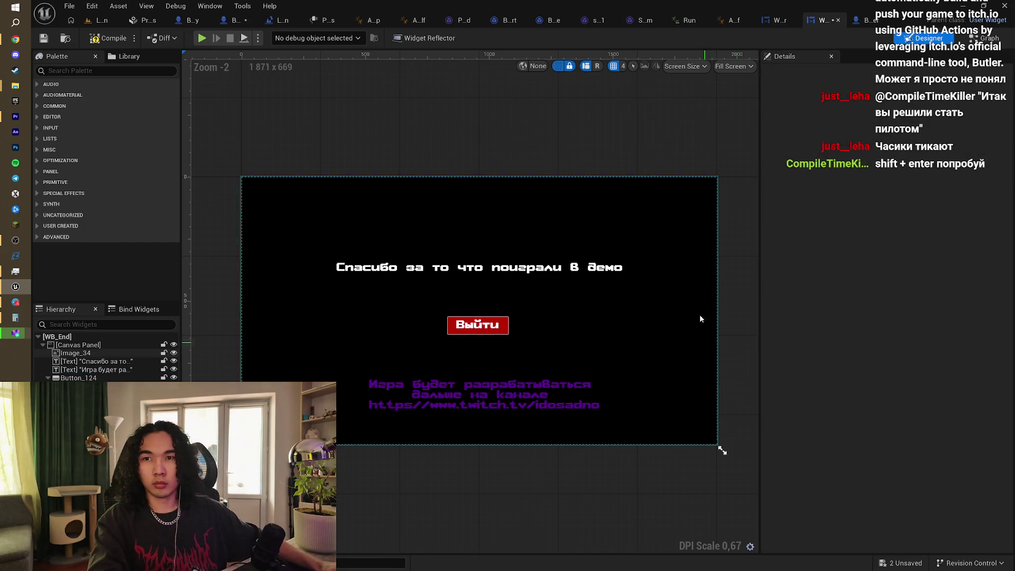
Step: Anchor the purple message to bottom-centre, compile WB_End, and return to the level
click(108, 38)
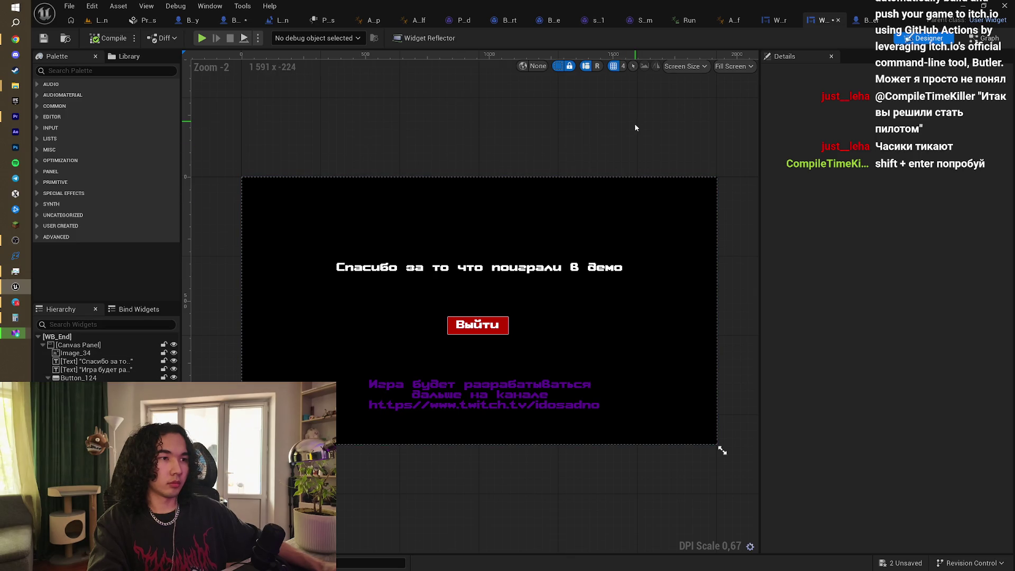
click(468, 403)
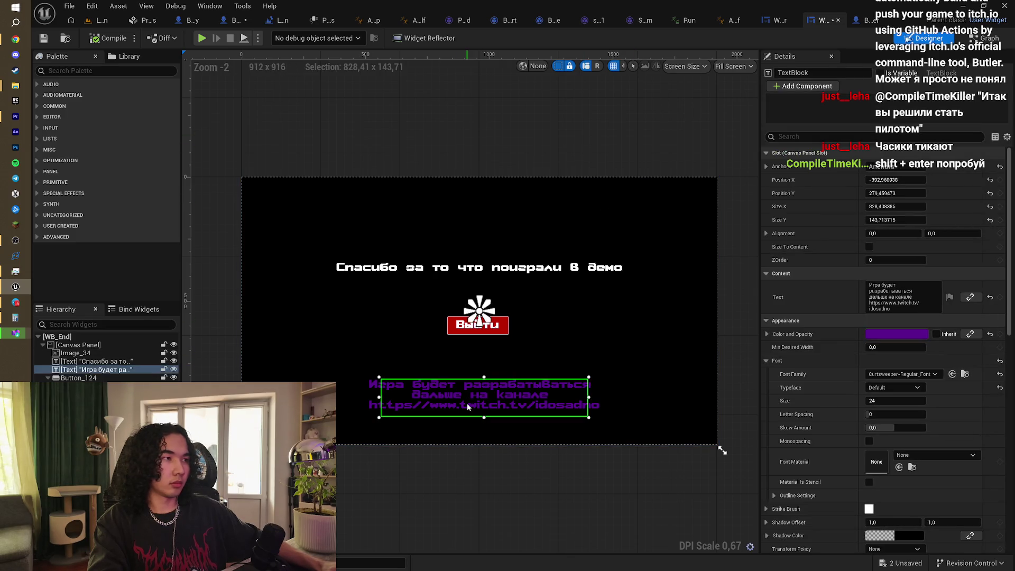
click(893, 167)
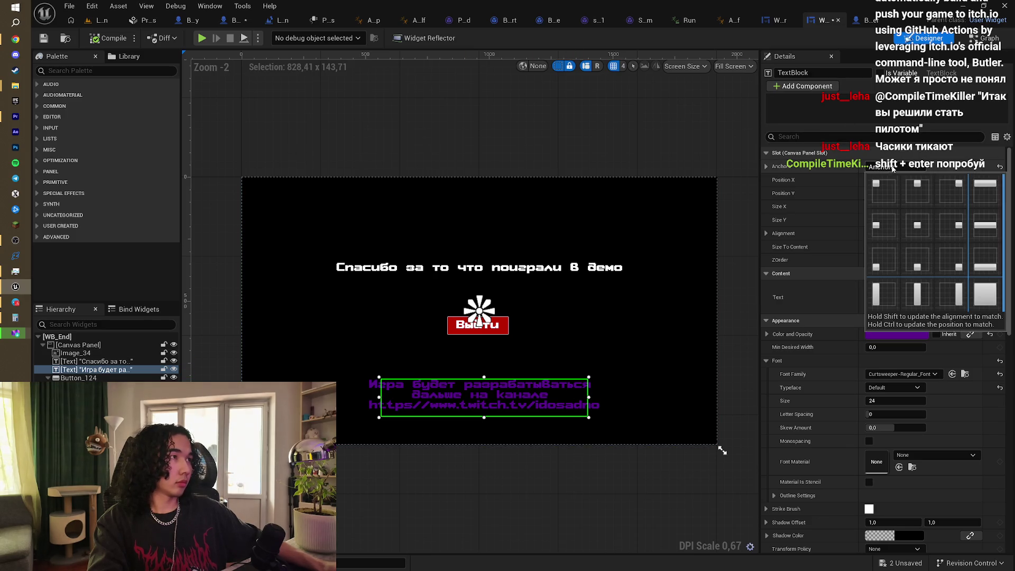
click(917, 261)
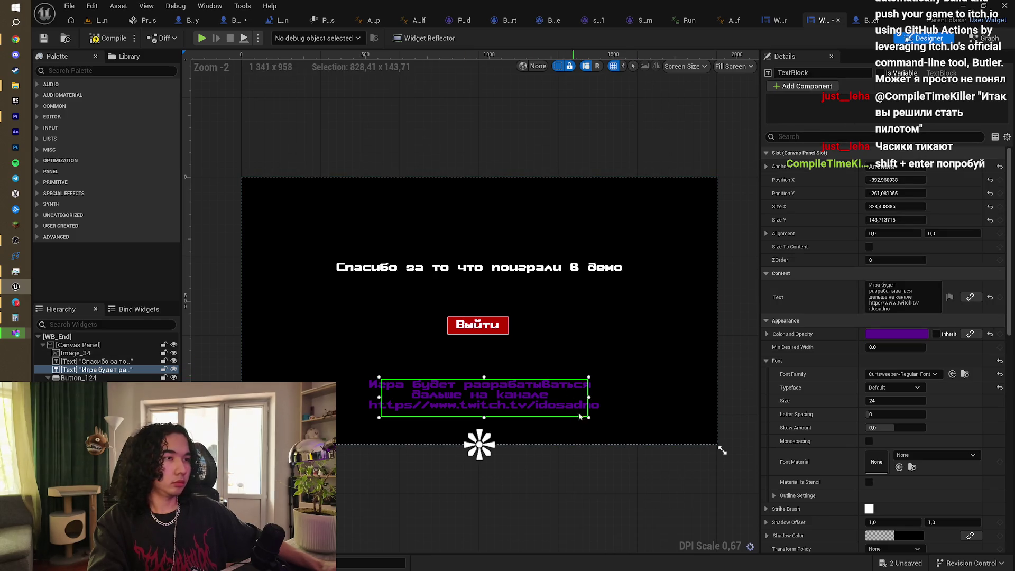
click(728, 388)
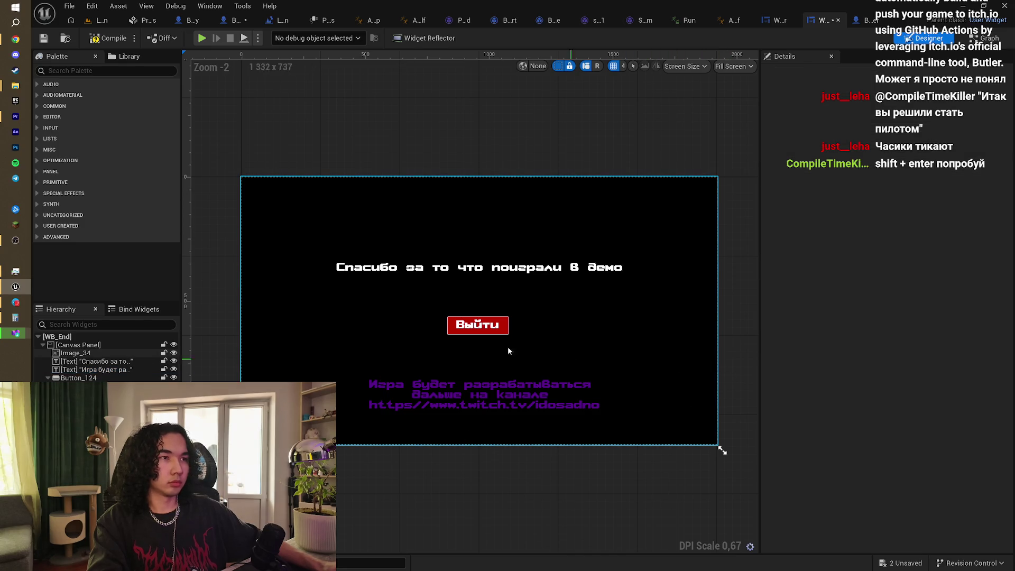
click(549, 269)
click(222, 159)
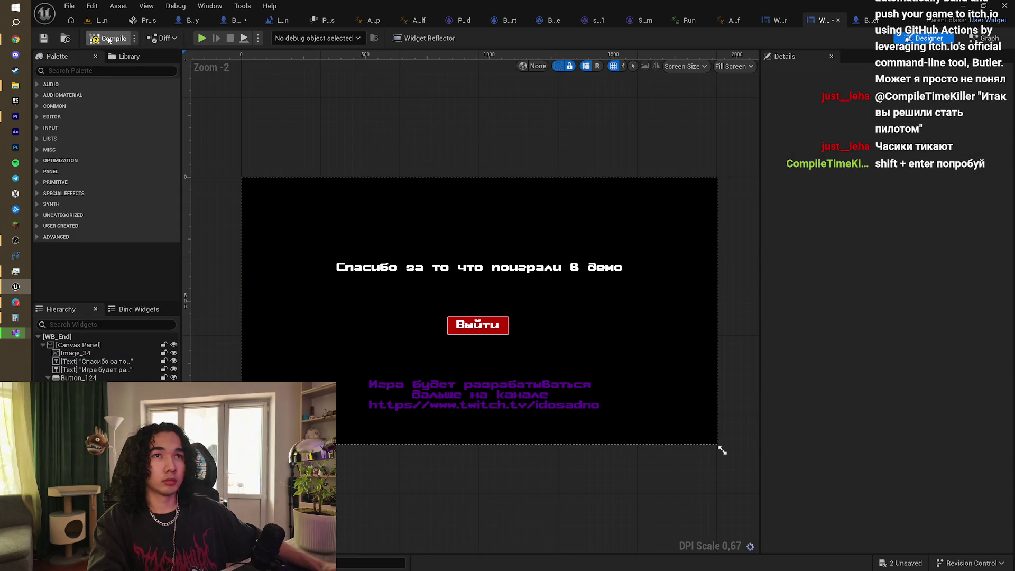
click(102, 21)
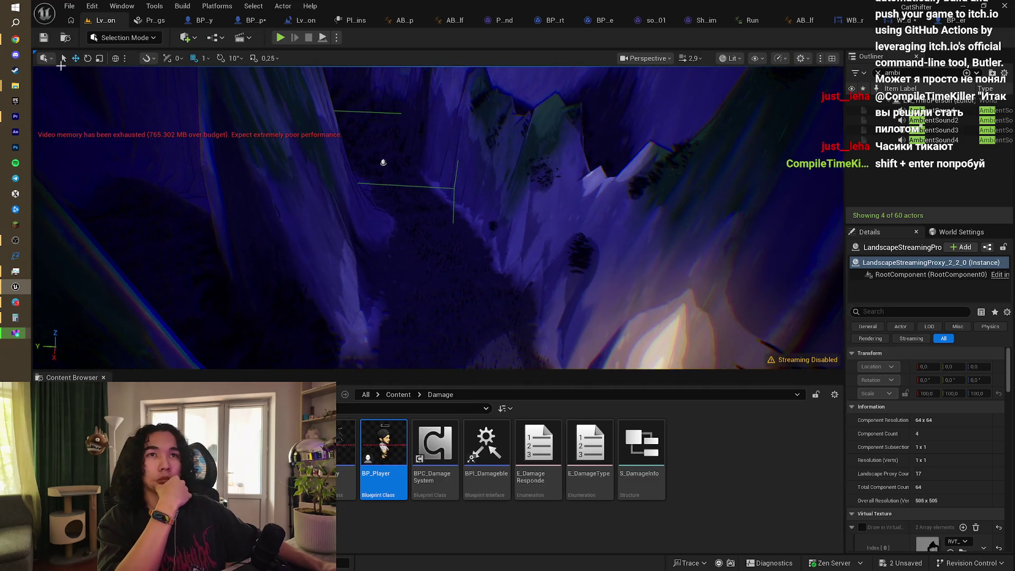
click(22, 40)
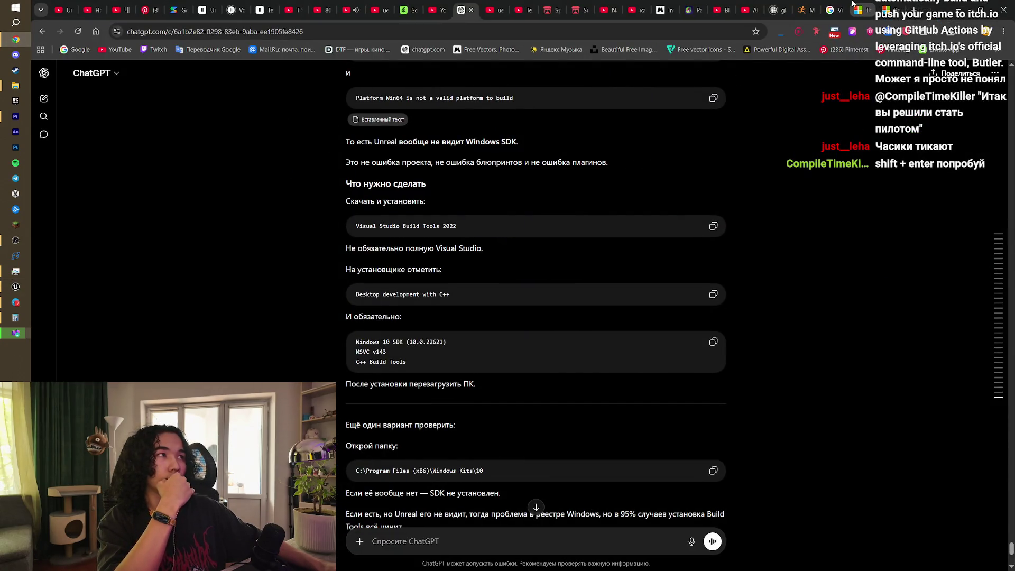
Step: Minimize the Visual Studio installer to reveal the ElevenLabs text-to-speech page
click(262, 10)
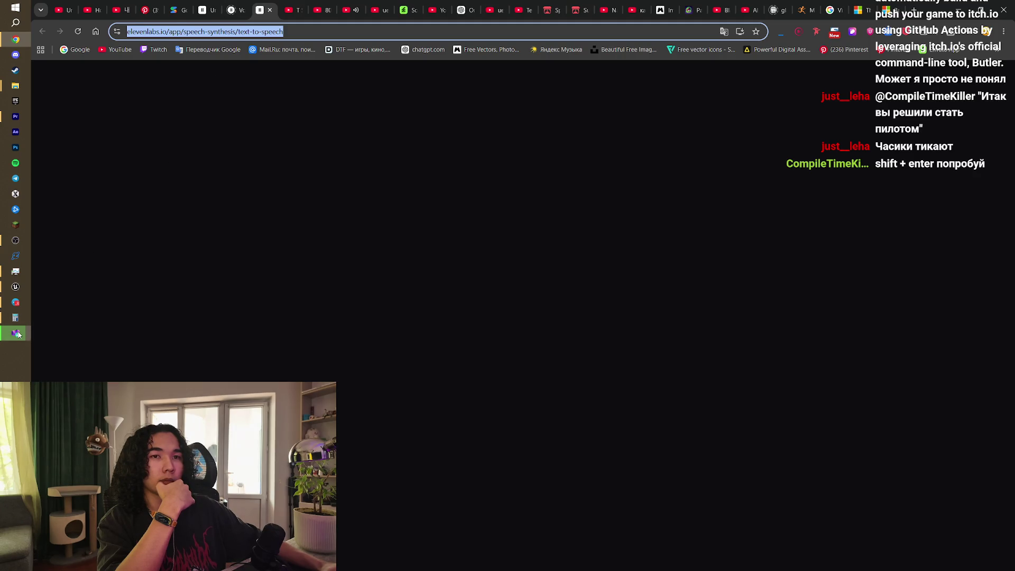
click(17, 333)
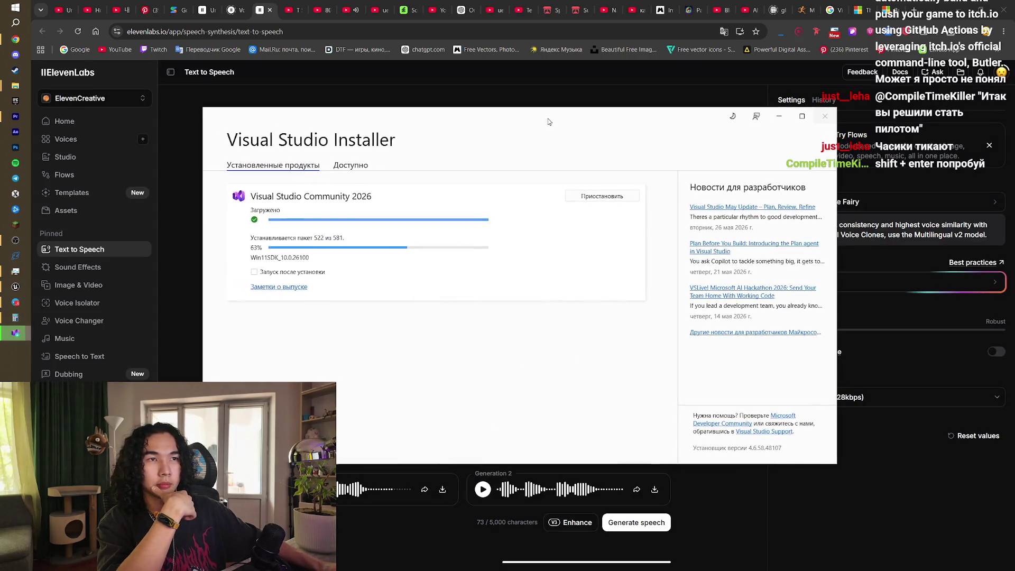
drag(548, 121, 549, 138)
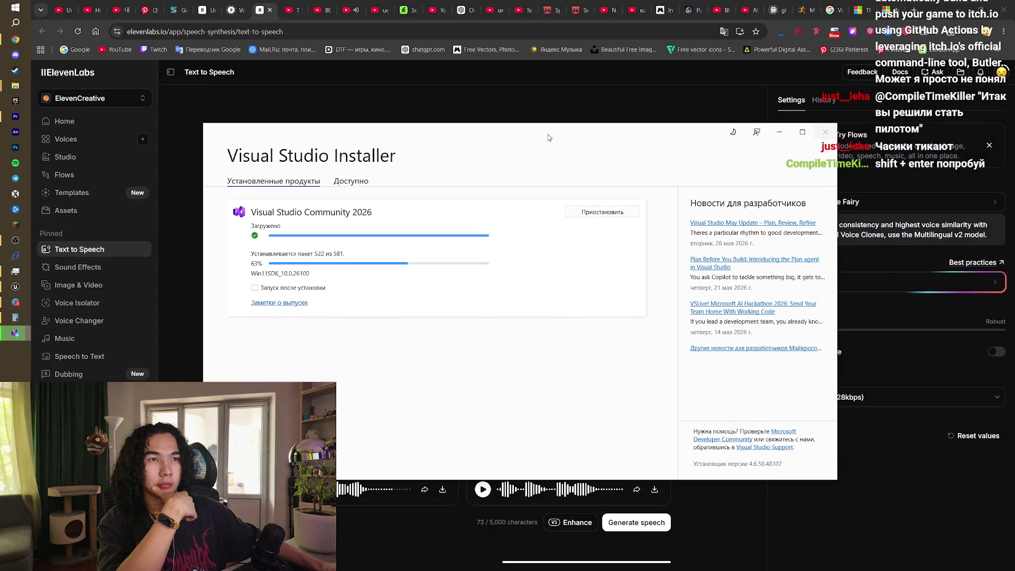
click(779, 132)
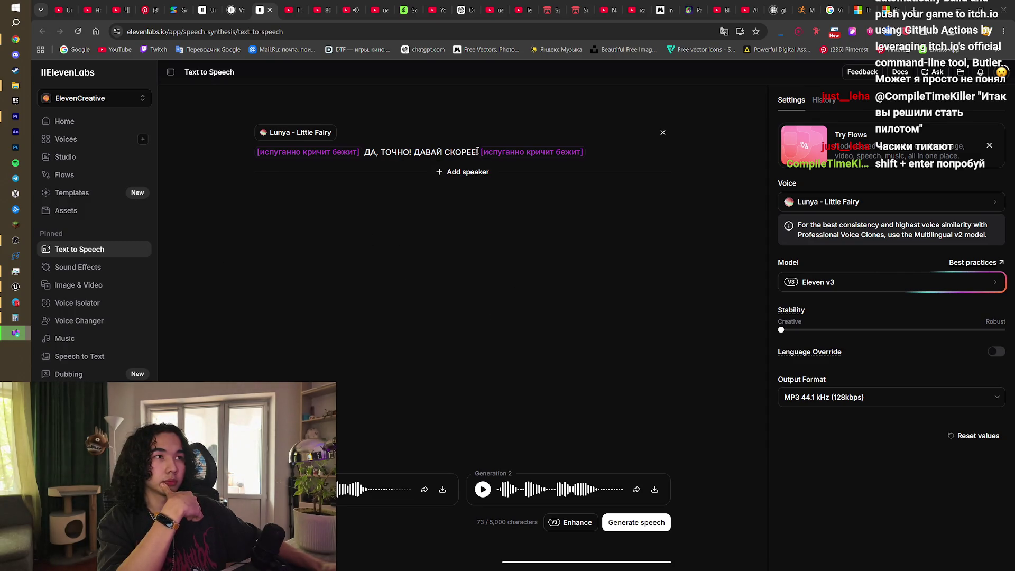
Step: Replace the script with '[с облегчением] Ух, почему ты так долго? Раскажешь почему мы здесь?'
drag(478, 152, 256, 159)
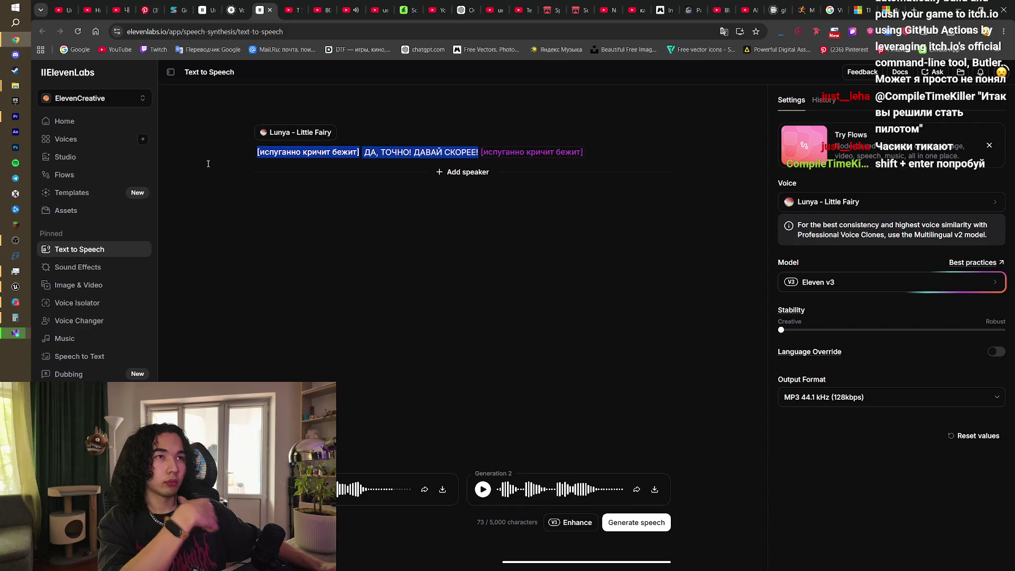
key(BackSpace)
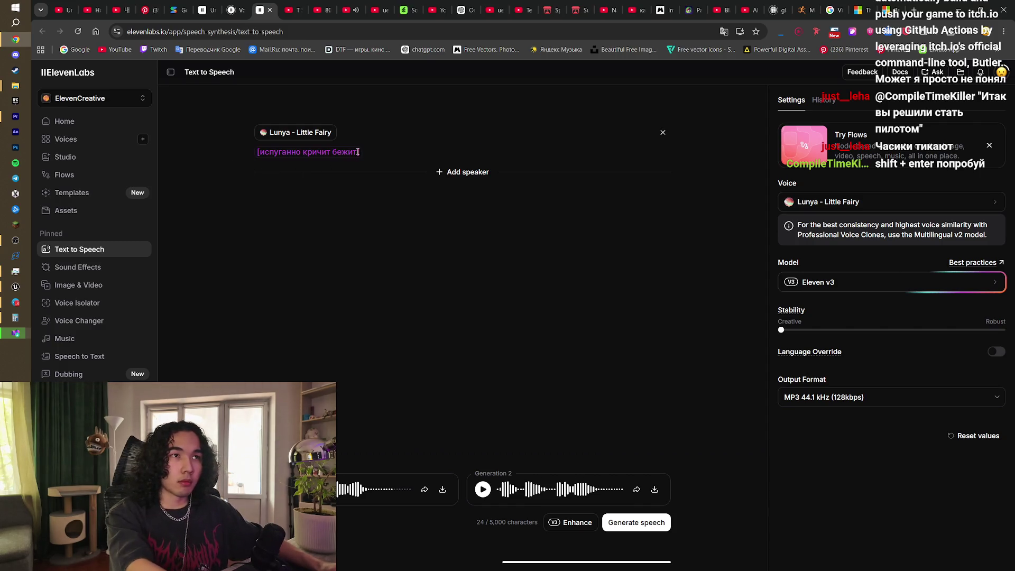
drag(358, 152, 261, 159)
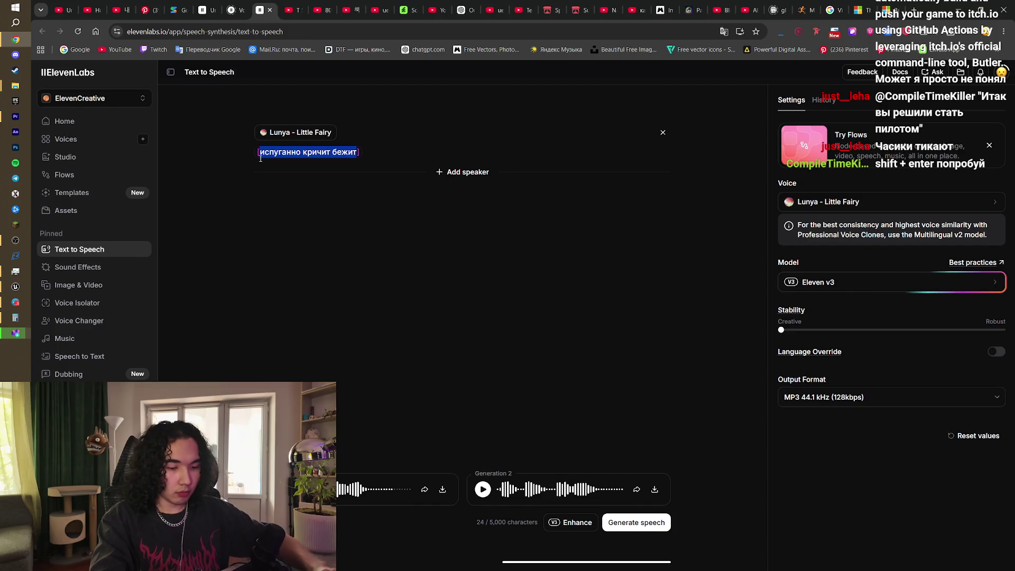
text(с облегче)
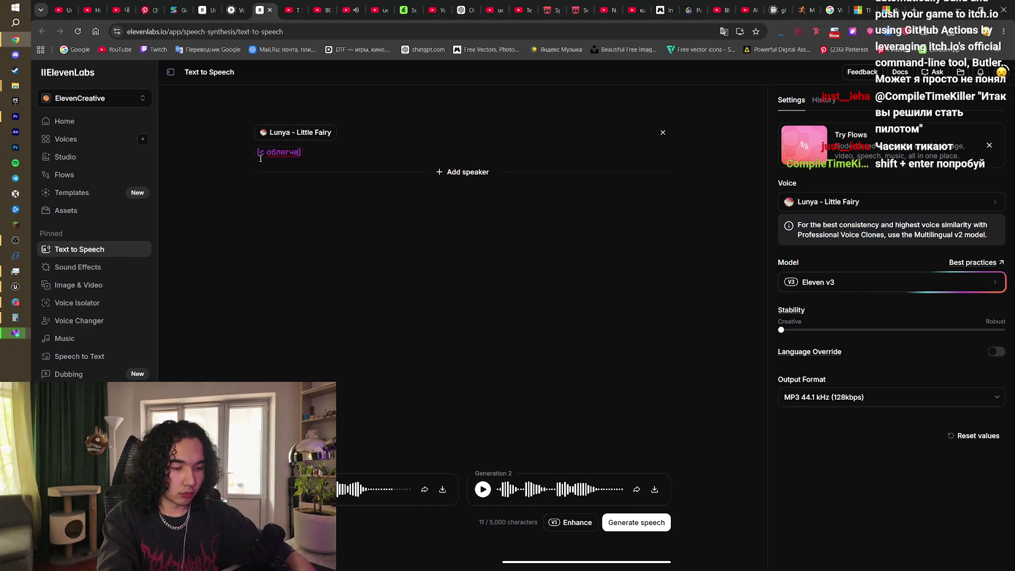
text(нием])
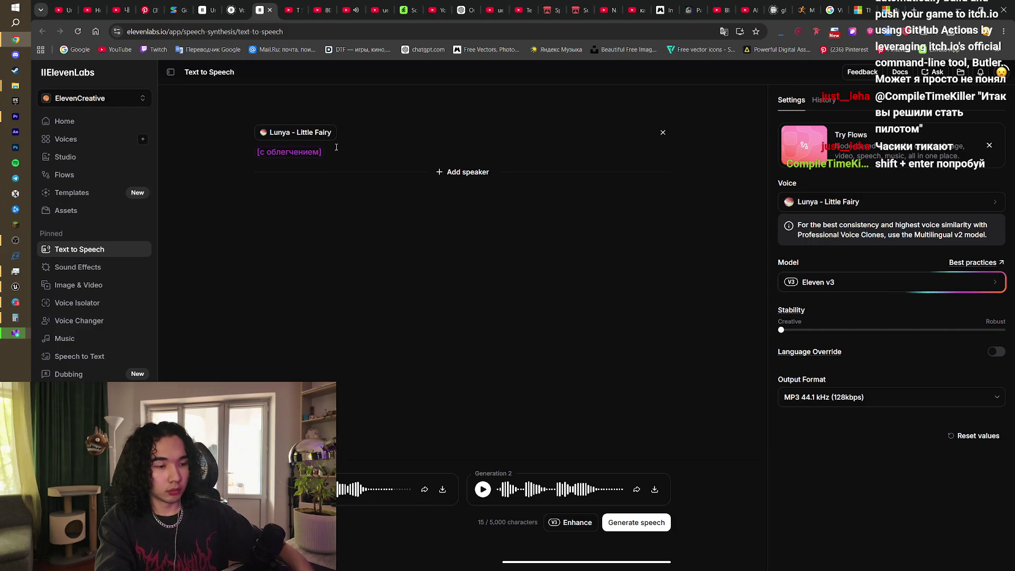
text( Ух,)
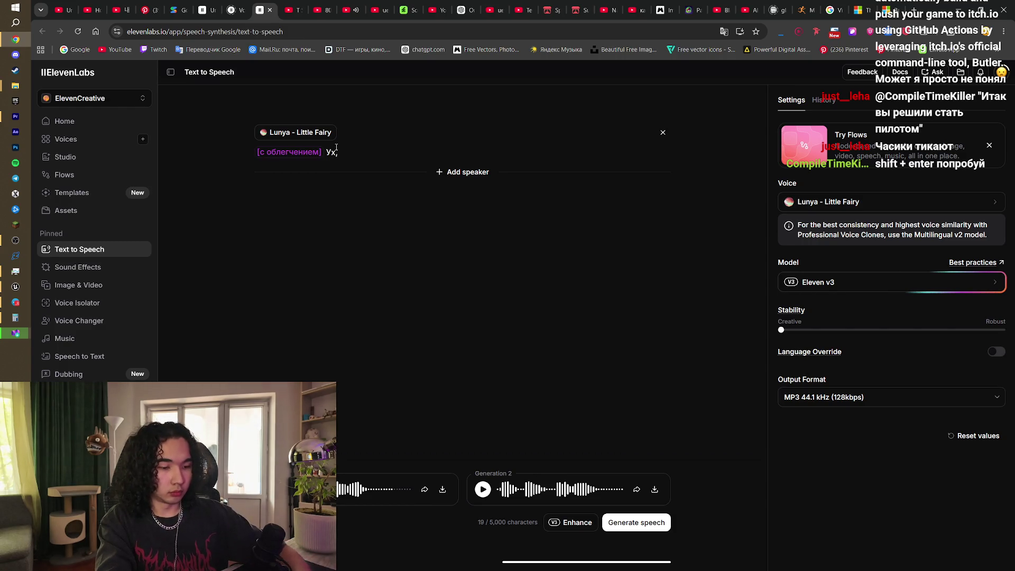
text( почему ты т)
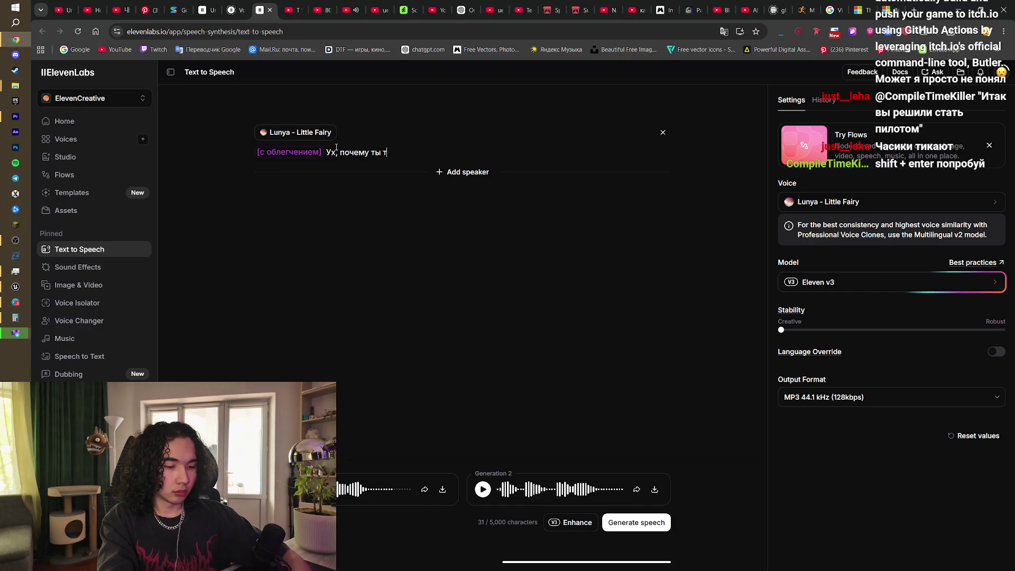
text(ак долго,)
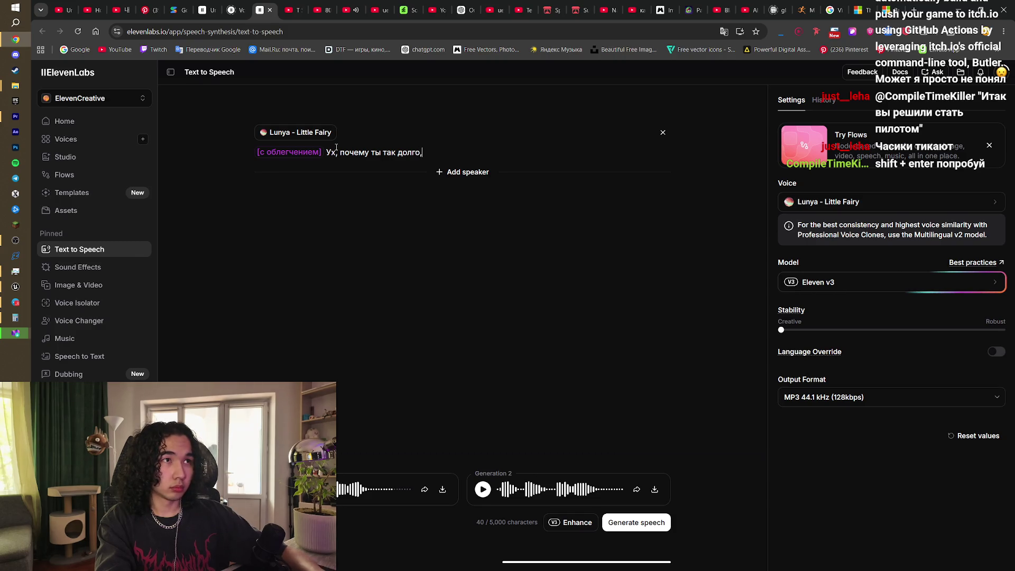
key(BackSpace)
text(?)
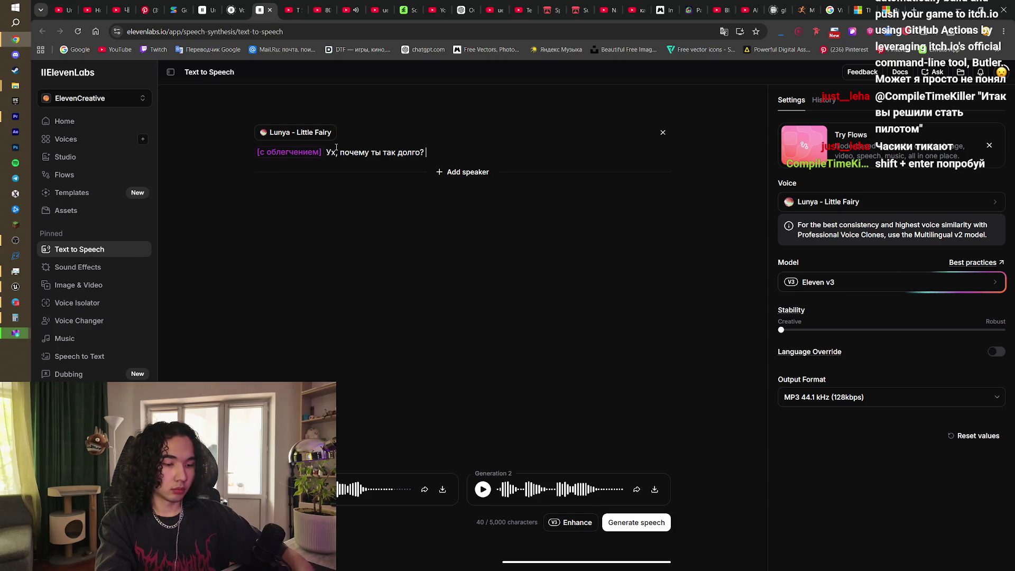
text( Раскажеш)
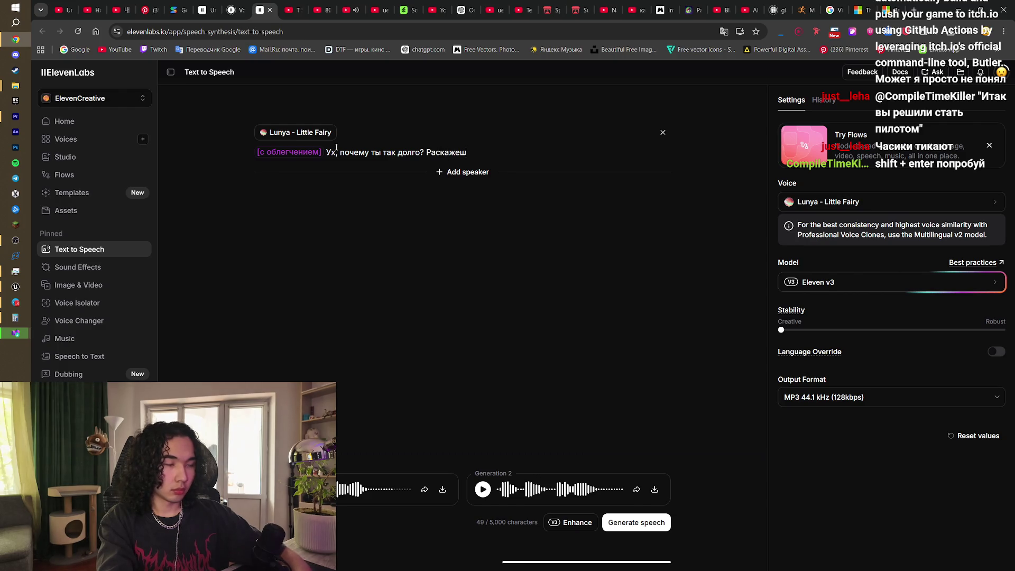
text(ь почему мы )
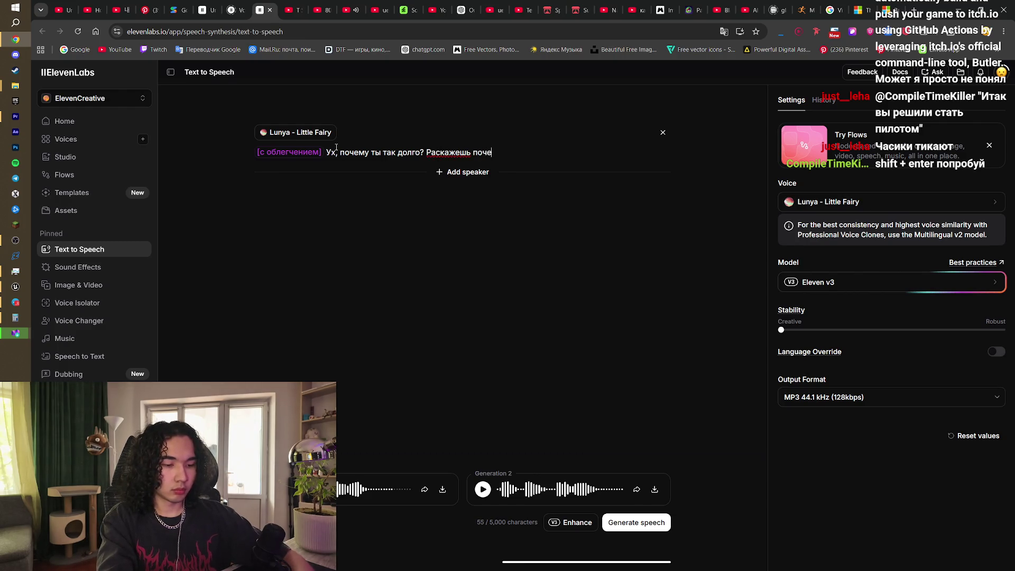
text(сдесь?)
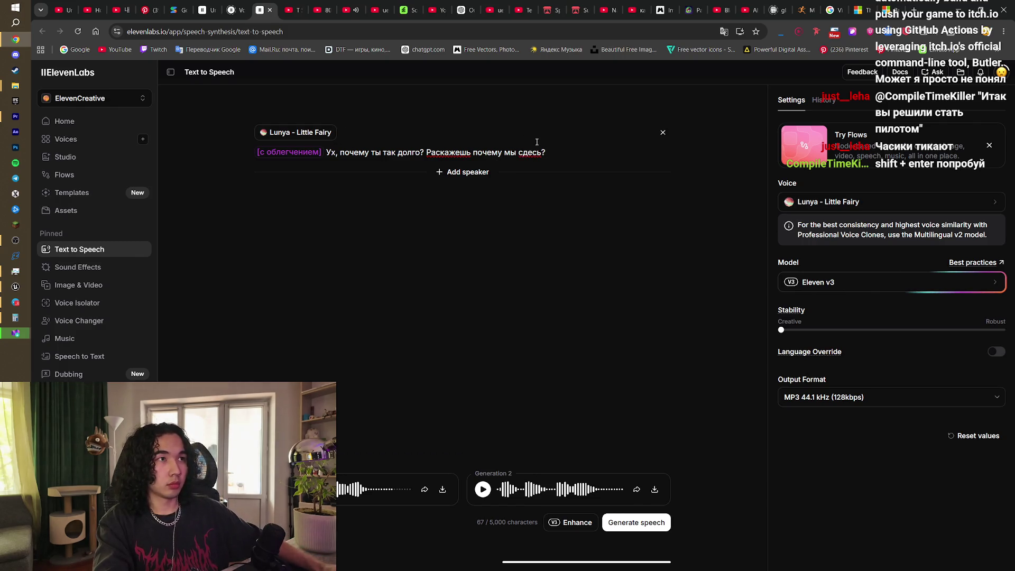
click(524, 152)
key(BackSpace)
text(з)
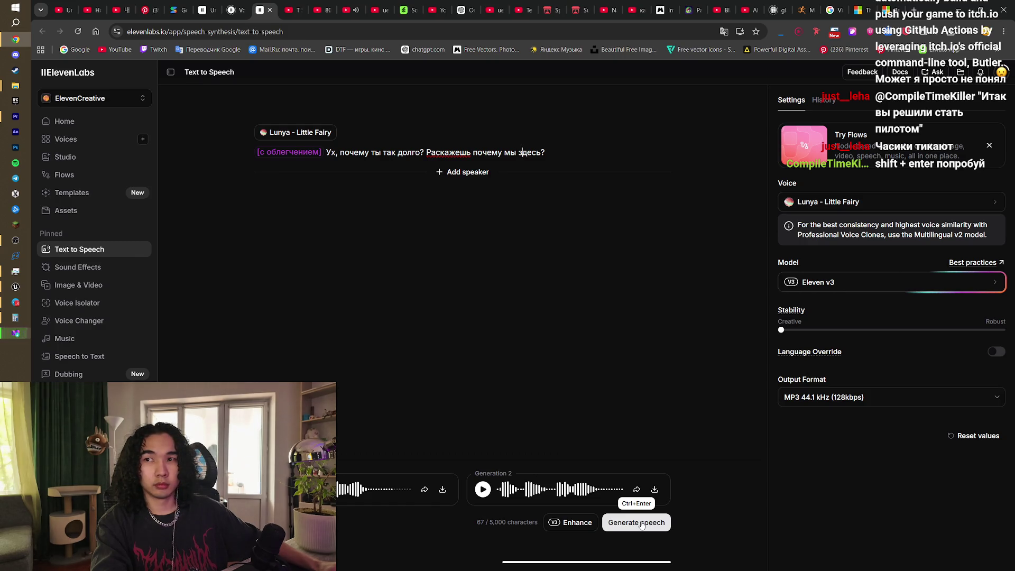
Step: Generate and play the fairy's voice clip, save its MP3 to Wolf Enemy, then select 'почему мы здесь'
click(641, 524)
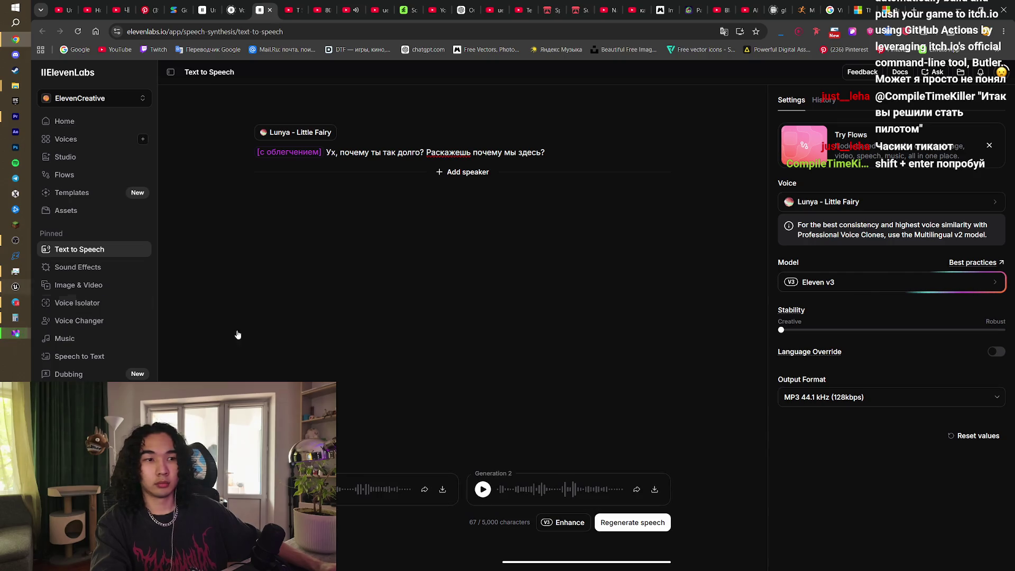
click(482, 492)
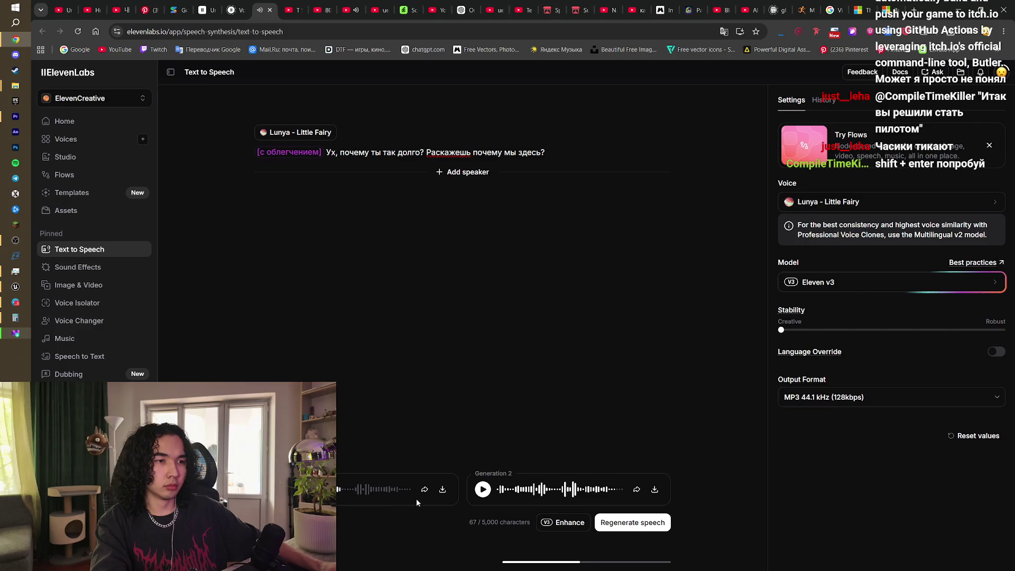
click(447, 497)
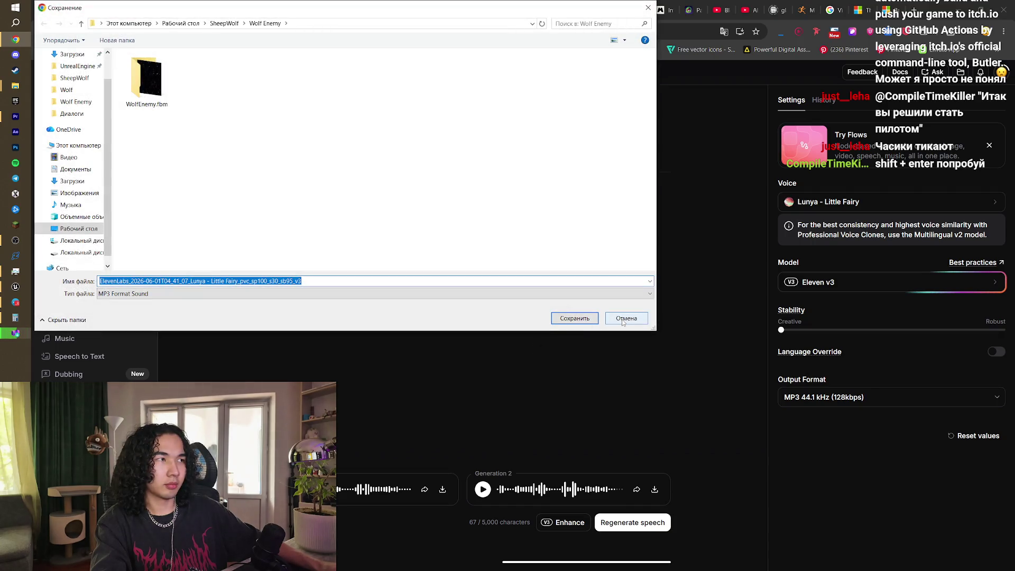
click(608, 323)
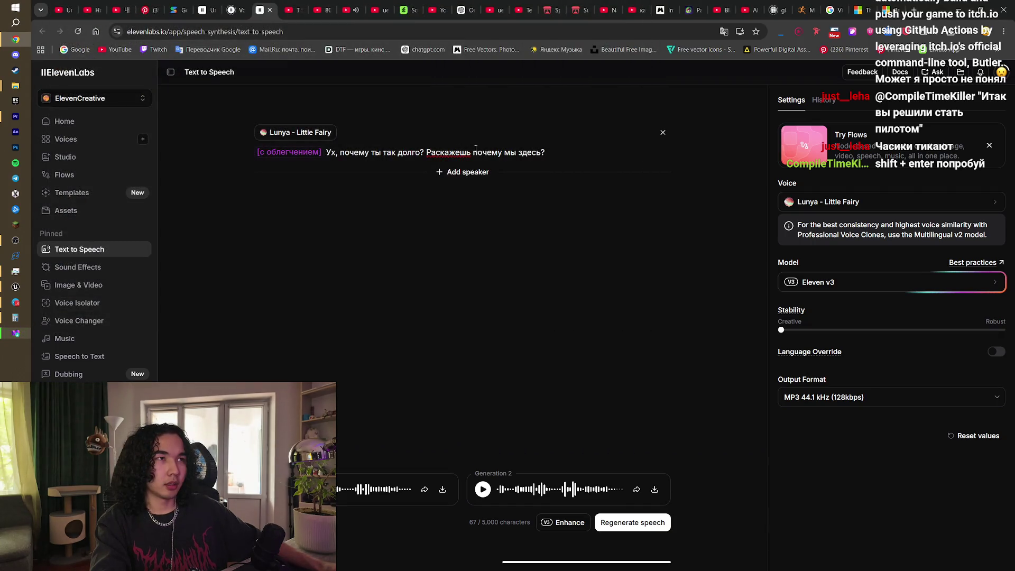
drag(472, 152, 541, 146)
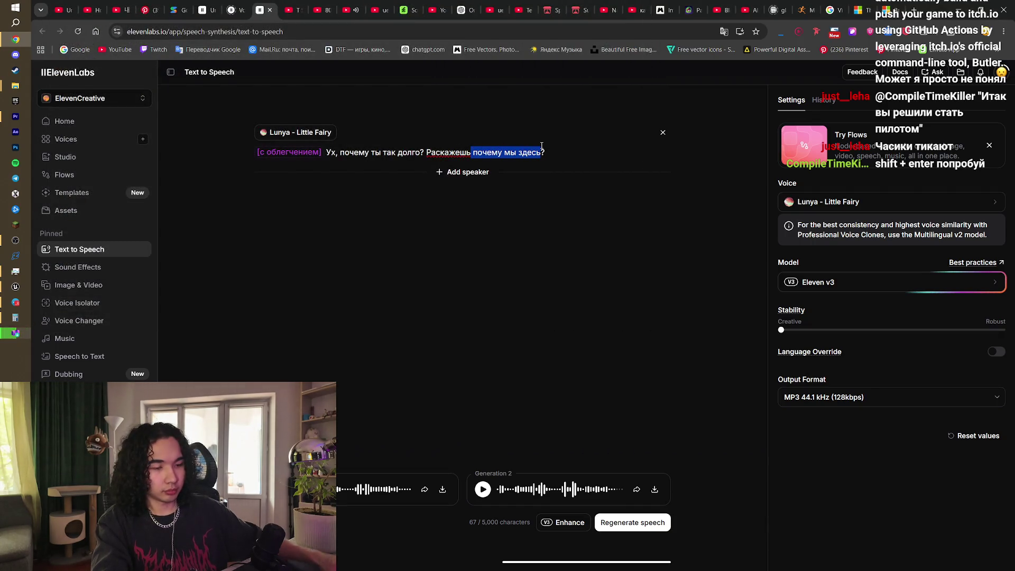
Step: Replace the selection with 'что мы здесь забыли?' and append 'Блин демка закончилась не успеешь'
text(что мы здесь забыли)
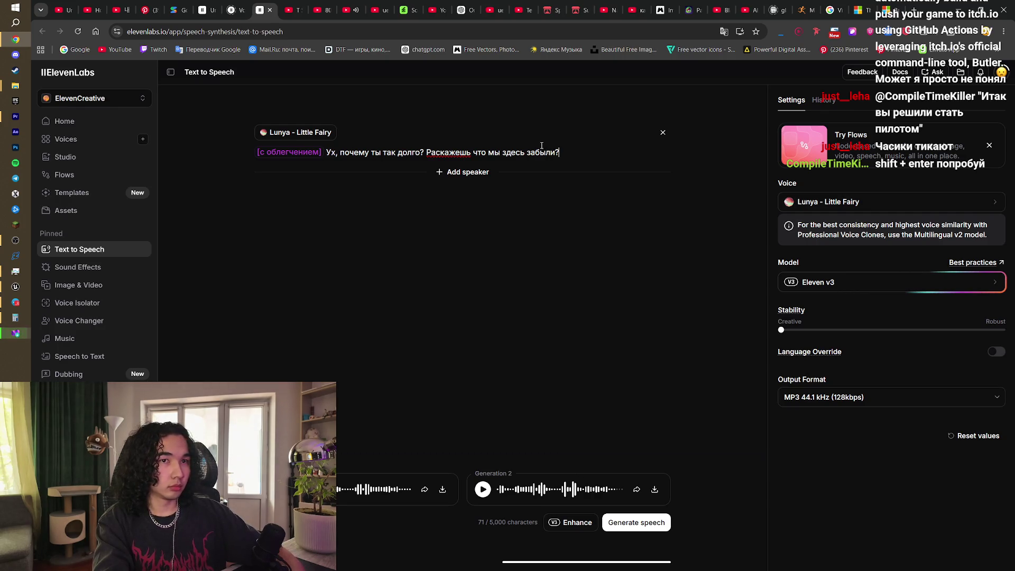
text(Или)
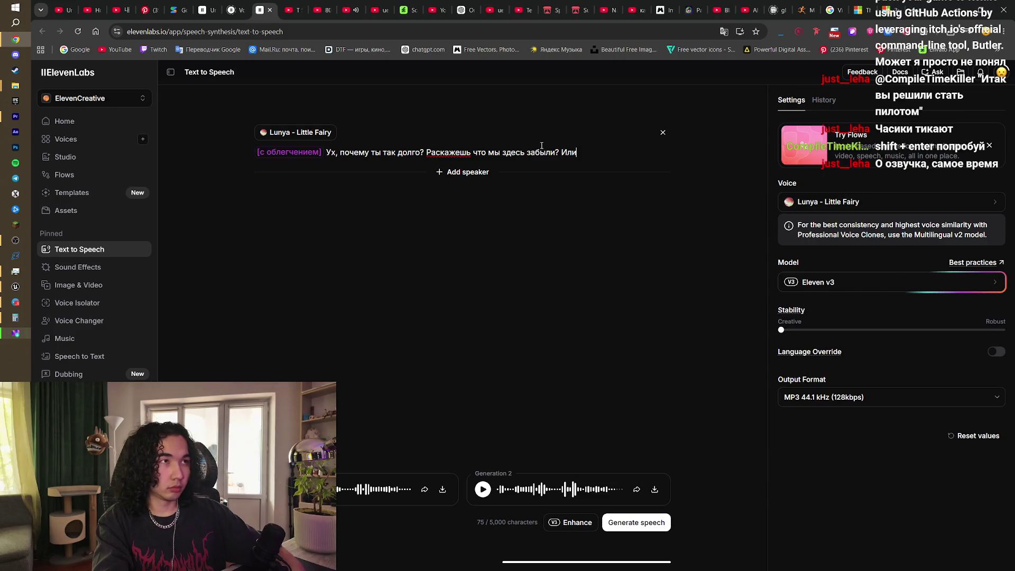
text( не уае)
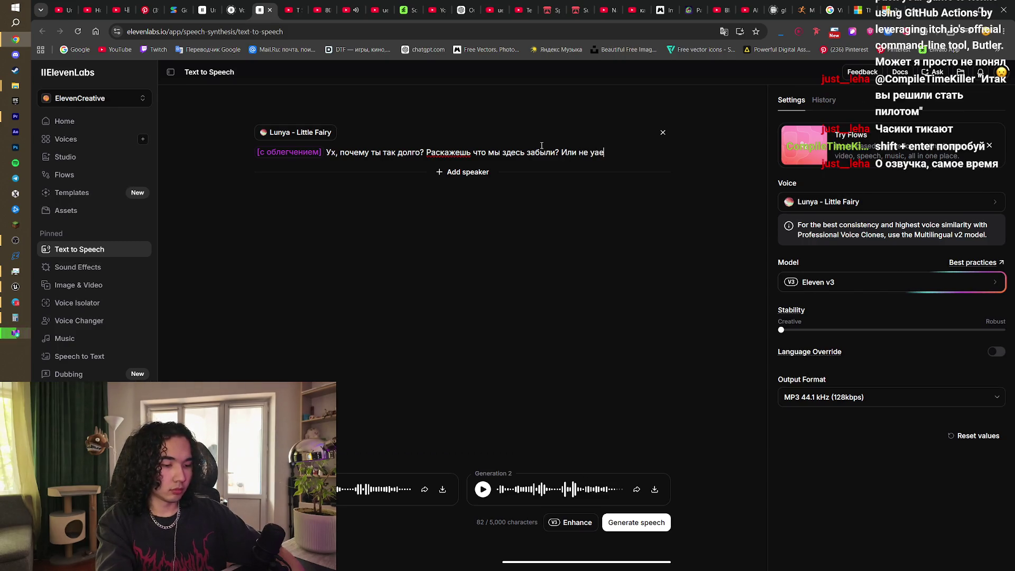
key(BackSpace)
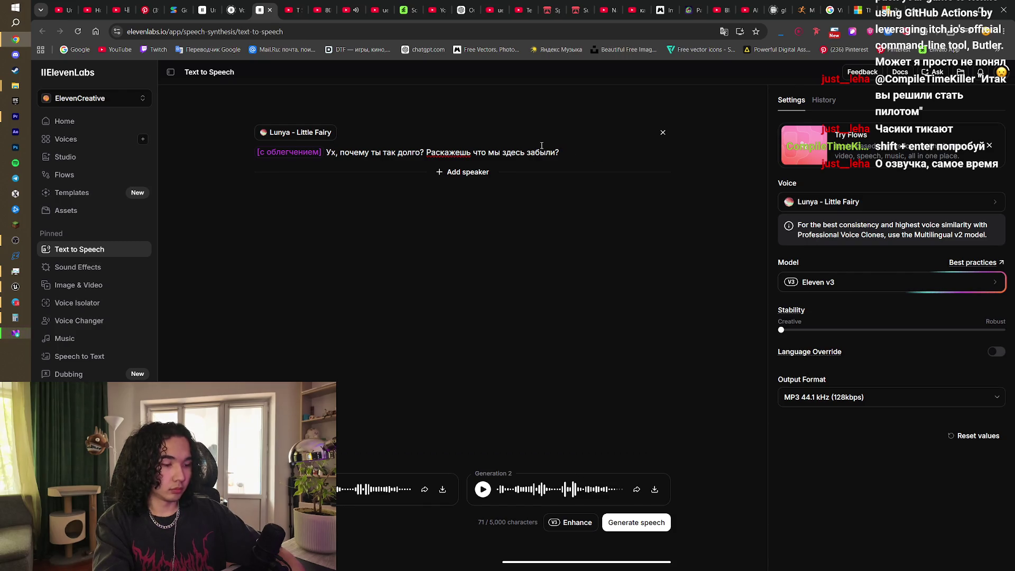
text(Блин демка)
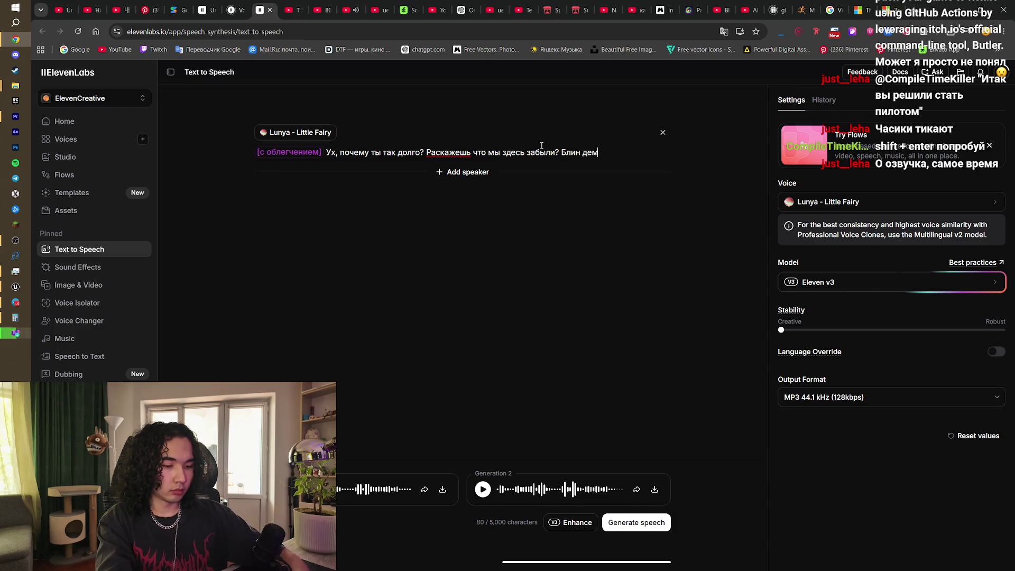
text( щз)
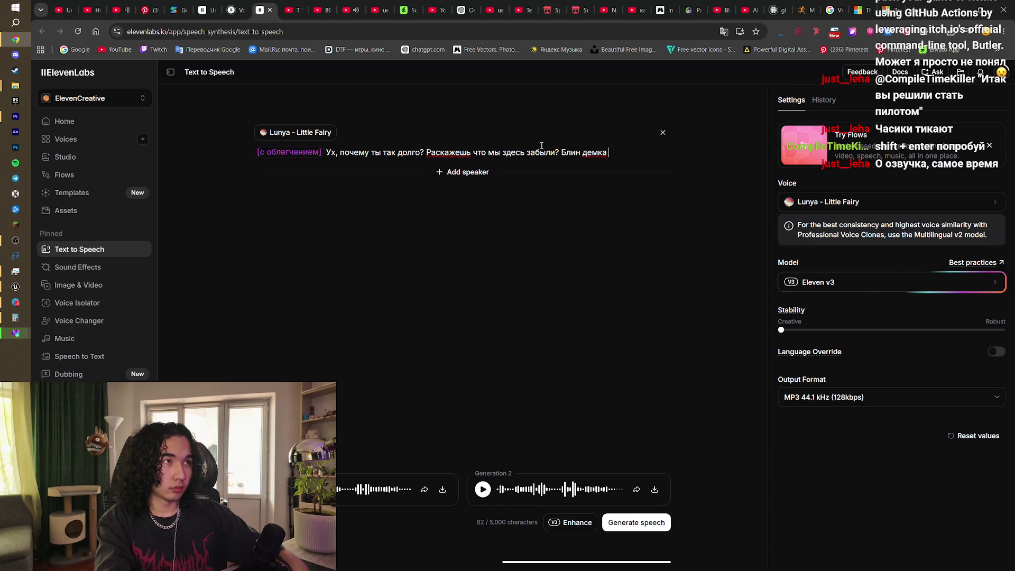
text(аконч)
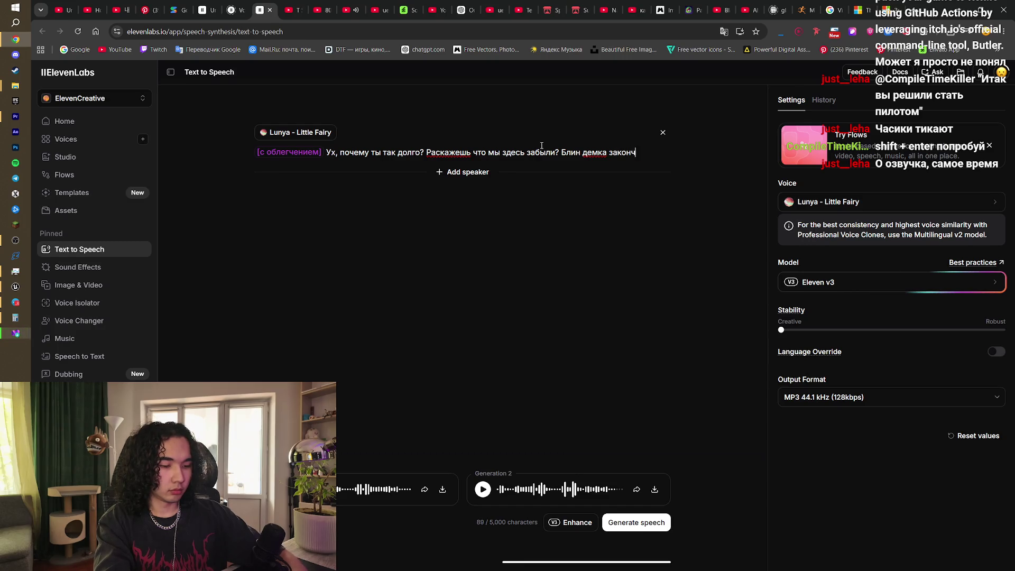
text(илась)
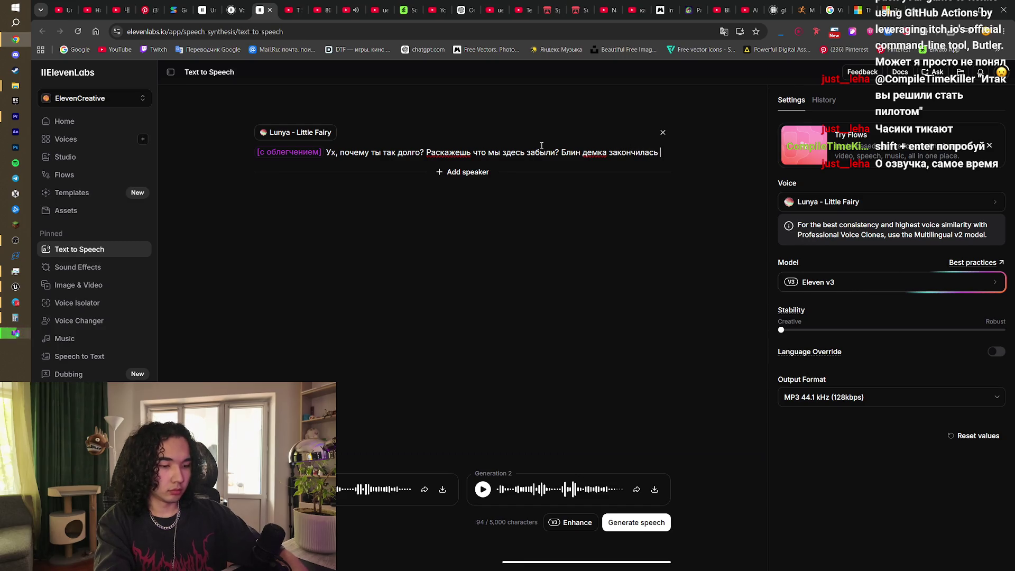
text(не успееш)
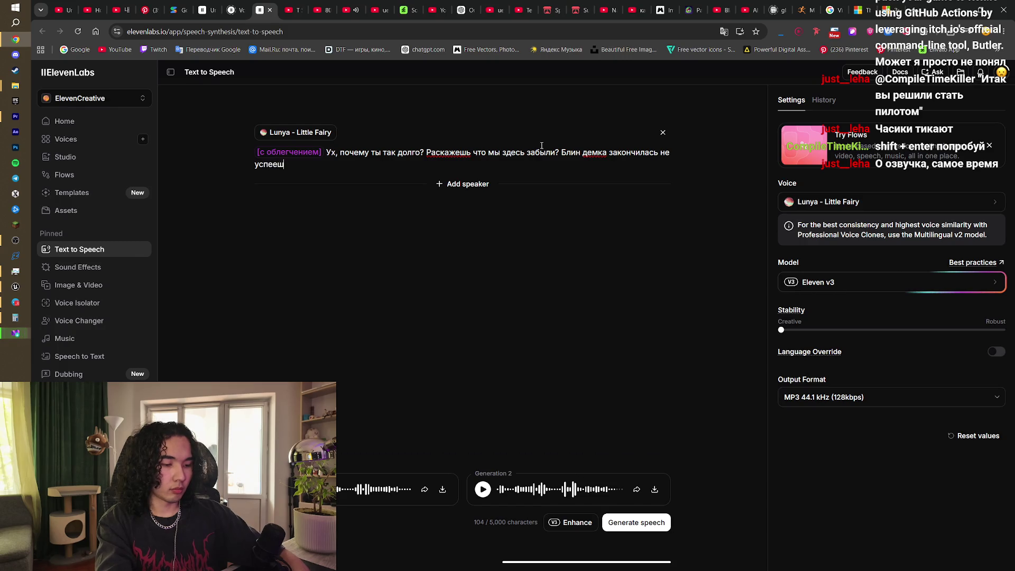
text(ь)
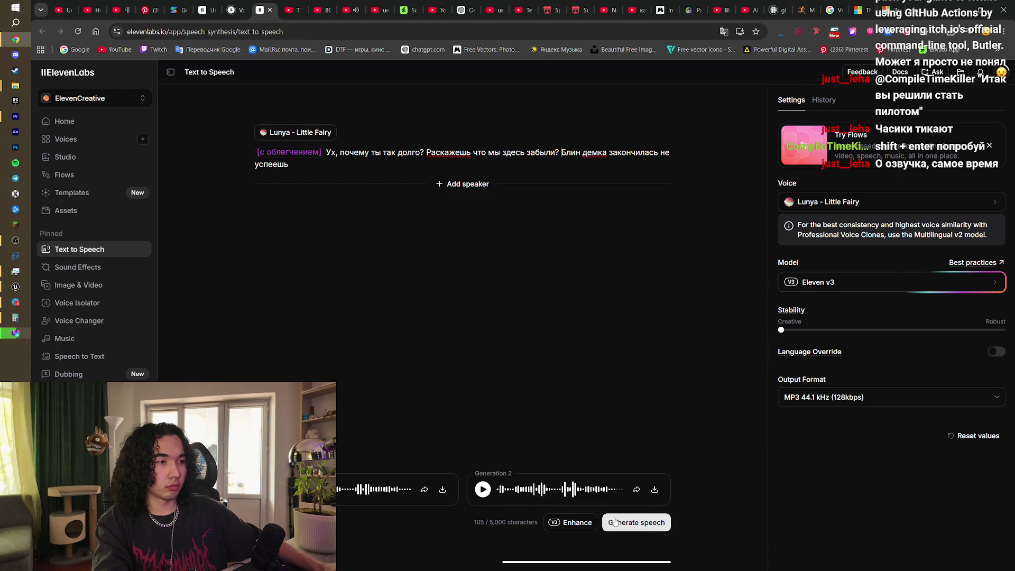
Step: Generate speech for the revised line, minimizing the Visual Studio installer that popped up
click(637, 523)
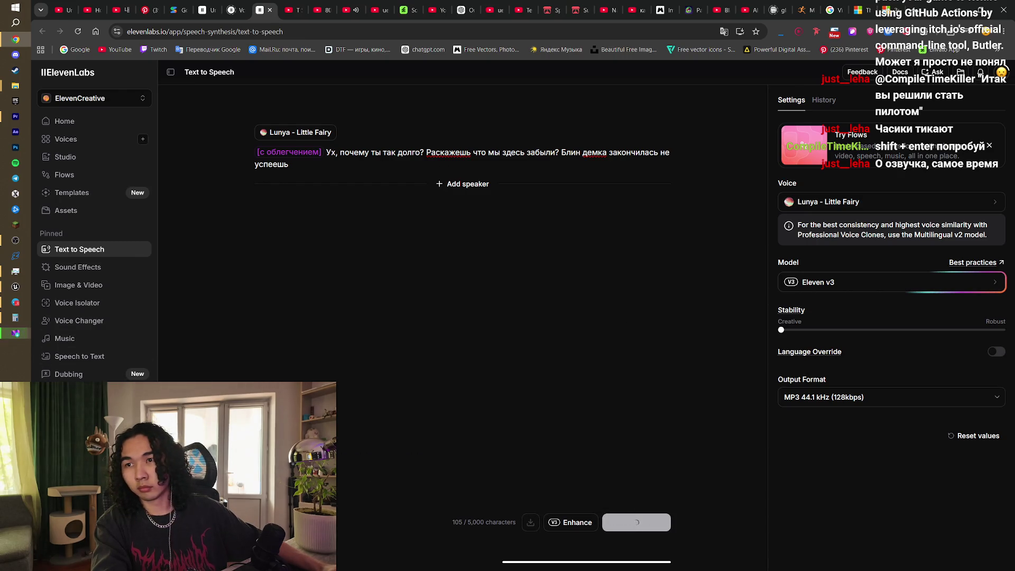
key(alt+Tab)
key(super+Down)
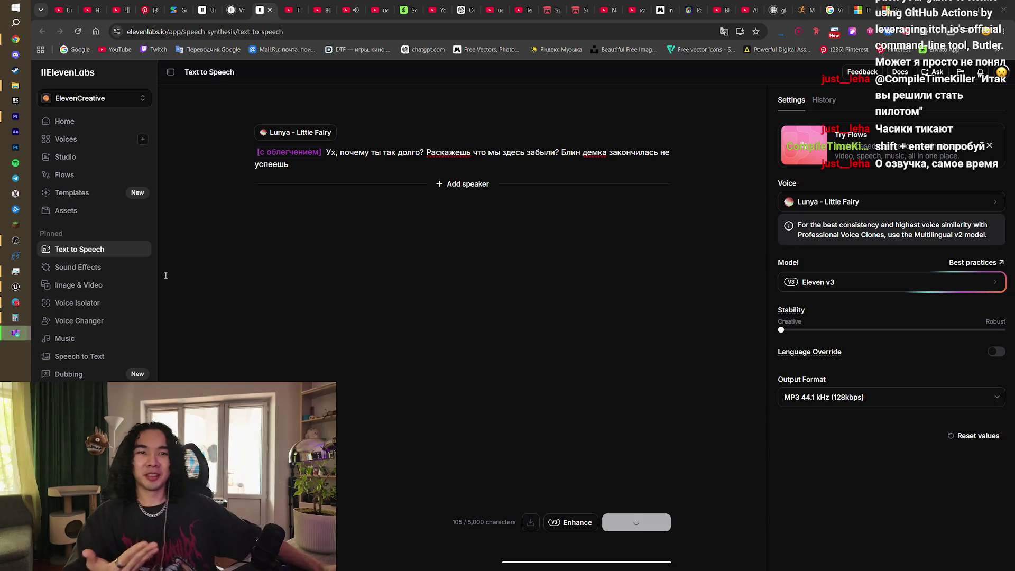
mouse_move(17, 333)
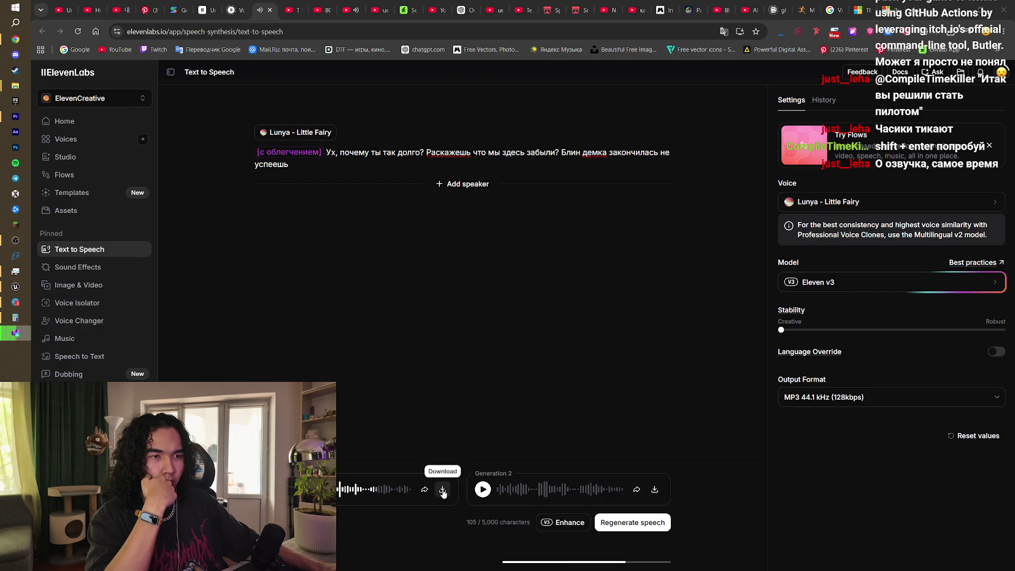
Step: Download the new voice clip as an MP3 into the Wolf Enemy folder and bring up Premiere Pro
click(655, 493)
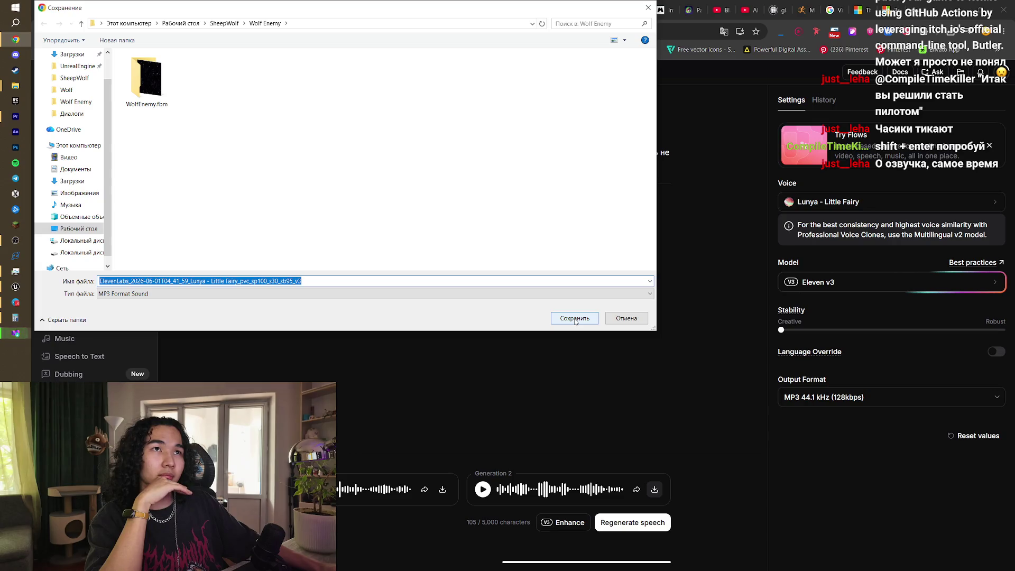
click(578, 324)
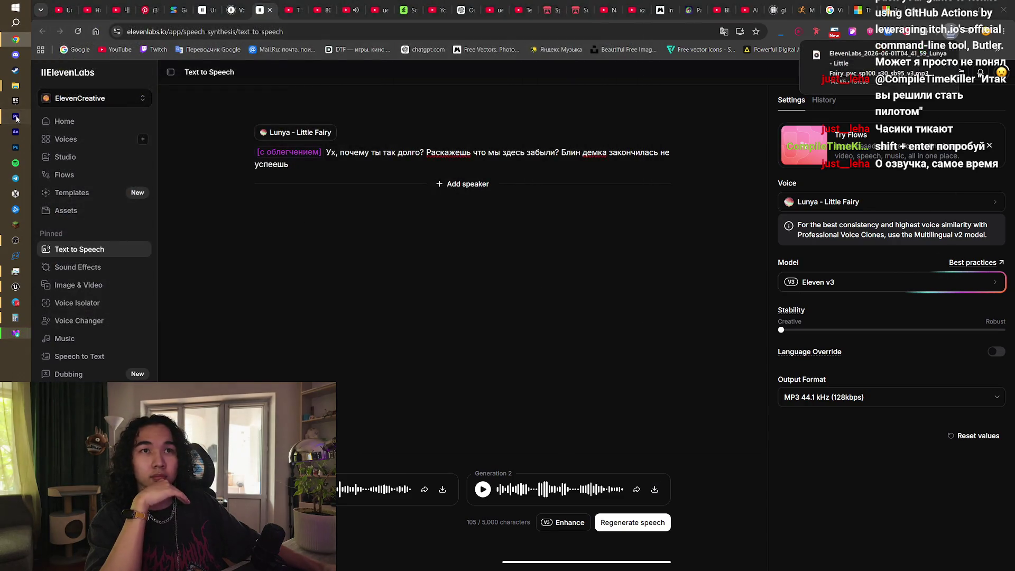
click(15, 116)
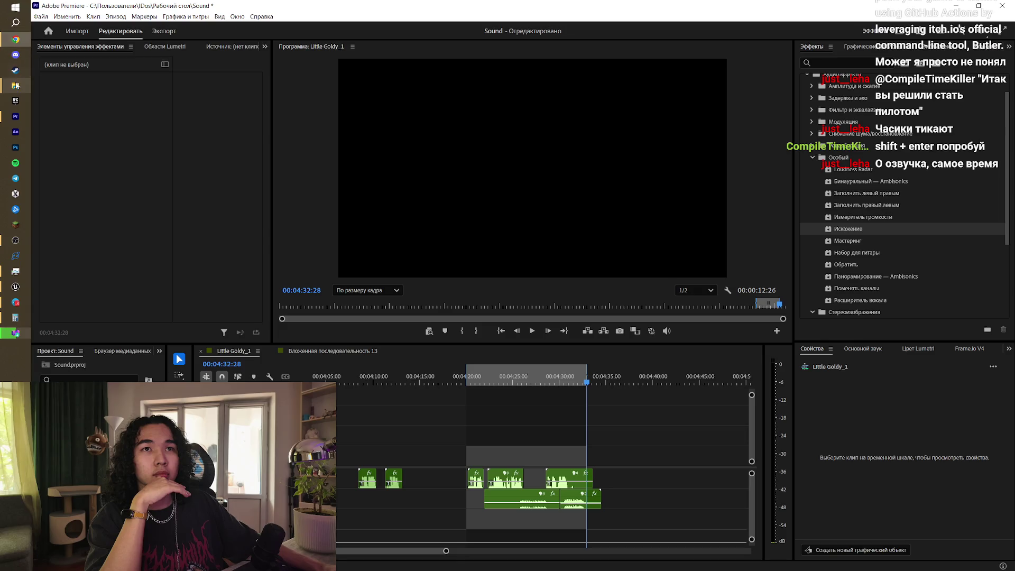
Step: Drag the generated ElevenLabs MP3 into Premiere's timeline after the existing audio clips
mouse_move(15, 85)
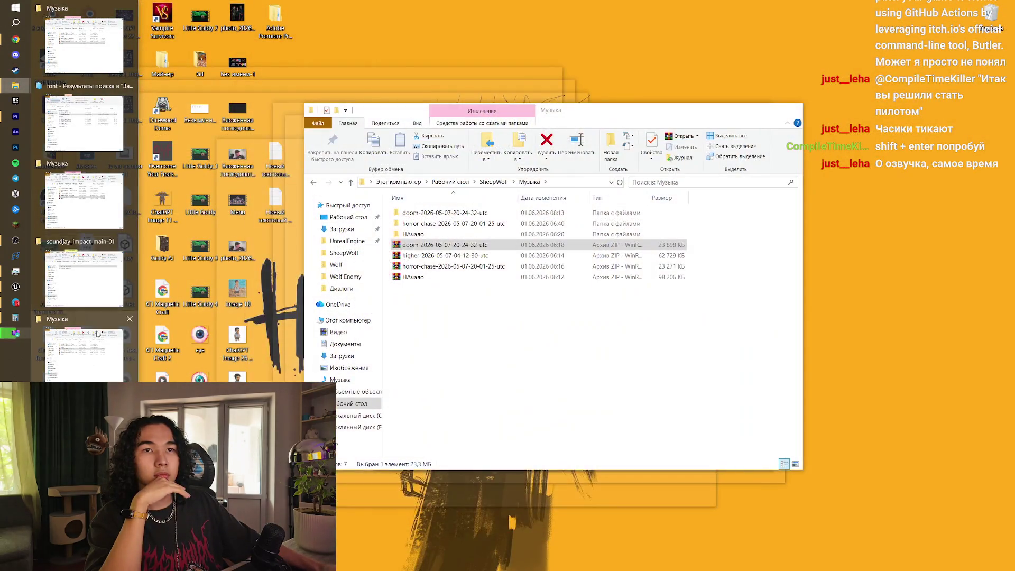
click(85, 352)
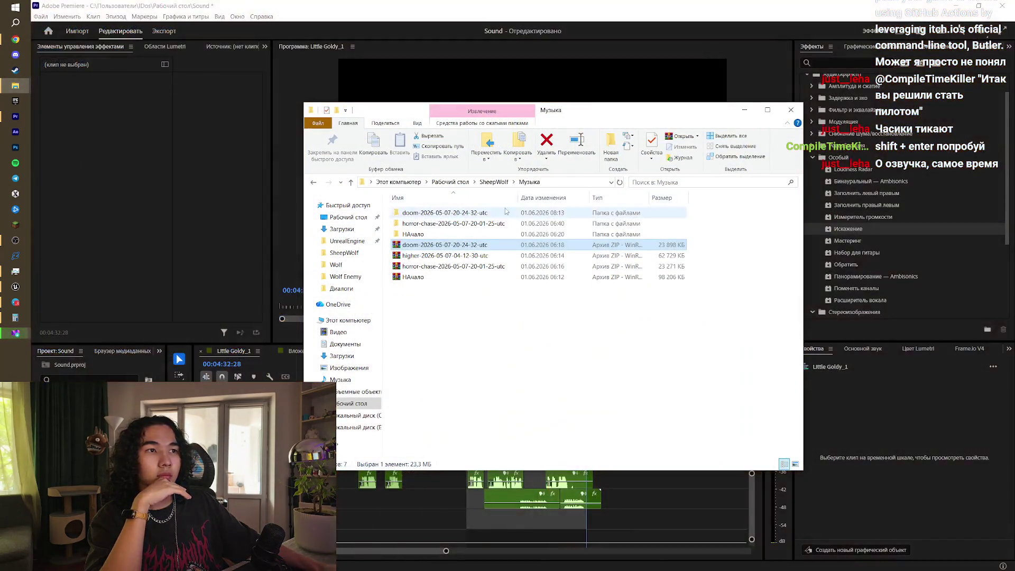
click(493, 182)
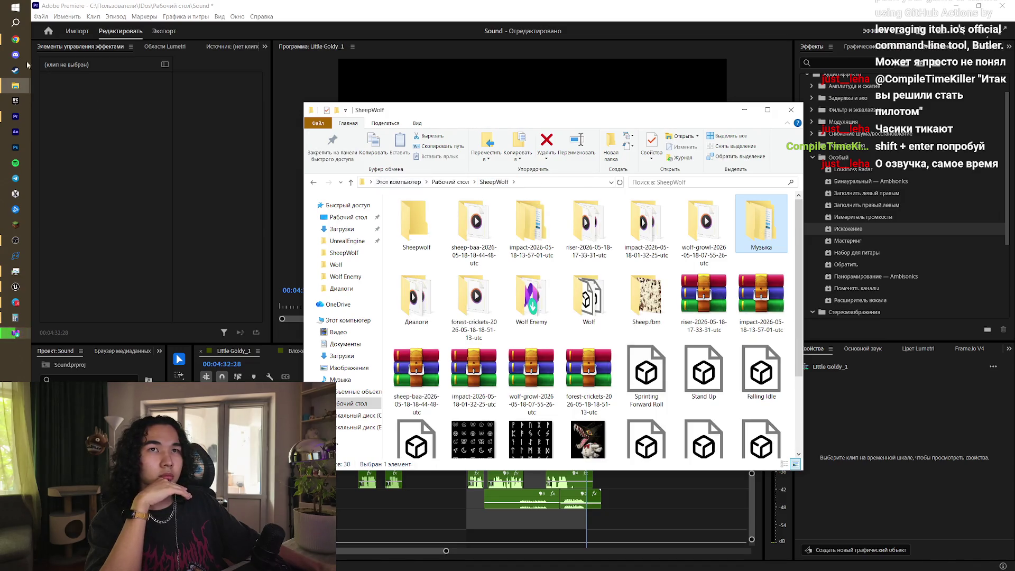
click(15, 39)
mouse_move(268, 173)
mouse_down()
mouse_move(23, 120)
mouse_move(209, 120)
mouse_move(84, 129)
mouse_move(674, 477)
mouse_move(642, 492)
mouse_move(668, 489)
mouse_move(632, 479)
mouse_move(658, 479)
mouse_up()
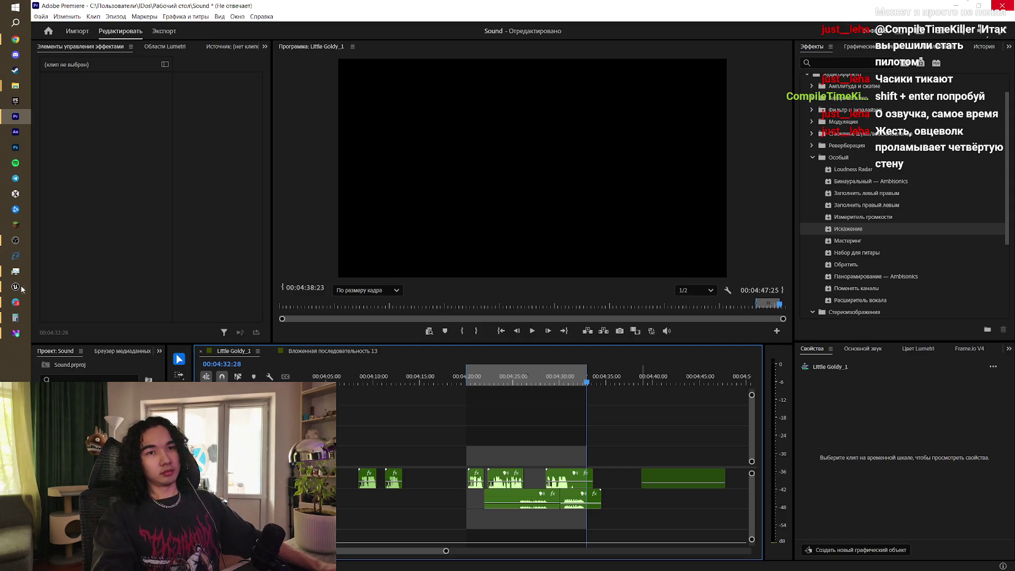
Step: Select all of 18.mp3's effects (limiter, reverb, vocal enhancer, EQ) in Effect Controls for copying
mouse_move(25, 319)
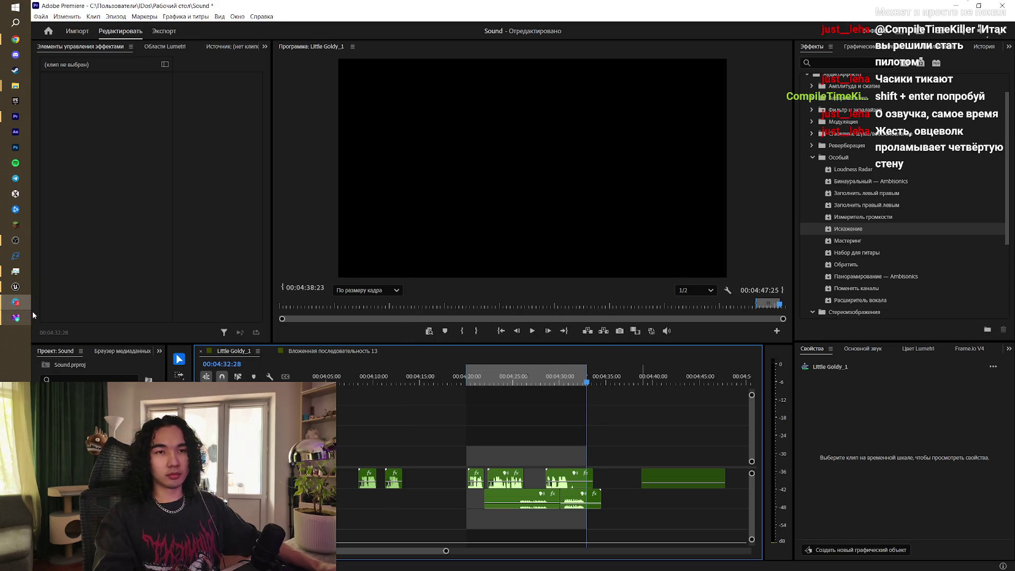
right_click(21, 303)
click(21, 302)
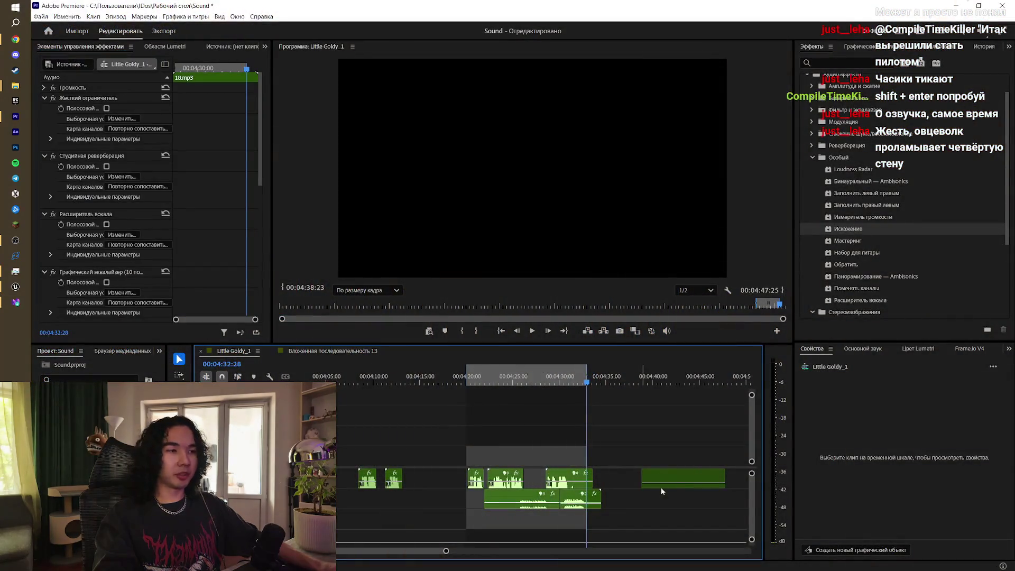
click(645, 377)
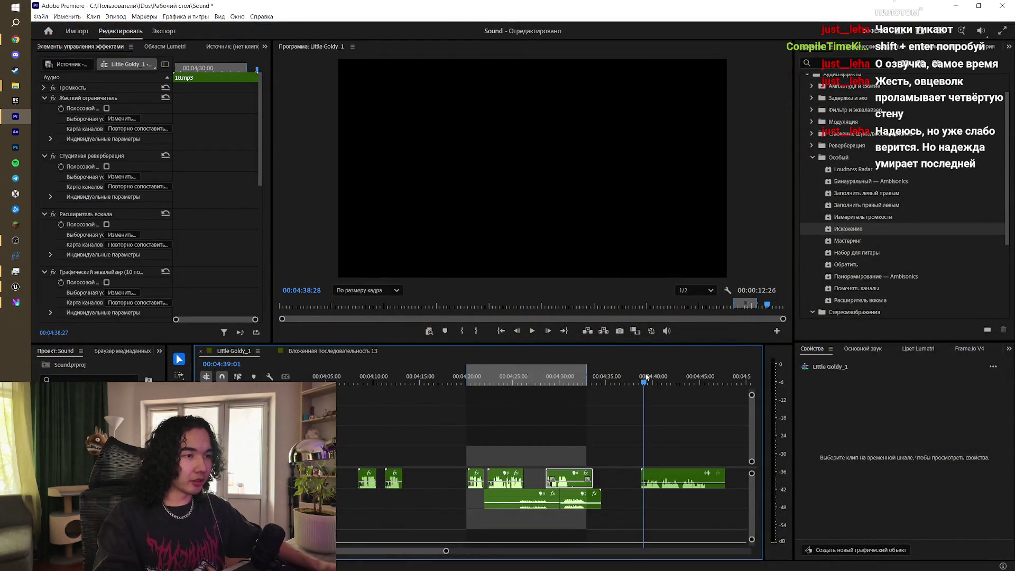
click(79, 105)
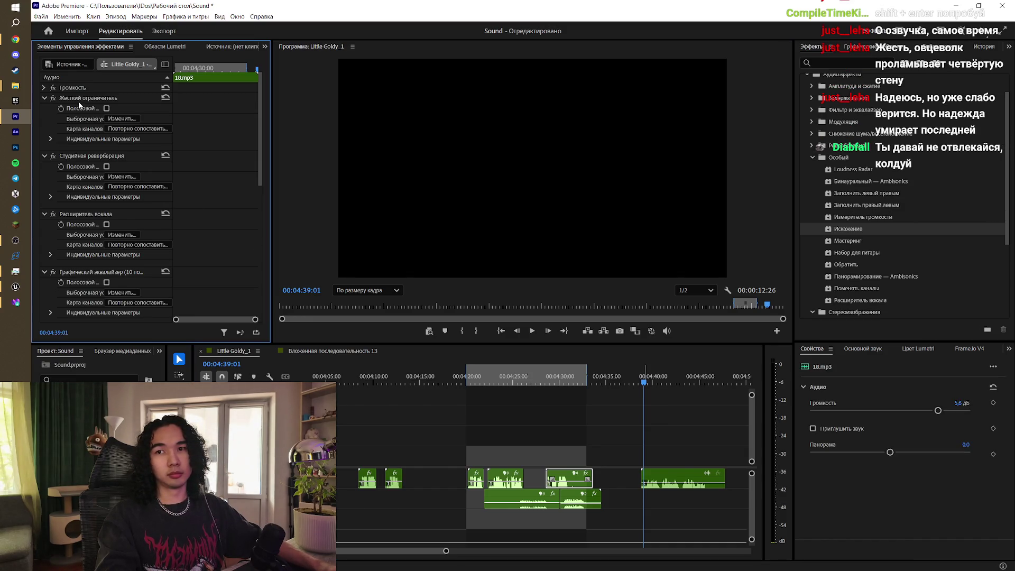
click(78, 101)
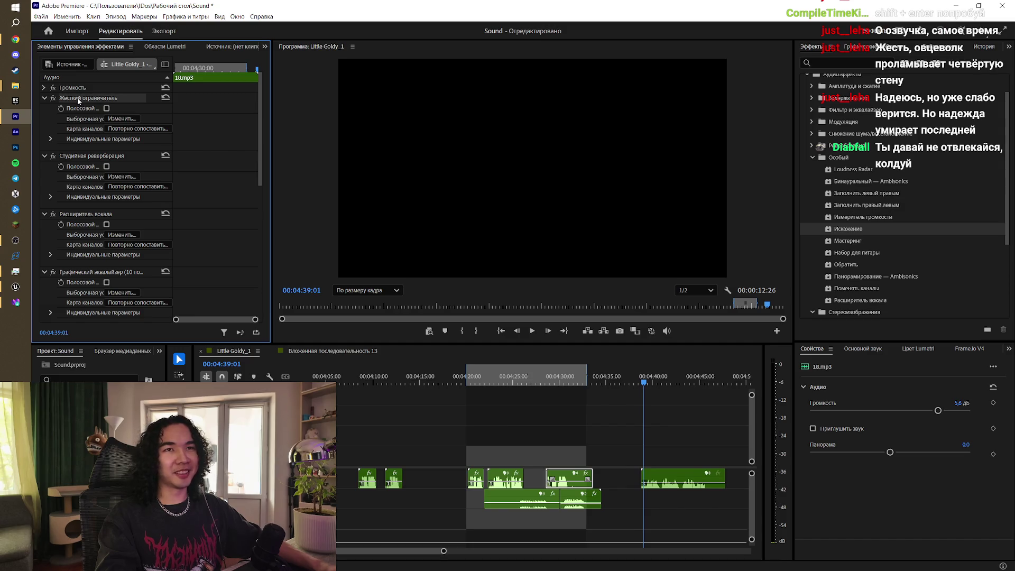
key(ctrl+a)
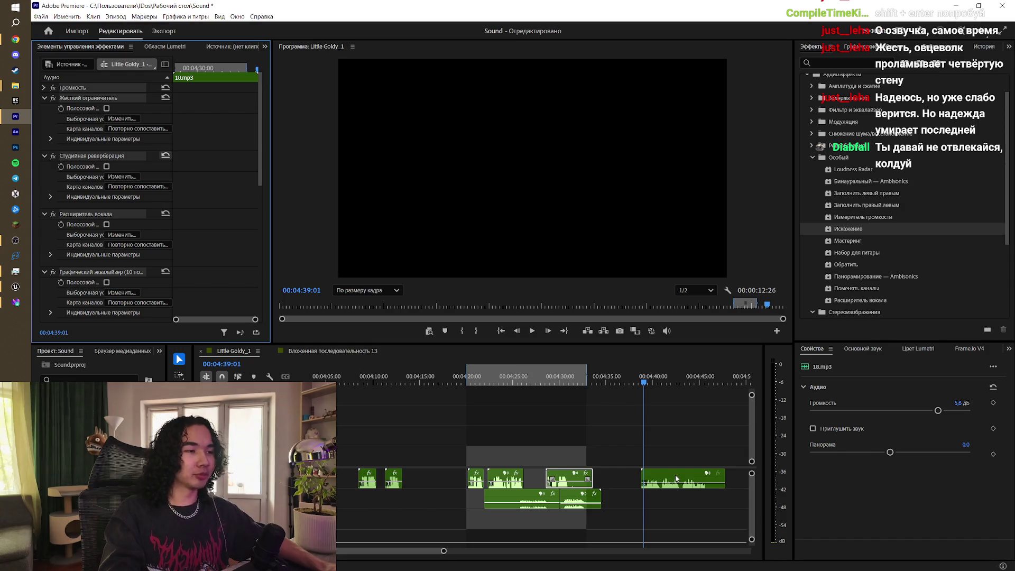
Step: Paste those effects onto the ElevenLabs voice clip and mark the clip's span as the range
click(676, 479)
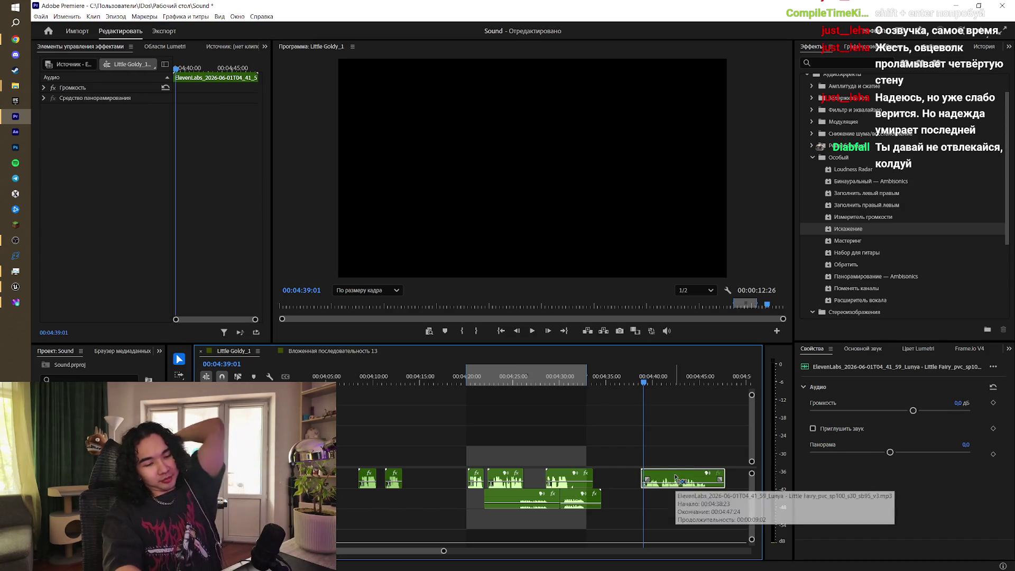
key(ctrl+v)
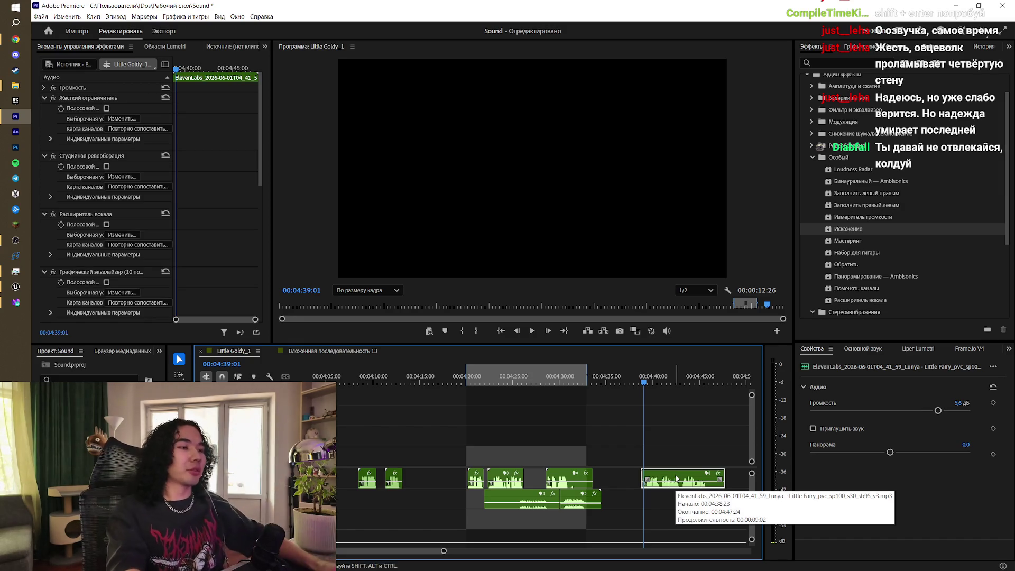
click(654, 381)
key(x)
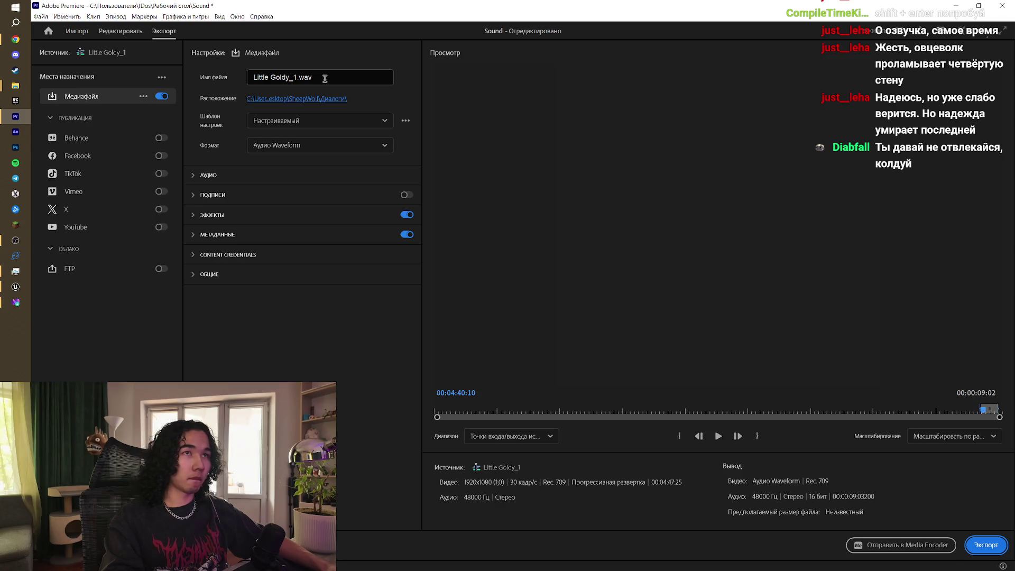
Step: Export Little Goldy_1.wav, save and close the Premiere project, then go to Unreal's Content folder
click(987, 547)
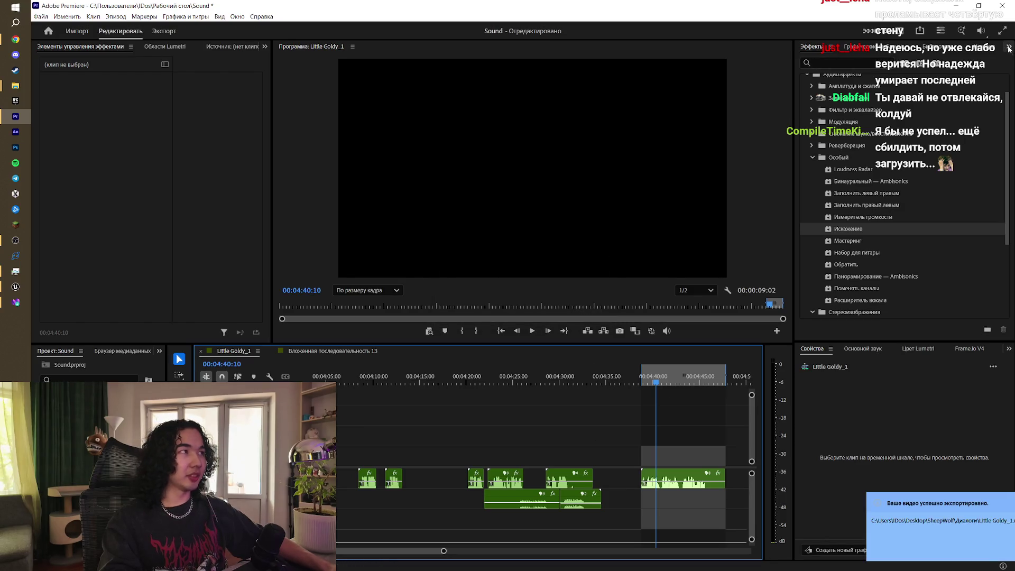
click(1002, 6)
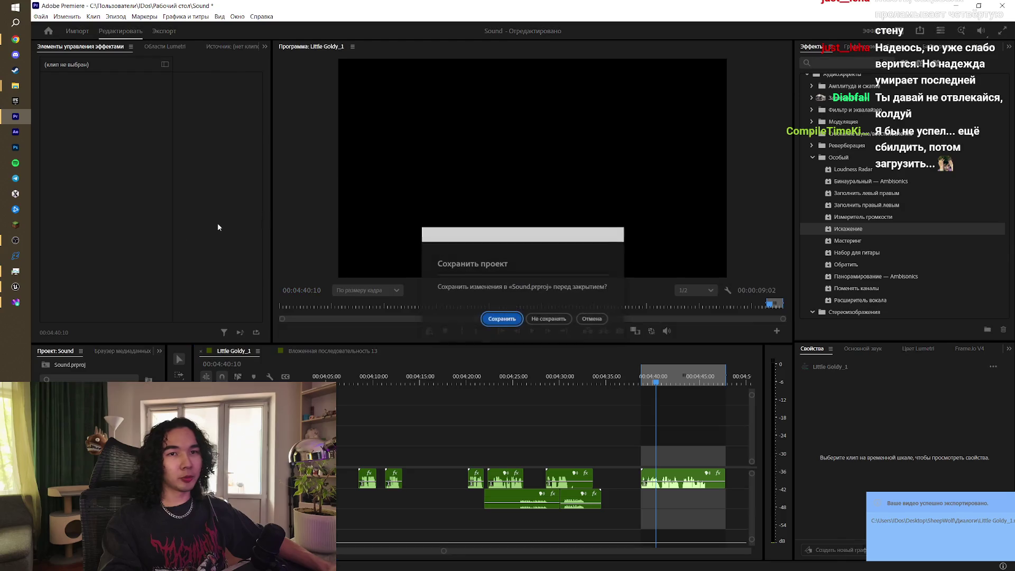
click(513, 320)
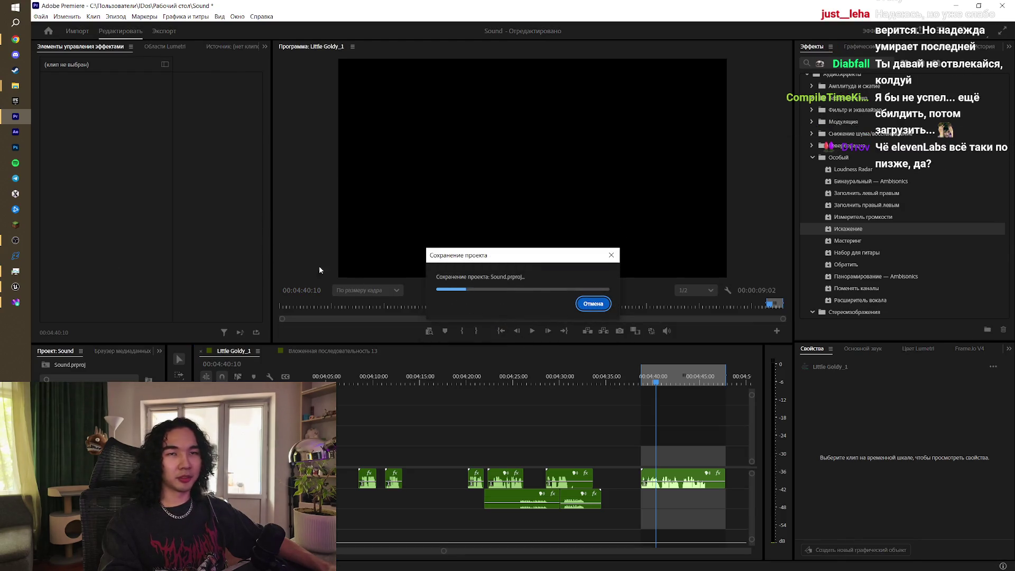
click(16, 287)
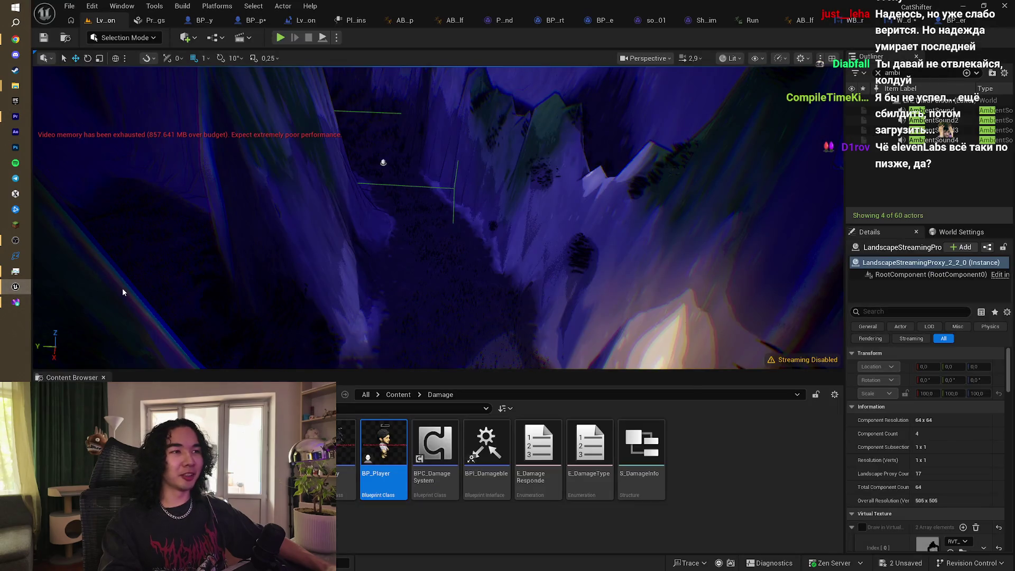
click(398, 395)
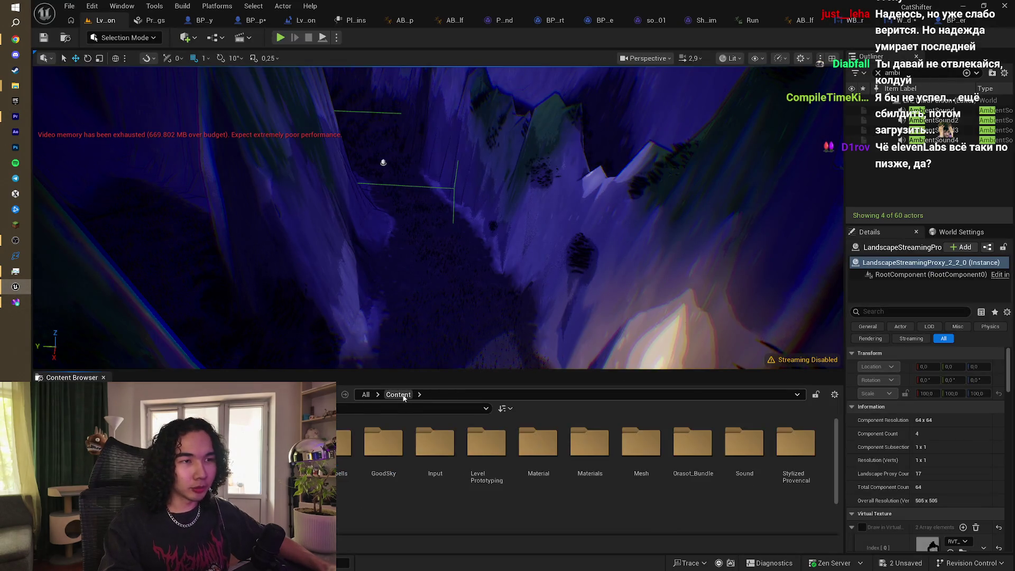
Step: Open Unreal's Sound folder and Explorer's Диалоги folder, preview Little Goldy_1, and import it as a Sound Wave
double_click(720, 447)
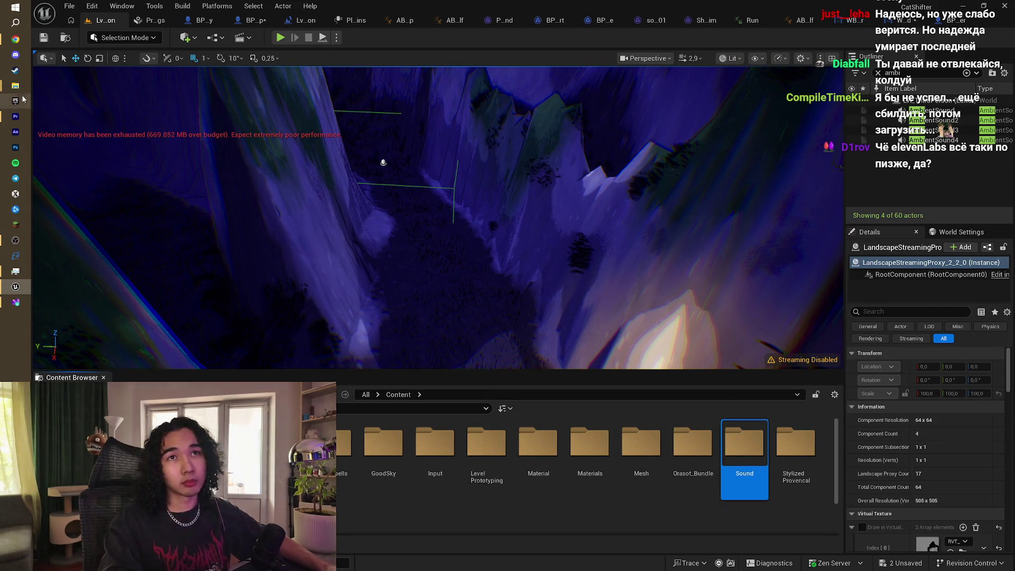
mouse_move(13, 89)
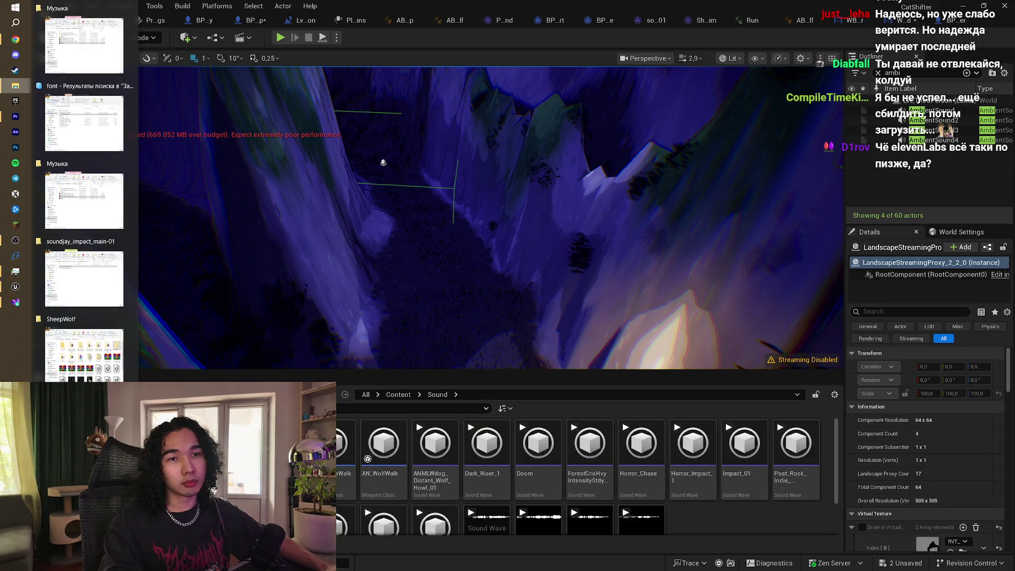
mouse_move(82, 201)
mouse_move(98, 272)
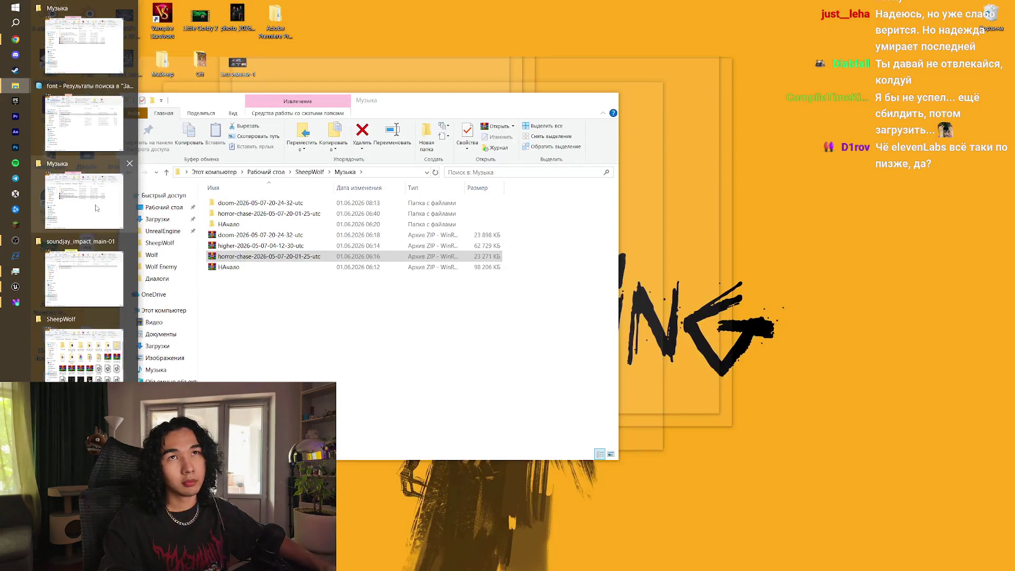
click(95, 205)
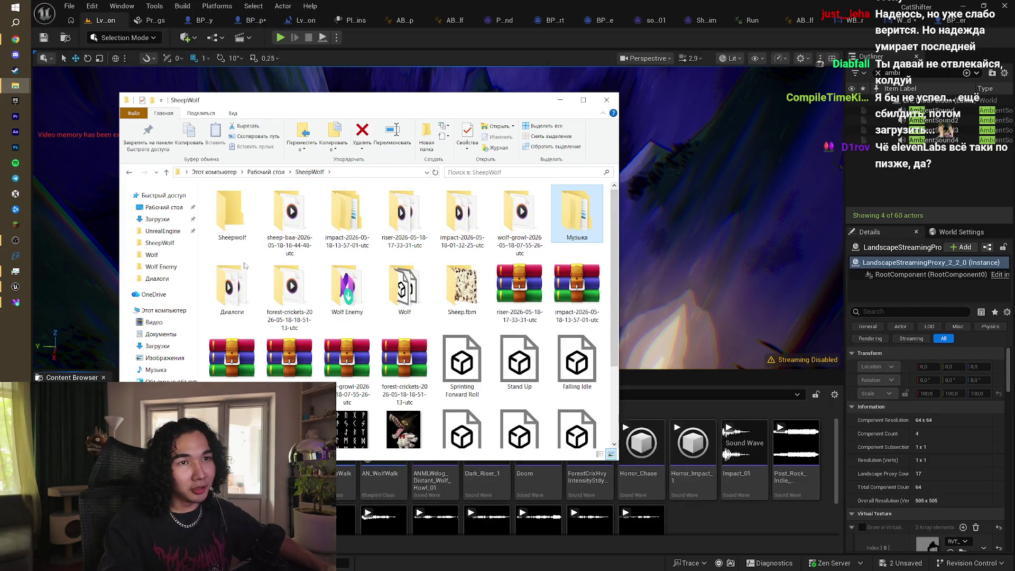
double_click(239, 280)
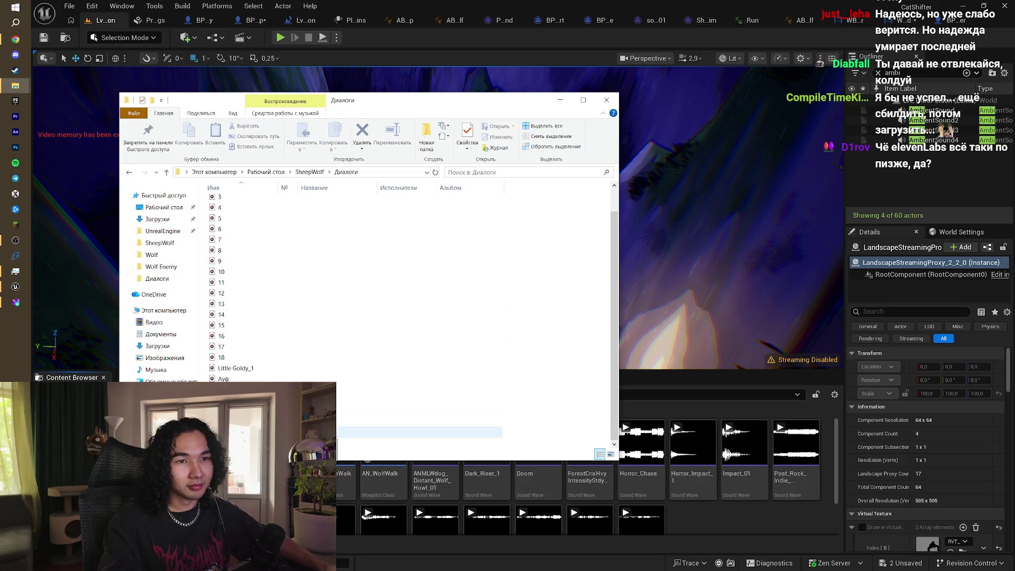
double_click(243, 370)
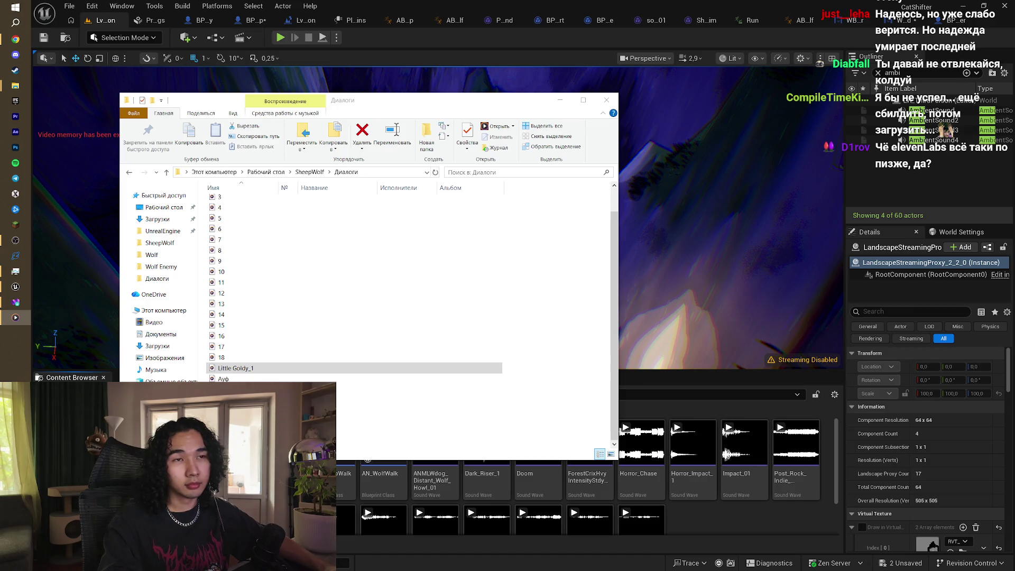
click(241, 368)
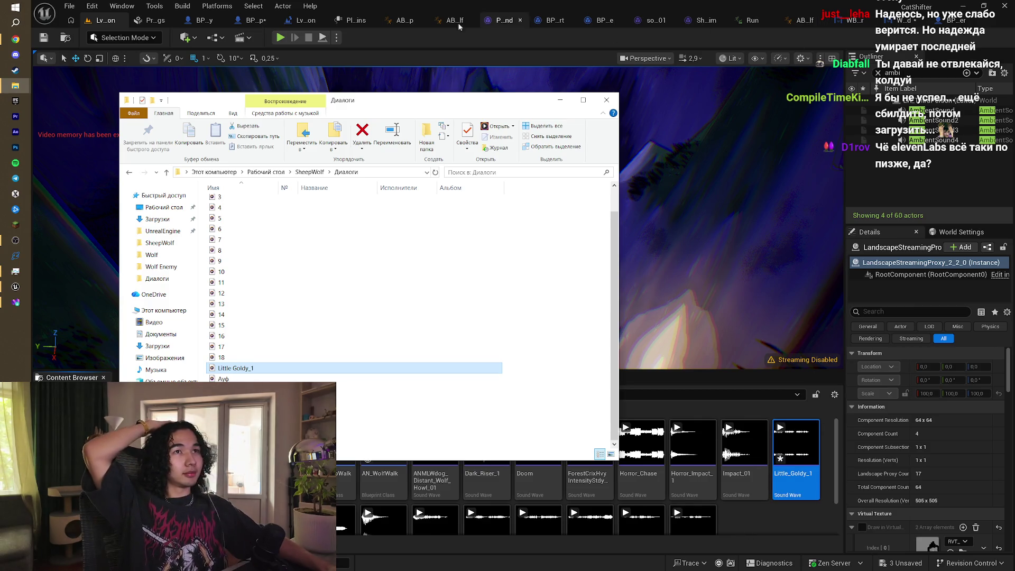
click(297, 21)
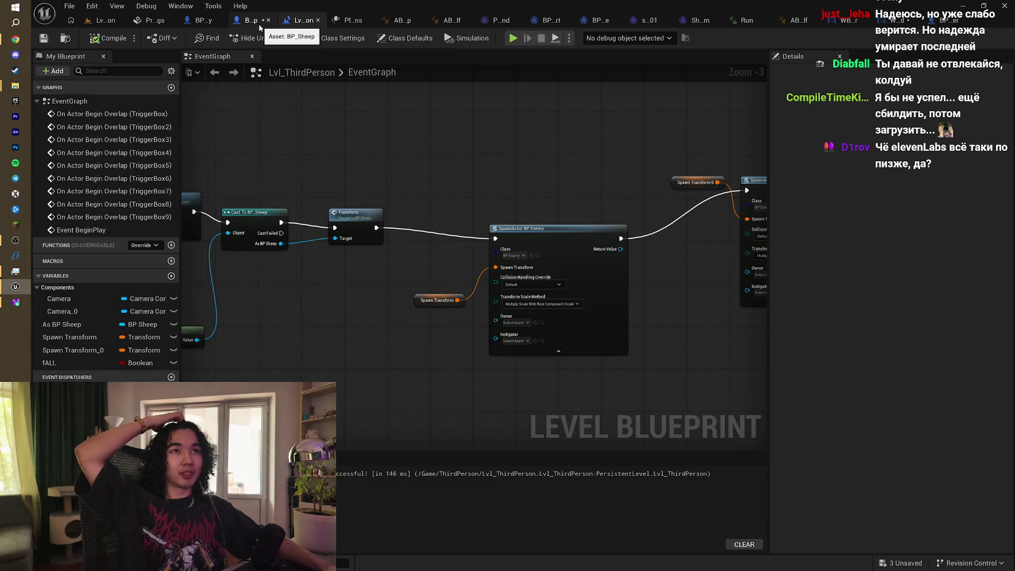
Step: In BP_Sheep's event graph, set the Delay node's duration to 2 seconds
click(258, 24)
drag(645, 176, 454, 170)
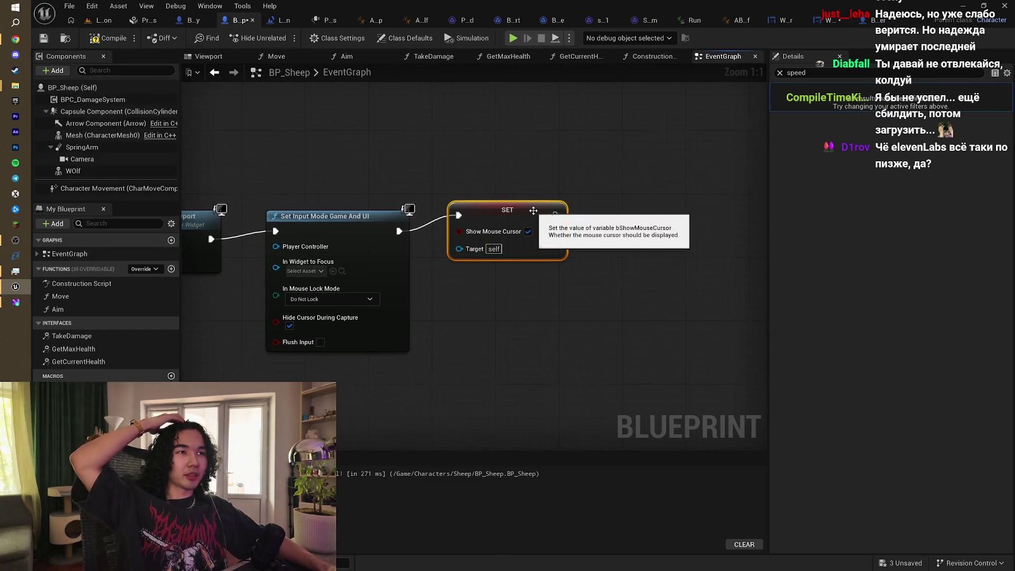
scroll(538, 211, down, 4)
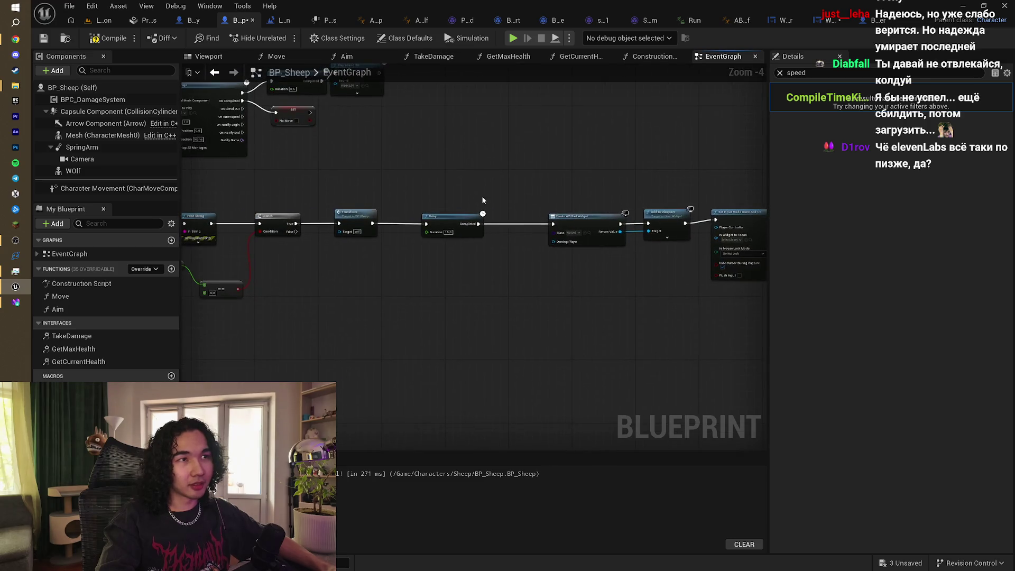
scroll(515, 225, up, 2)
mouse_move(516, 225)
mouse_down()
mouse_move(579, 216)
mouse_move(404, 207)
mouse_up()
scroll(580, 211, down, 2)
scroll(376, 229, up, 5)
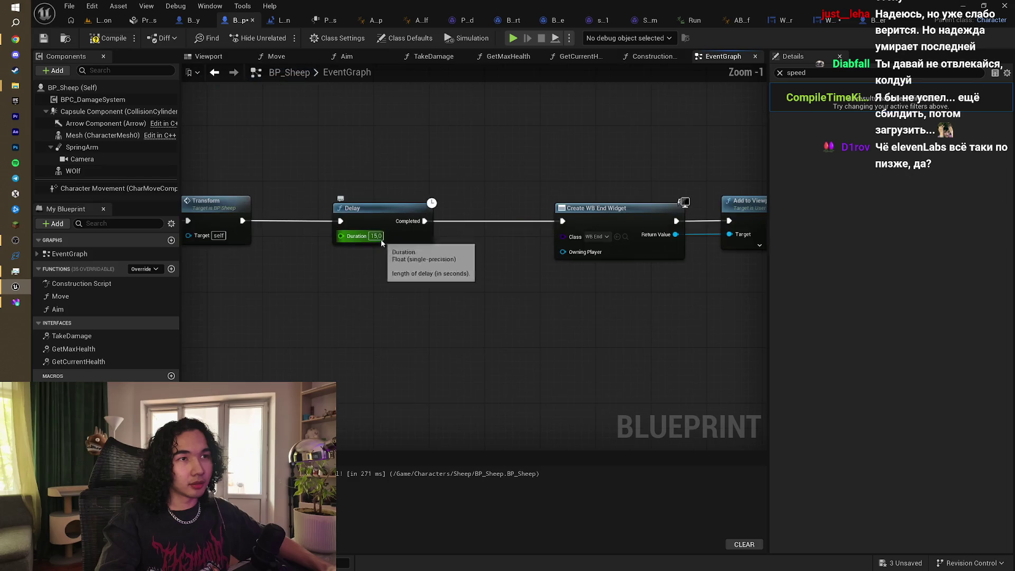
click(374, 235)
text(2)
key(Return)
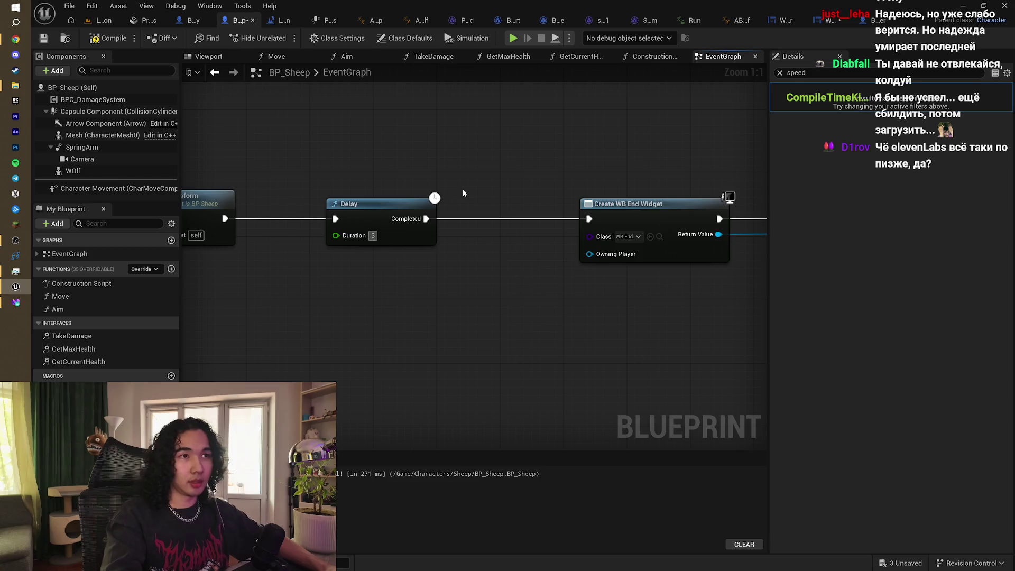
Step: Shift the Create Widget, Add to Viewport, Set Input Mode and SET nodes right to make room
scroll(475, 190, down, 4)
drag(476, 195, 363, 217)
drag(411, 185, 770, 291)
drag(457, 229, 492, 224)
Step: Add a Play Sound 2D node after the Delay and pick Little_Goldy_1 as its sound
drag(343, 229, 358, 227)
text(3)
key(BackSpace)
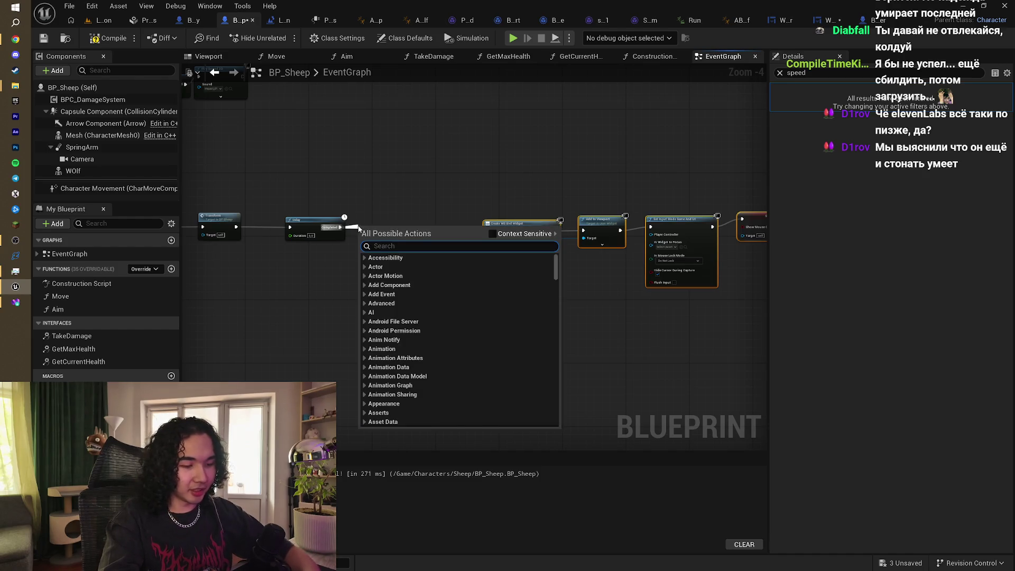
text(Pla)
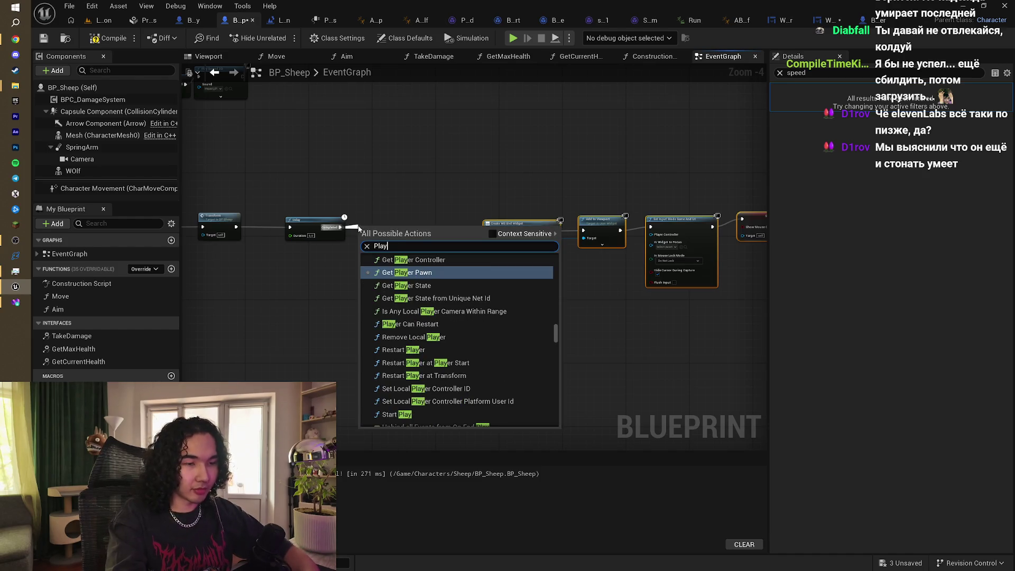
text(ysound)
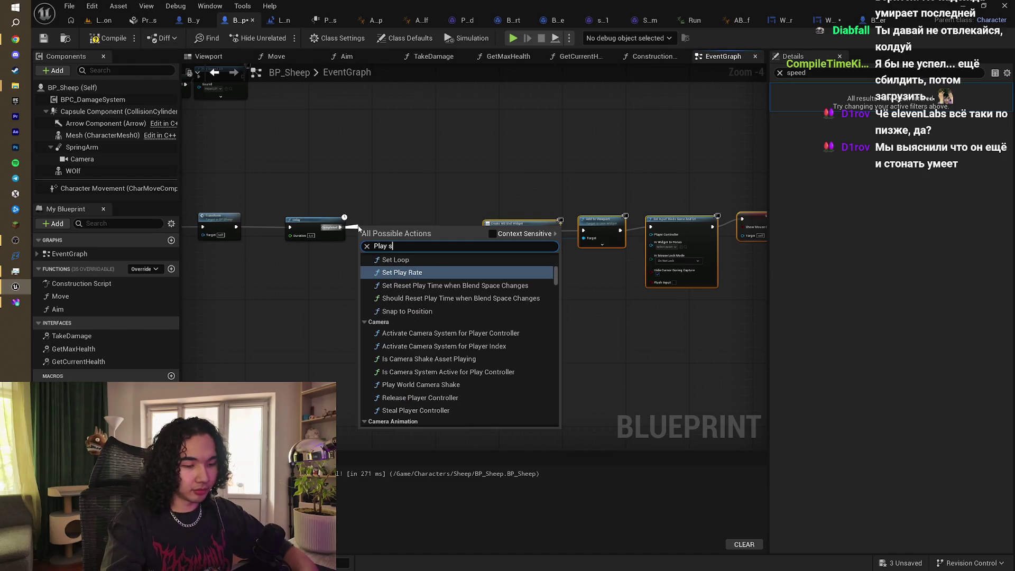
key(Return)
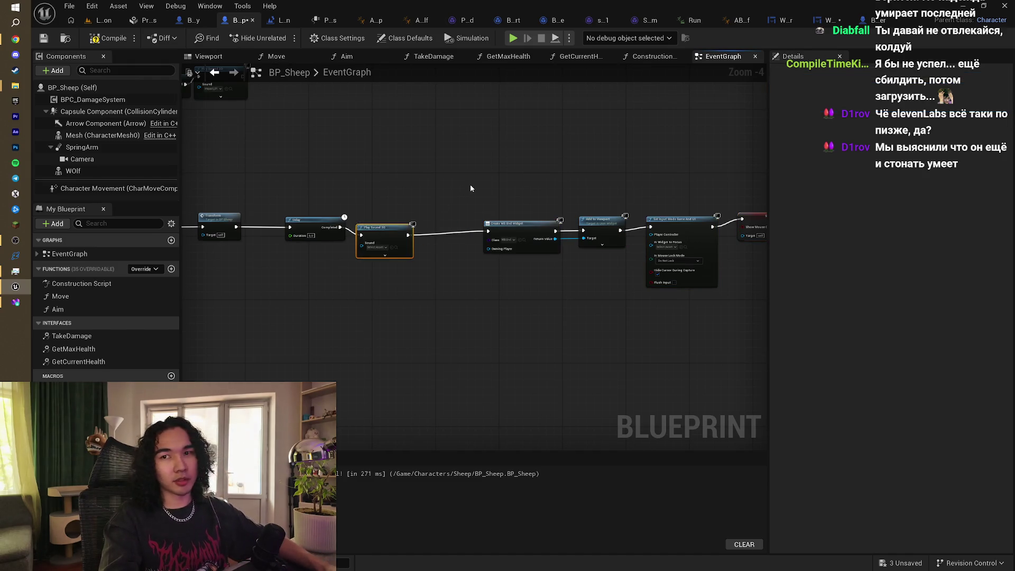
mouse_move(471, 184)
mouse_down()
mouse_move(329, 192)
mouse_move(364, 170)
mouse_up()
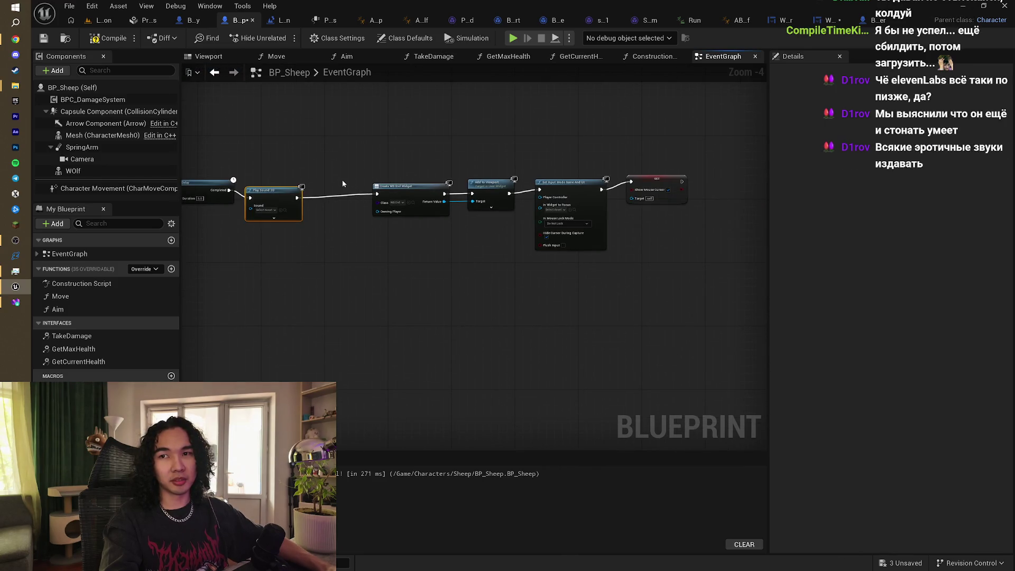
click(273, 210)
text(gold)
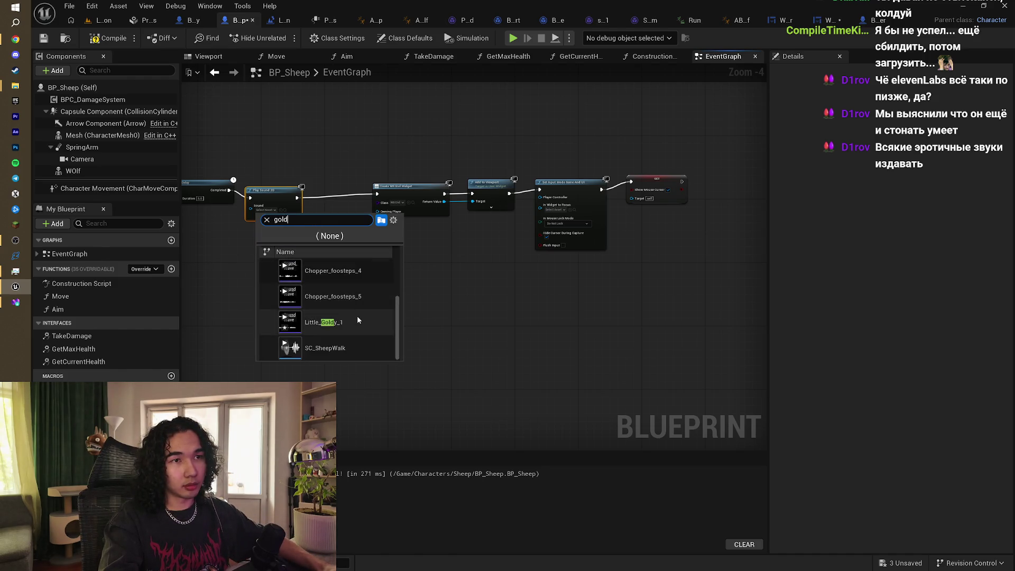
click(357, 320)
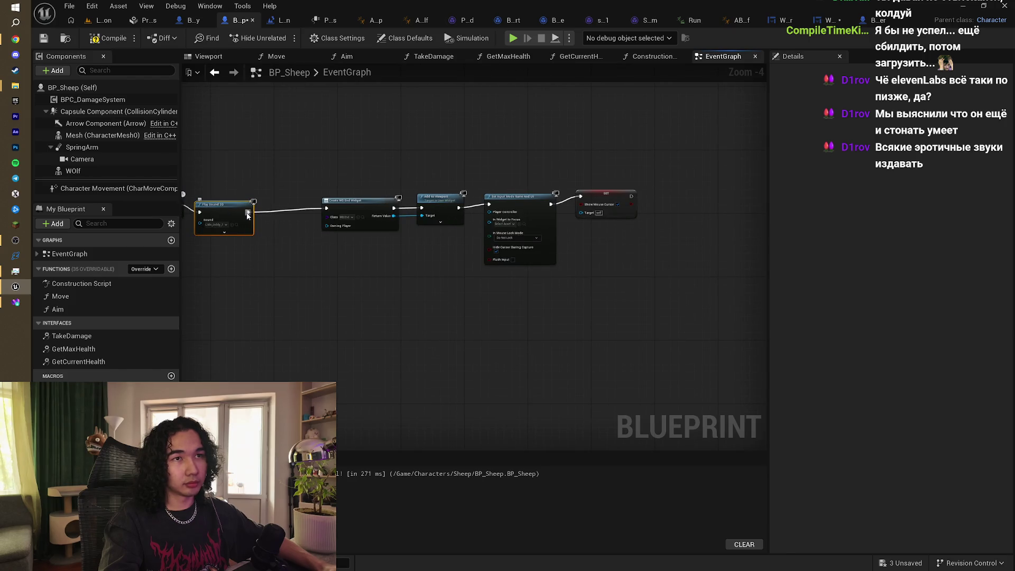
Step: Chain a 1.5-second Delay after Play Sound 2D, moving the four end-widget nodes right
drag(249, 212, 275, 213)
text(delay)
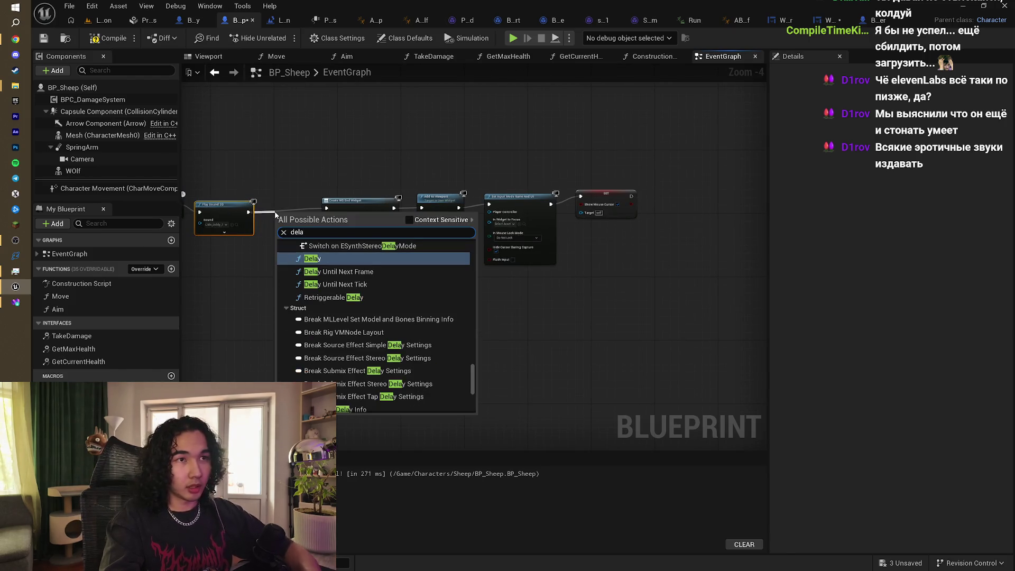
key(Return)
drag(344, 170, 652, 254)
drag(391, 204, 409, 206)
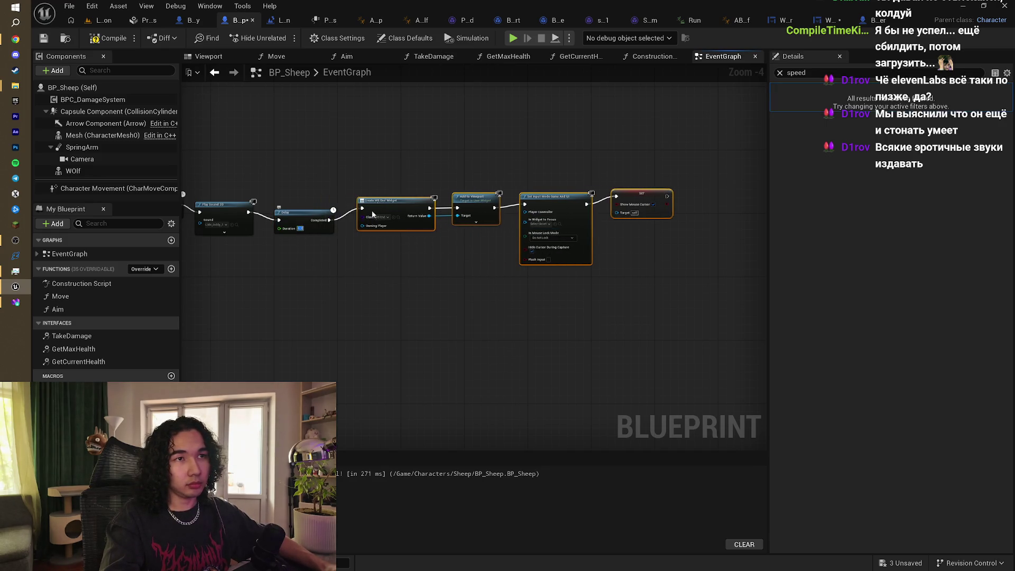
text(1.5)
key(Return)
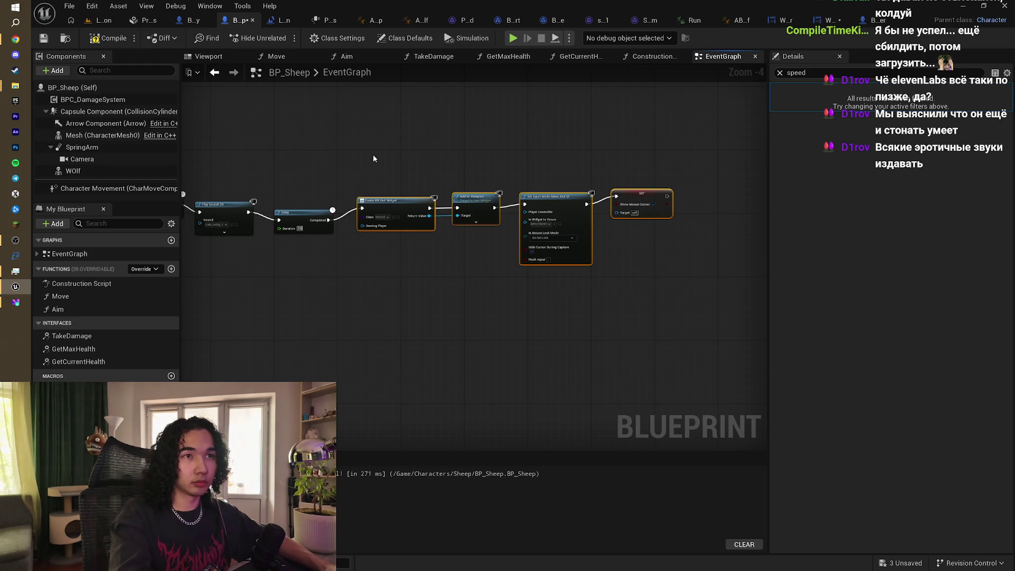
Step: Listen to Little Goldy_1 from the Диалоги folder and commit the earlier Delay's 10.0 duration
click(372, 153)
drag(373, 154, 360, 153)
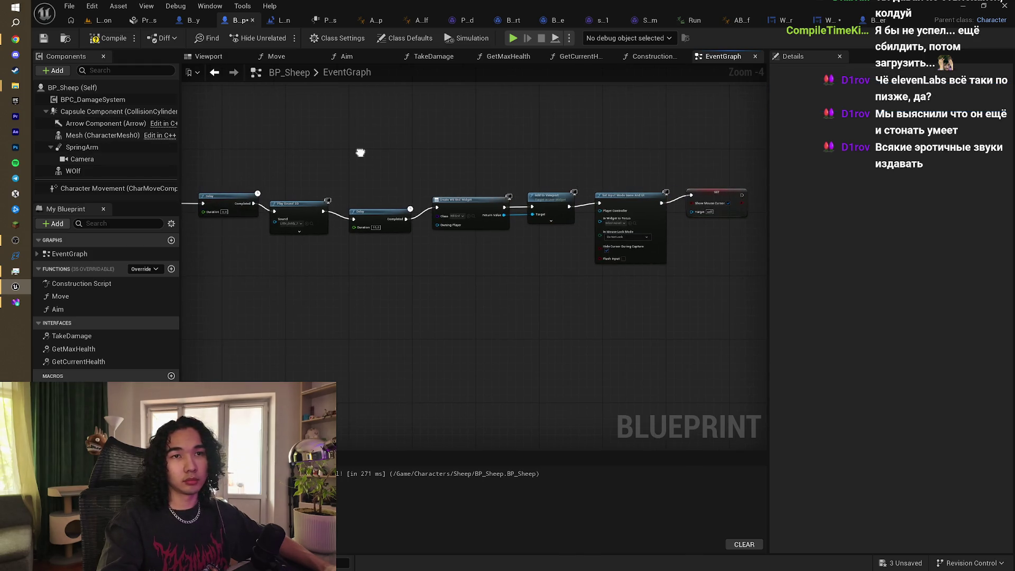
mouse_move(16, 85)
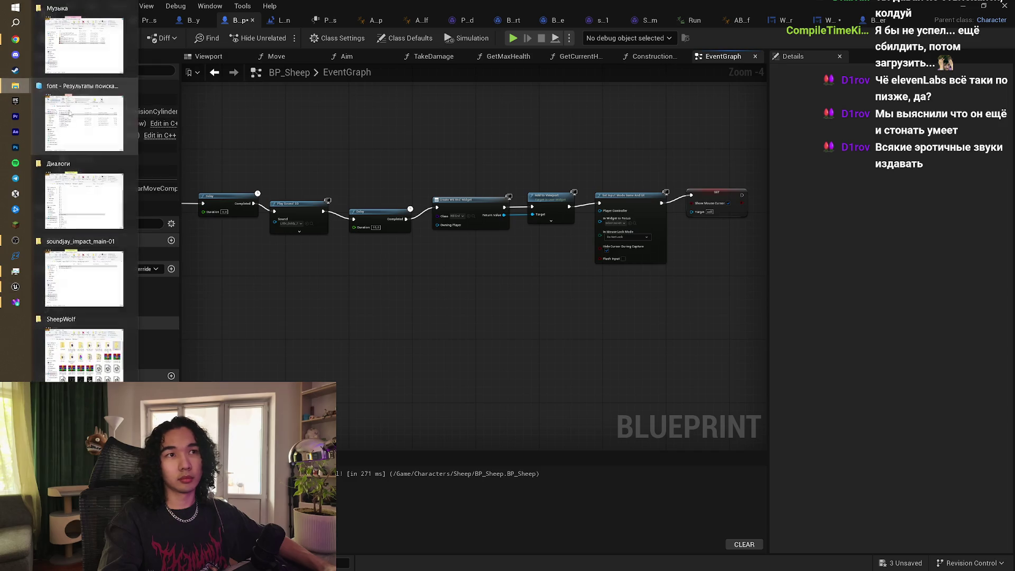
mouse_move(106, 33)
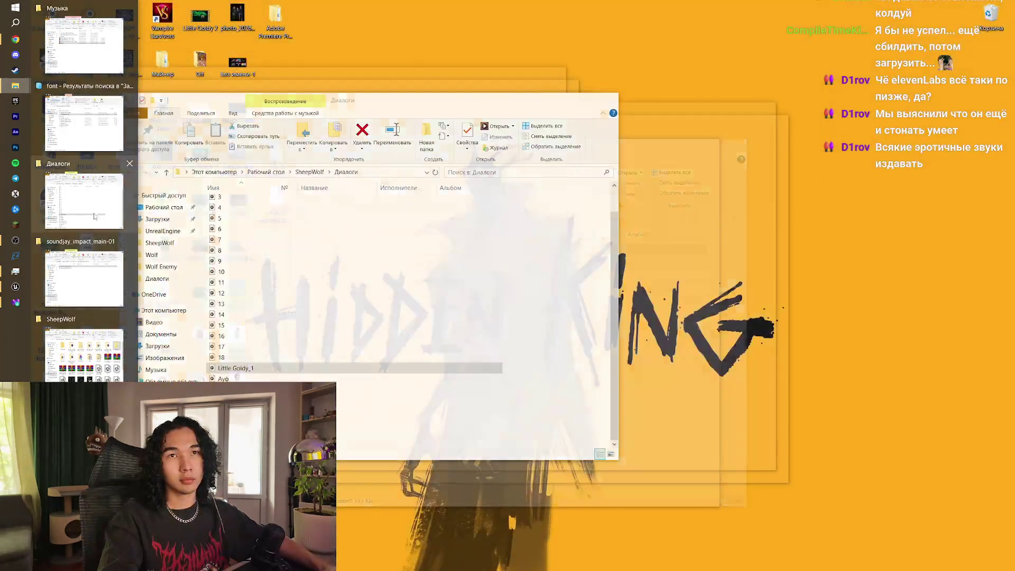
click(85, 201)
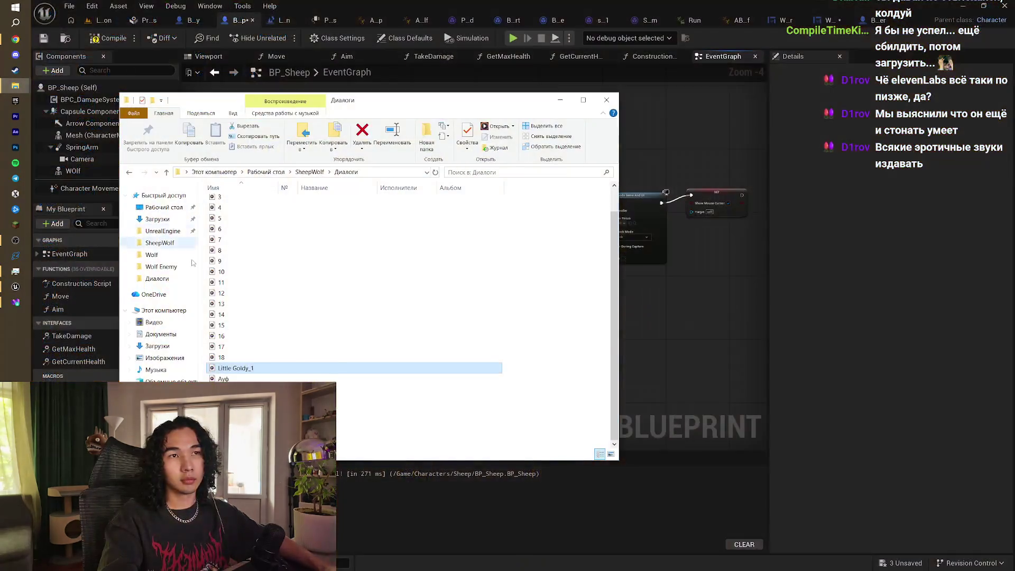
double_click(226, 369)
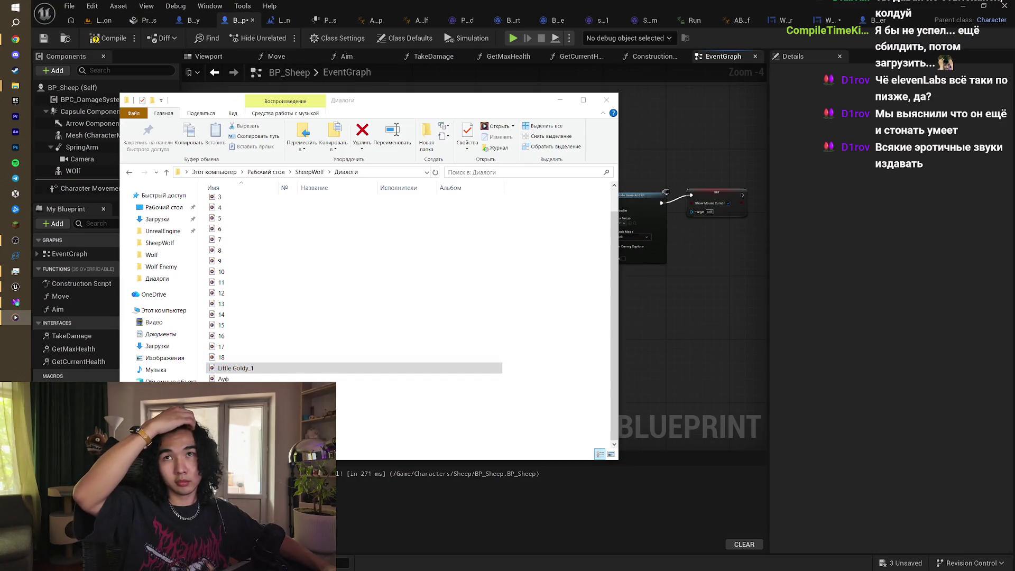
click(16, 287)
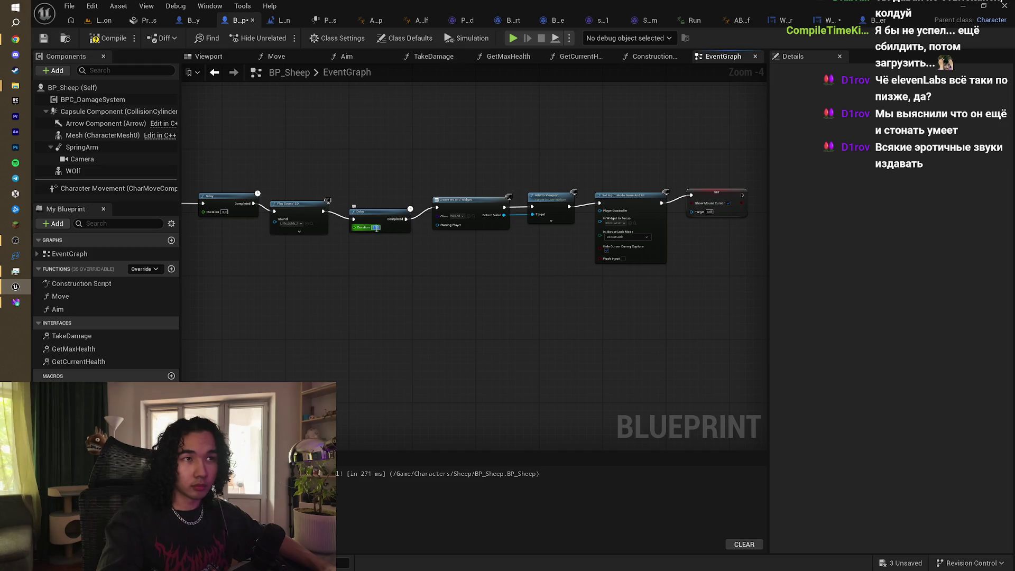
click(415, 263)
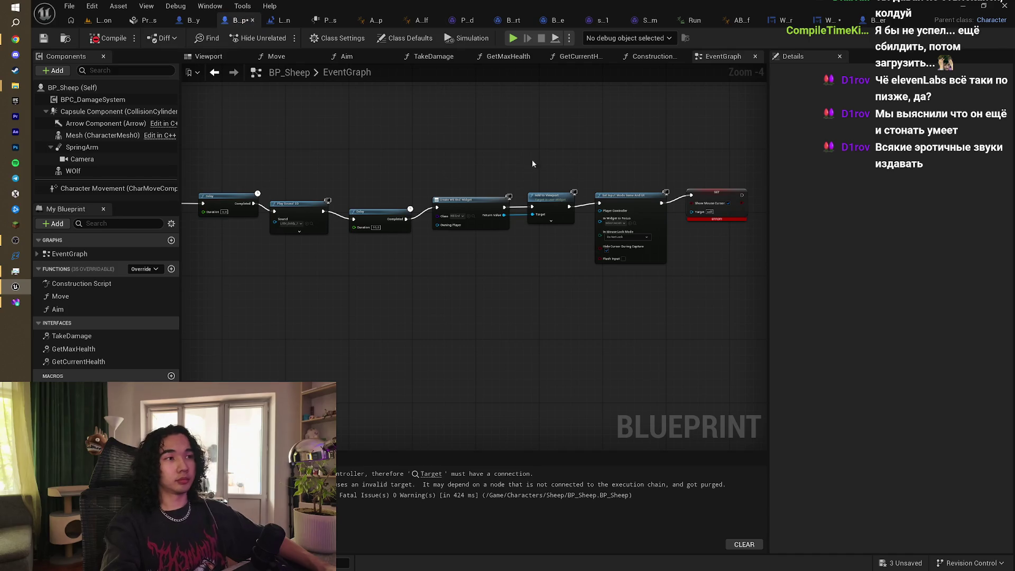
Step: Select the failing SET node and add a Get Player Controller node to the graph
scroll(560, 222, up, 3)
mouse_move(566, 225)
mouse_down()
mouse_move(601, 222)
mouse_move(552, 188)
mouse_move(657, 205)
mouse_up()
click(556, 214)
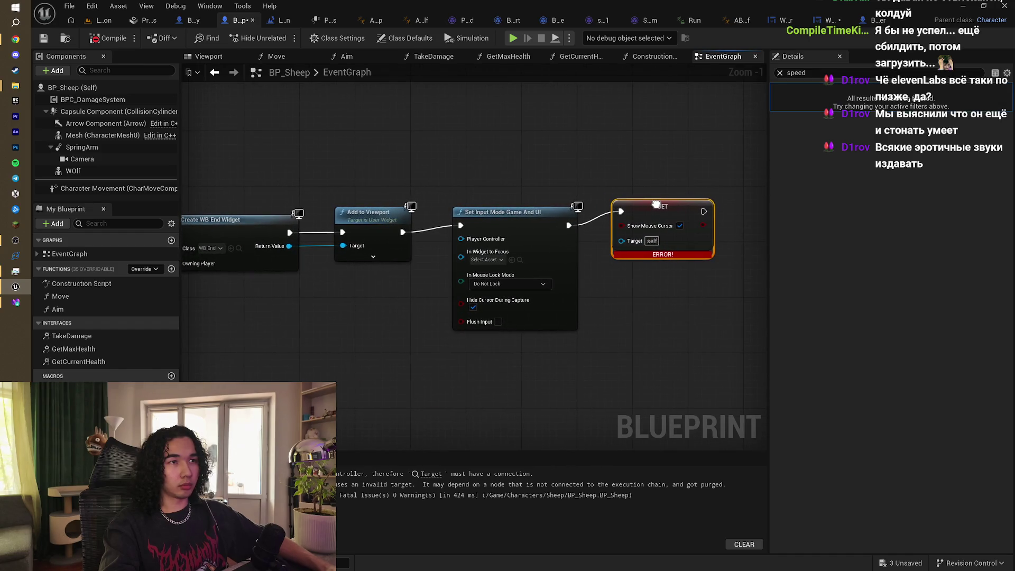
right_click(616, 315)
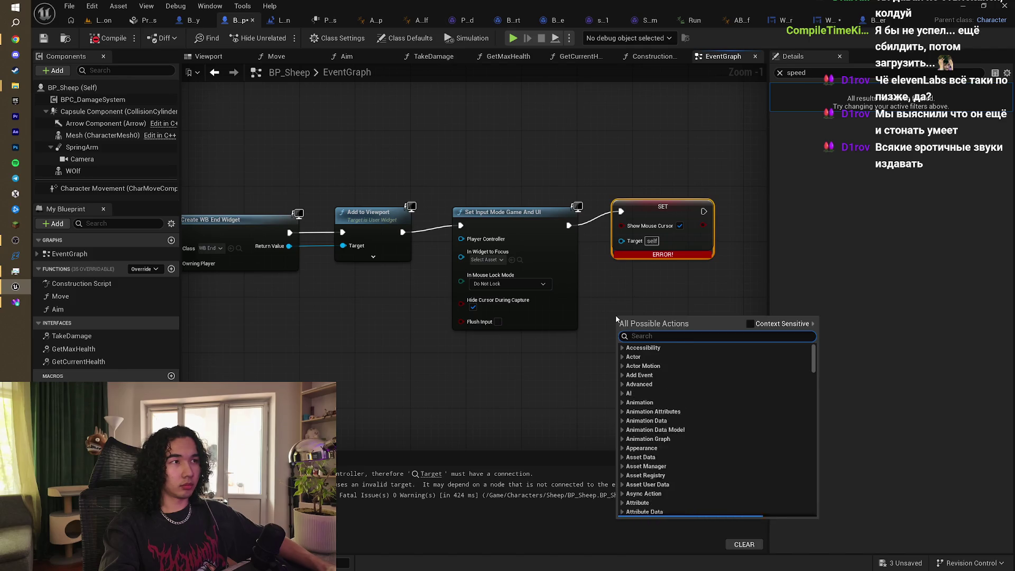
text(pla)
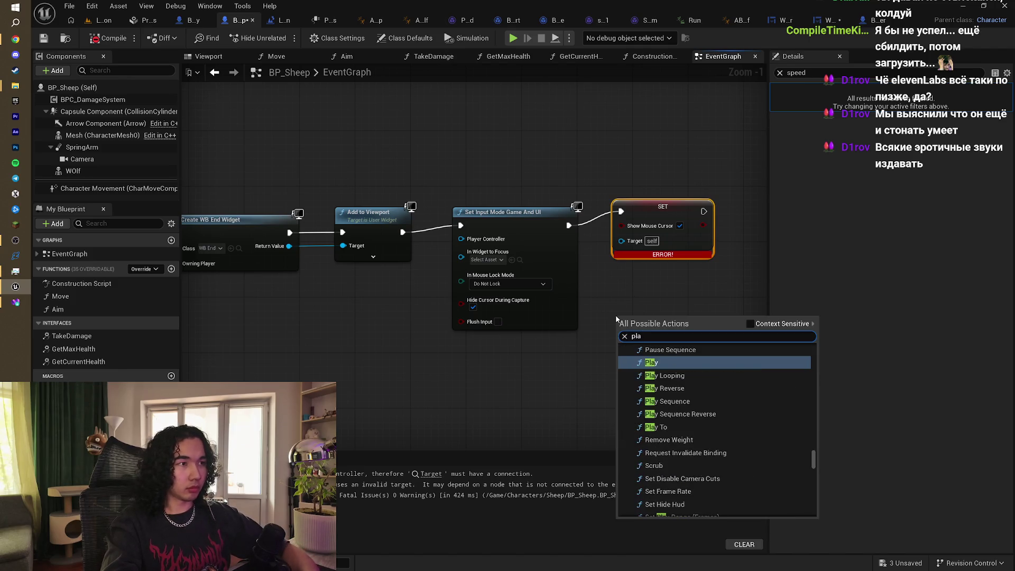
text(ey)
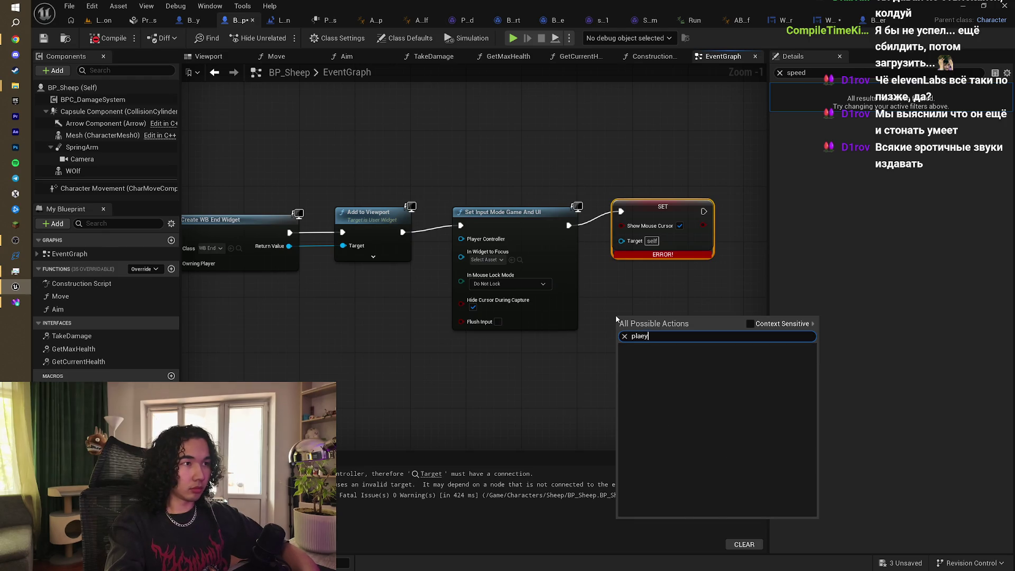
key(BackSpace)
key(BackSpace)
text(y)
key(BackSpace)
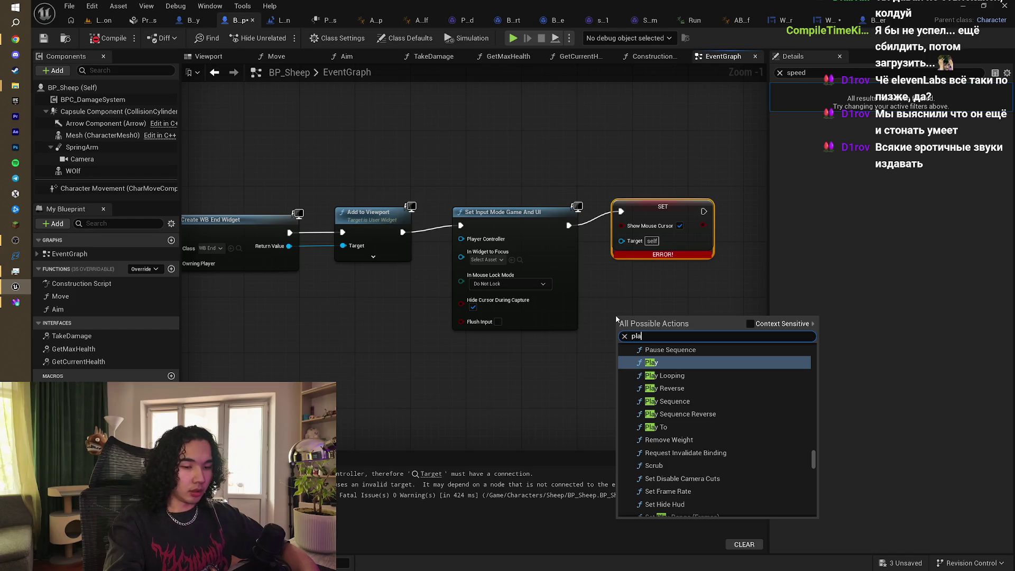
text(e)
key(BackSpace)
key(BackSpace)
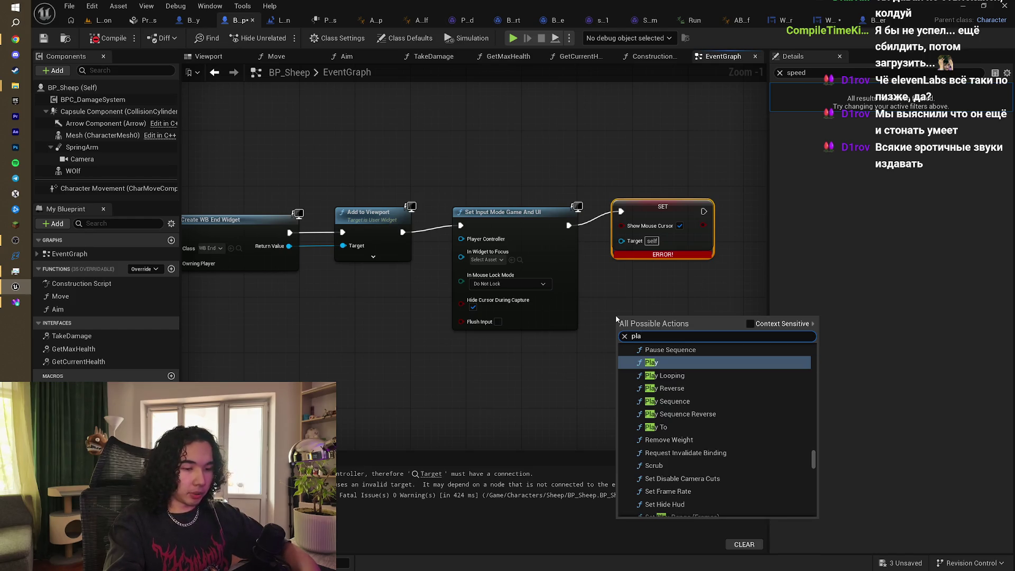
text(yer)
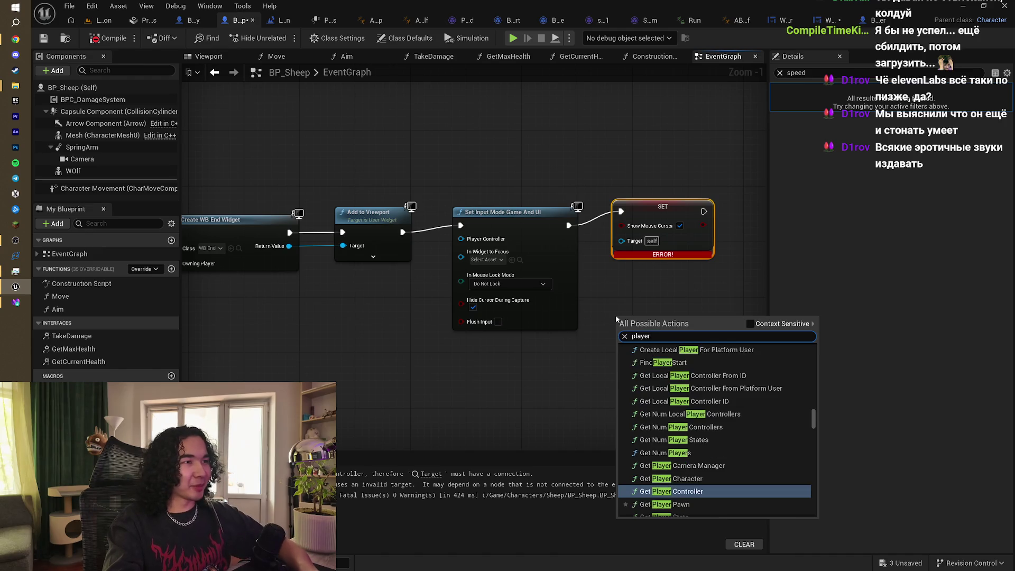
key(Return)
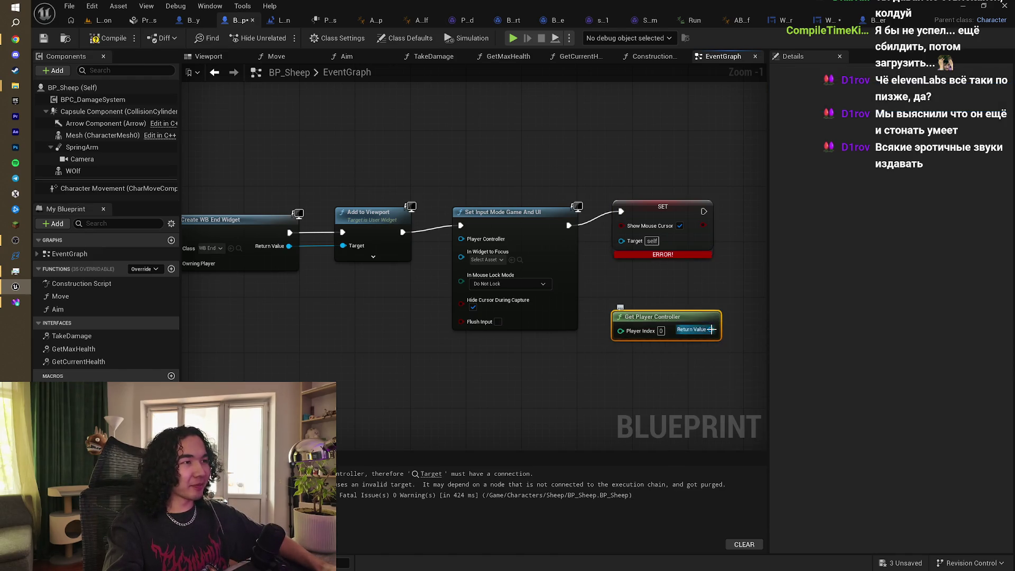
Step: Wire Get Player Controller into SET's Target, compile and save BP_Sheep, and return to the level
drag(711, 329, 618, 241)
click(106, 38)
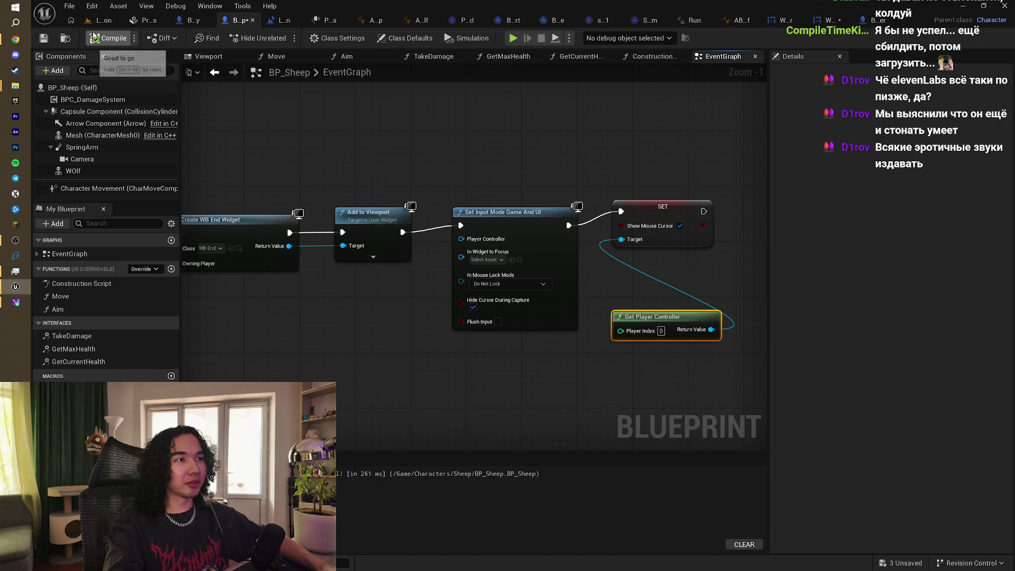
key(ctrl+s)
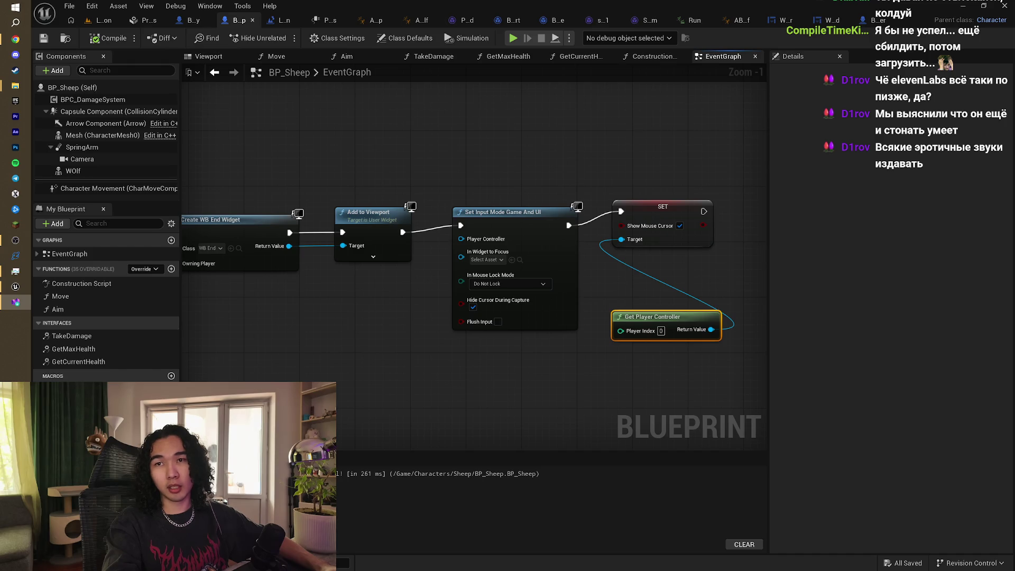
click(106, 21)
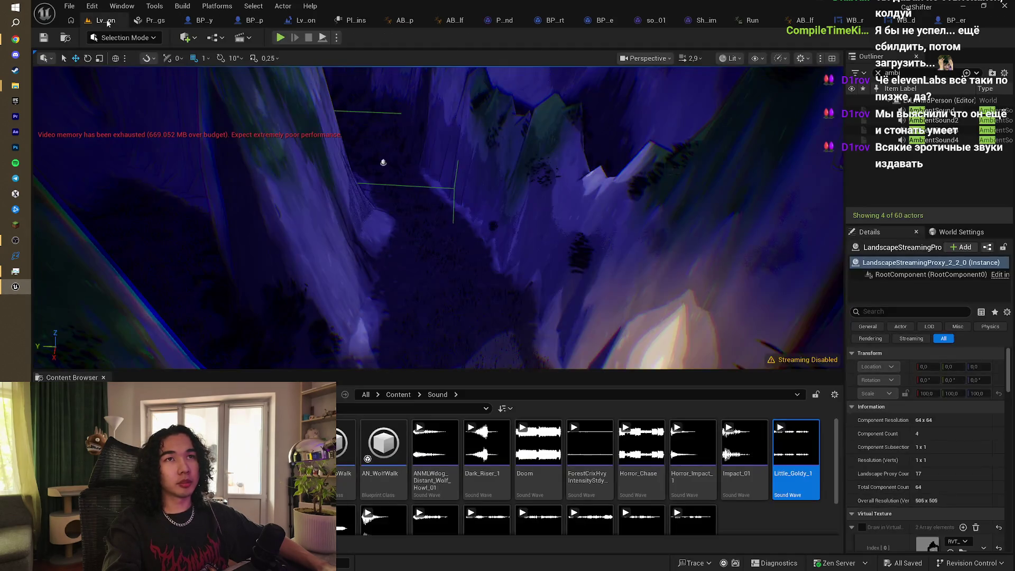
Step: Look over the editor menus and the Plugins list, then return to the level editor
click(217, 6)
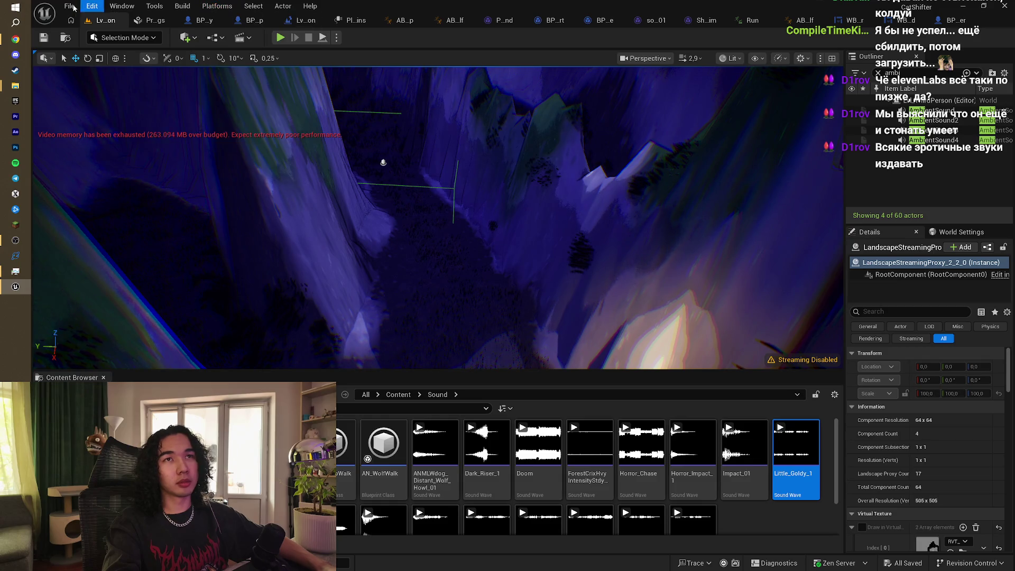
click(70, 6)
mouse_move(92, 6)
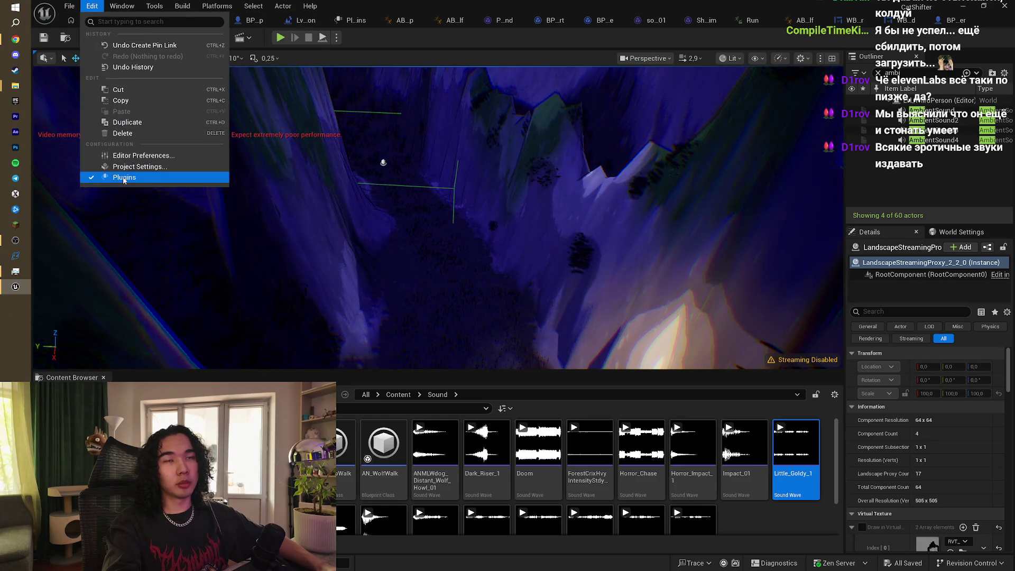
click(123, 176)
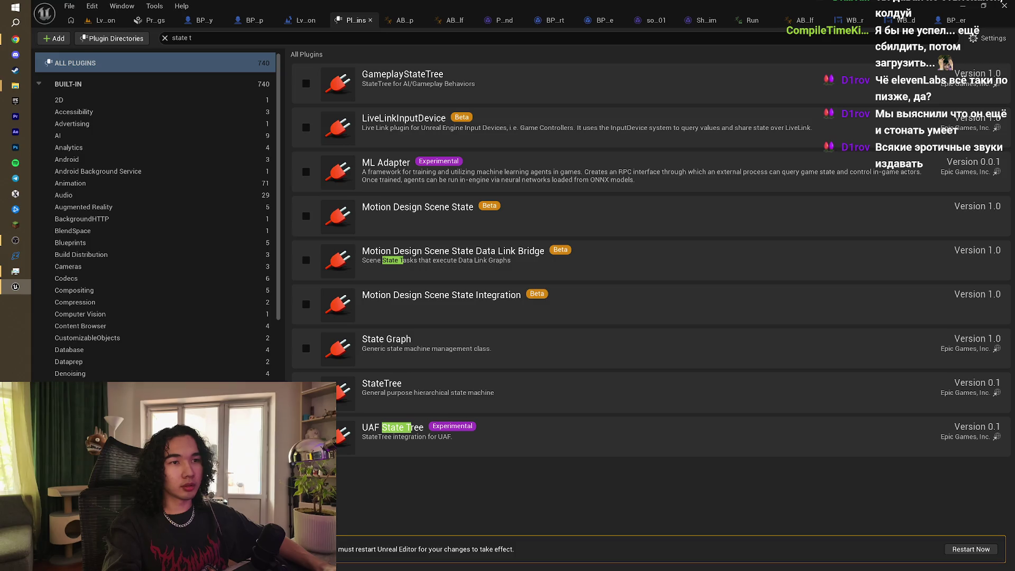
click(103, 20)
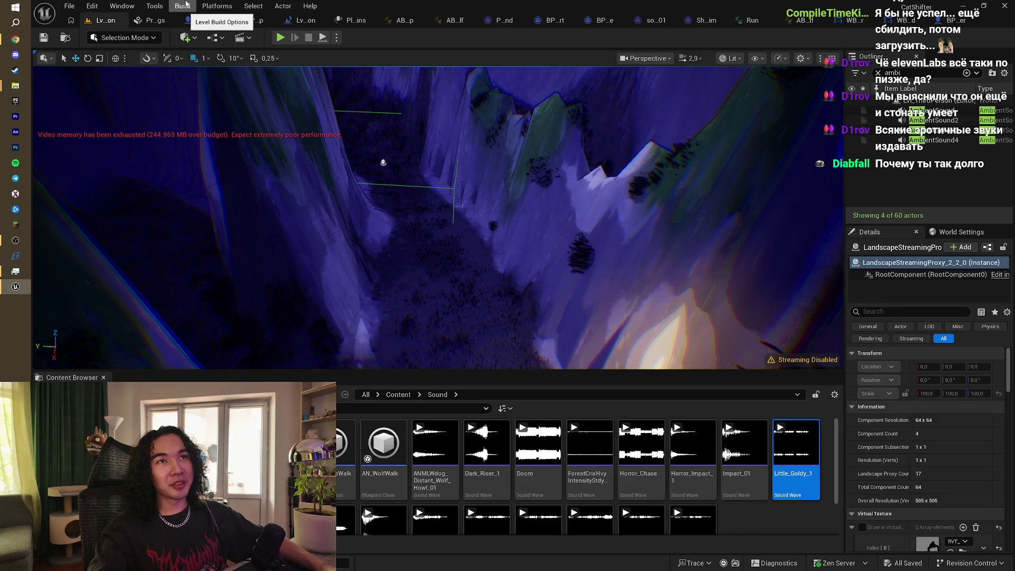
Step: Start packaging the project via Platforms > Package Project
click(182, 5)
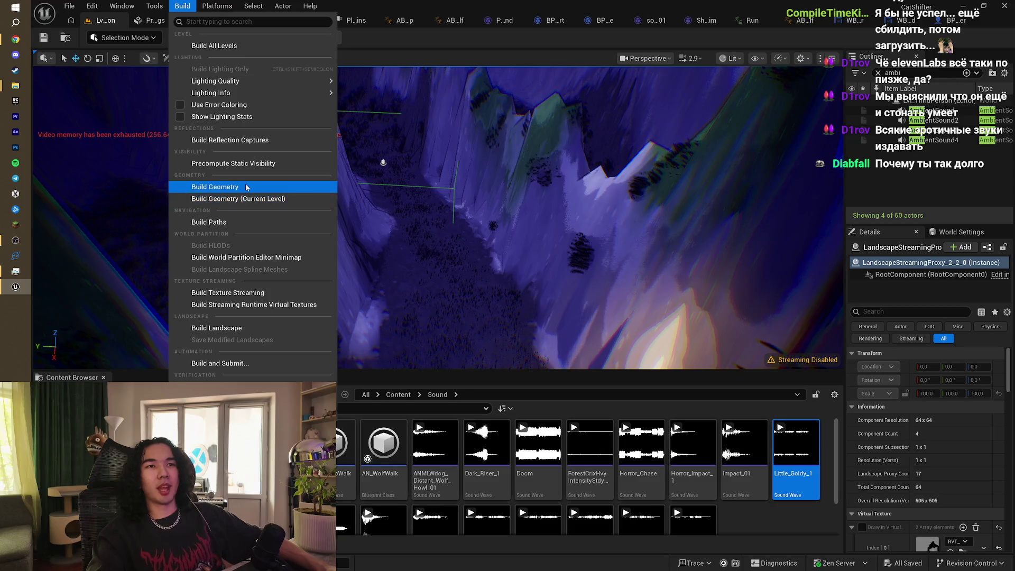
mouse_move(210, 5)
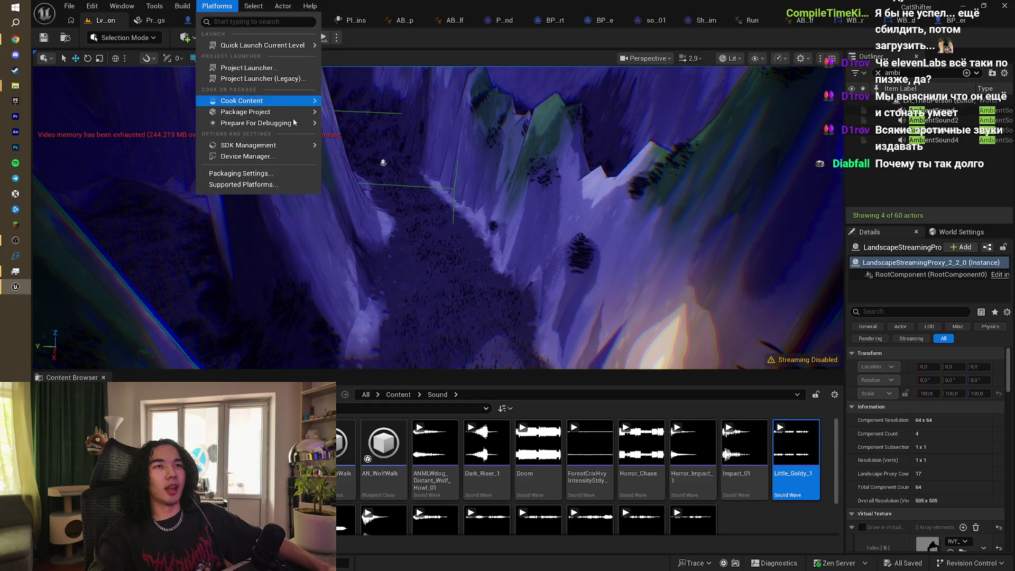
mouse_move(296, 110)
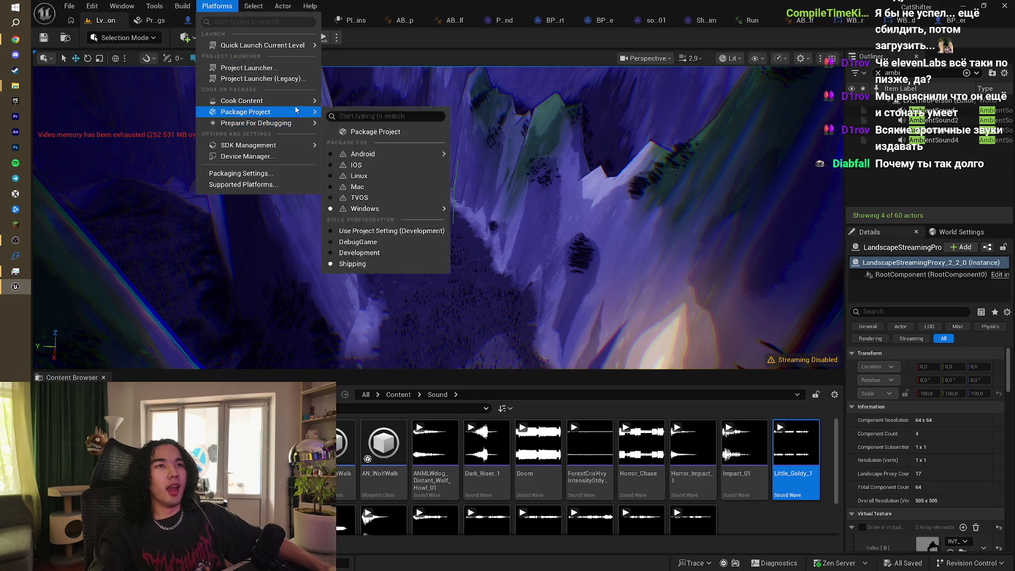
click(392, 132)
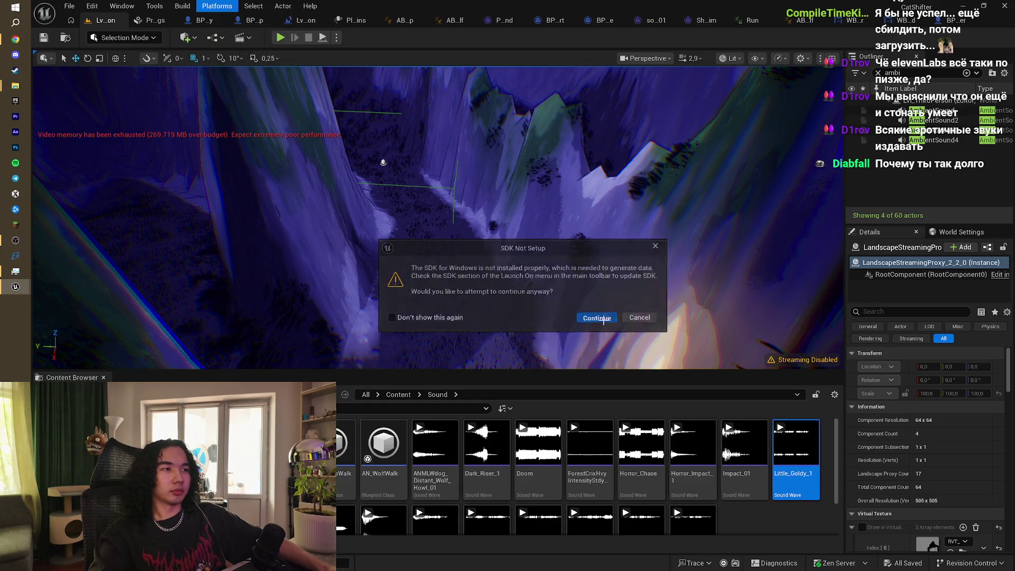
Step: Continue past the missing-SDK warning and select the output folder so the Windows build starts
click(595, 318)
click(418, 251)
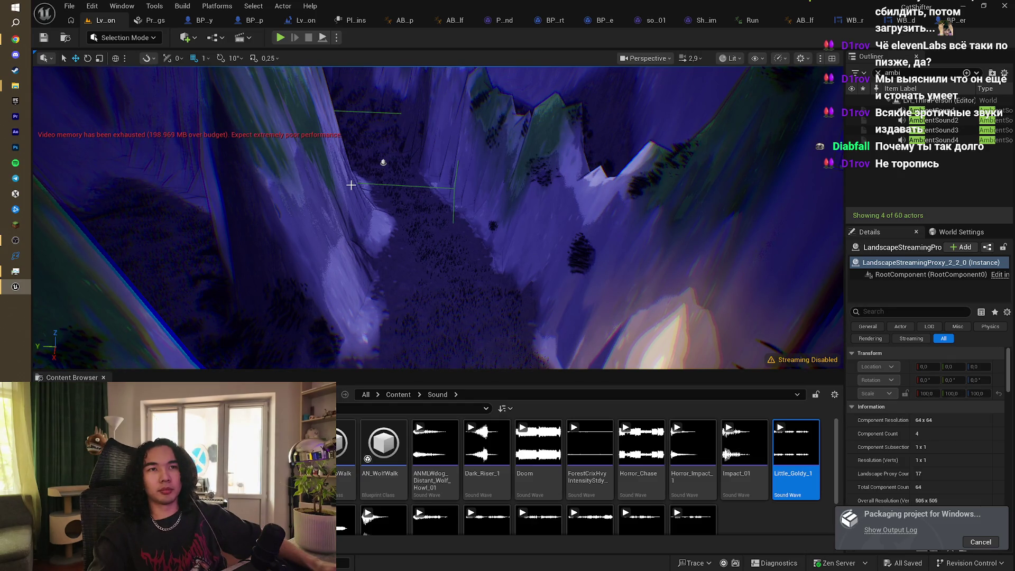
click(15, 40)
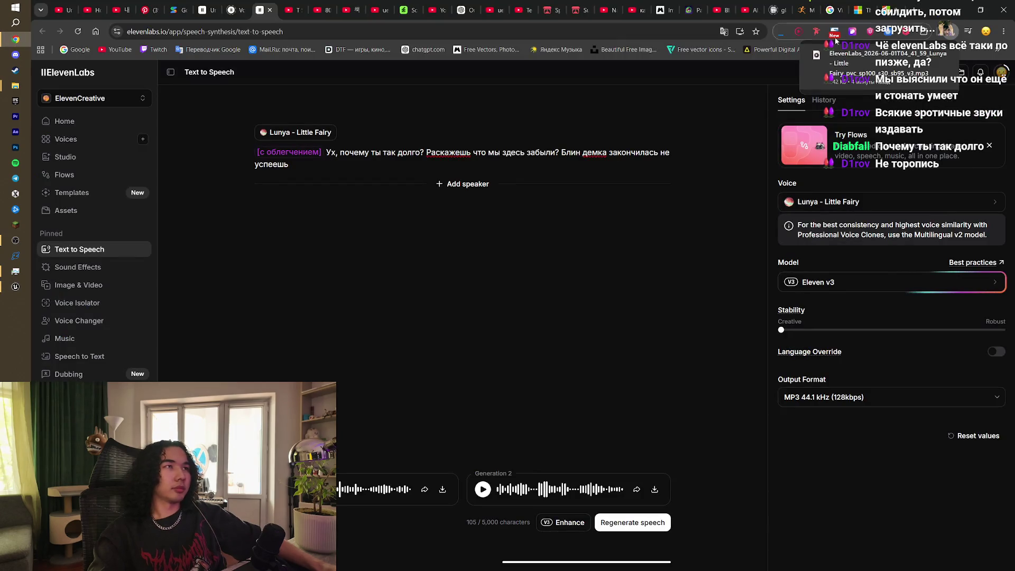
Step: On the Spark Game Jam 2026 page, start a new project submission
click(550, 10)
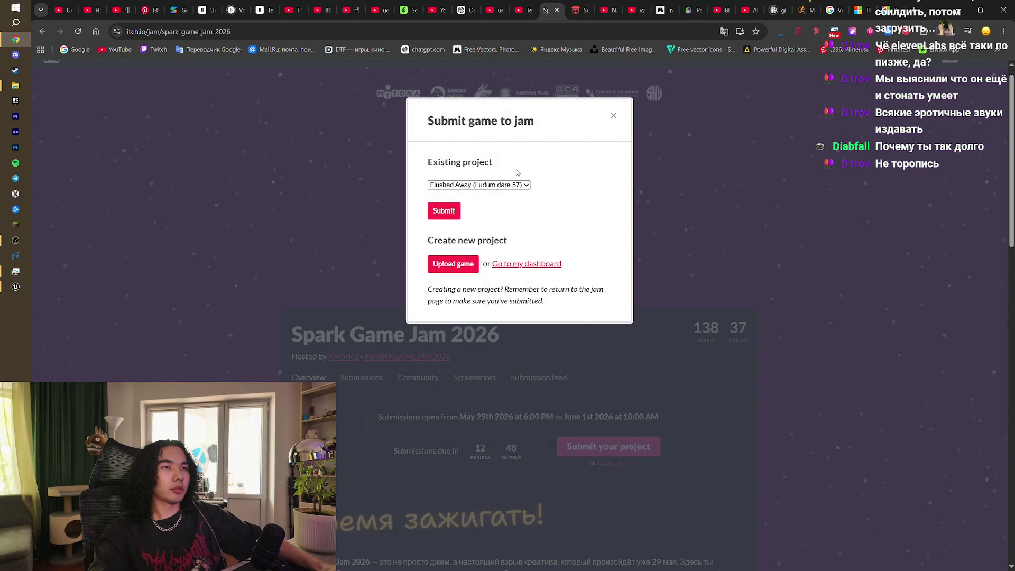
click(479, 185)
click(556, 158)
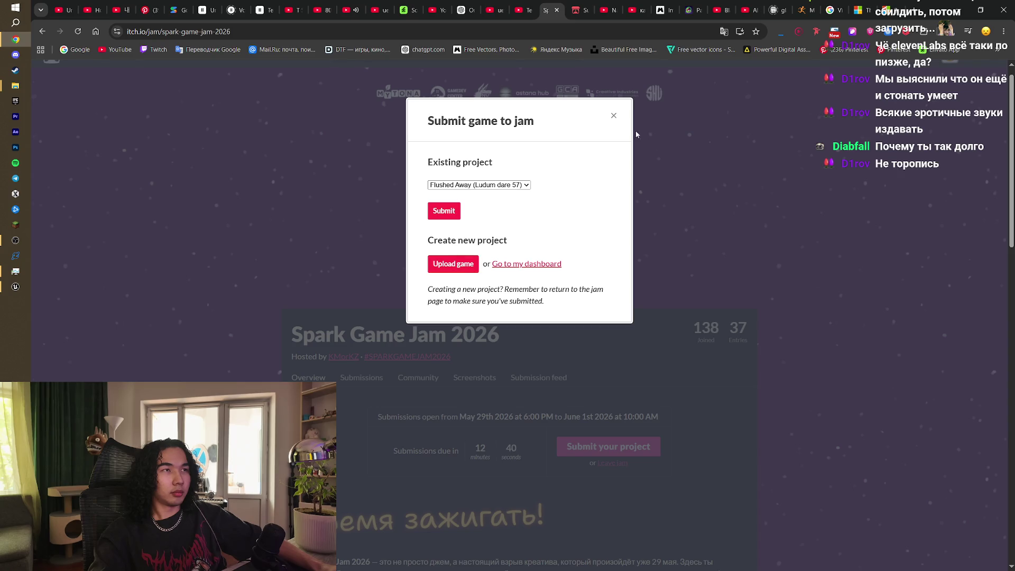
click(454, 264)
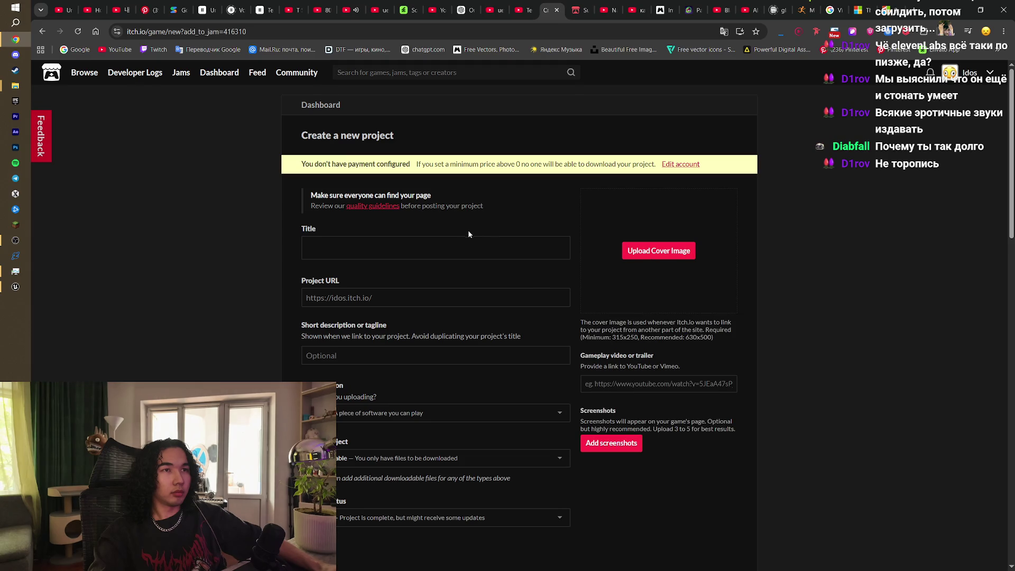
Step: Allow .NET Host through the firewall and enter TinySheep as the project title
click(434, 243)
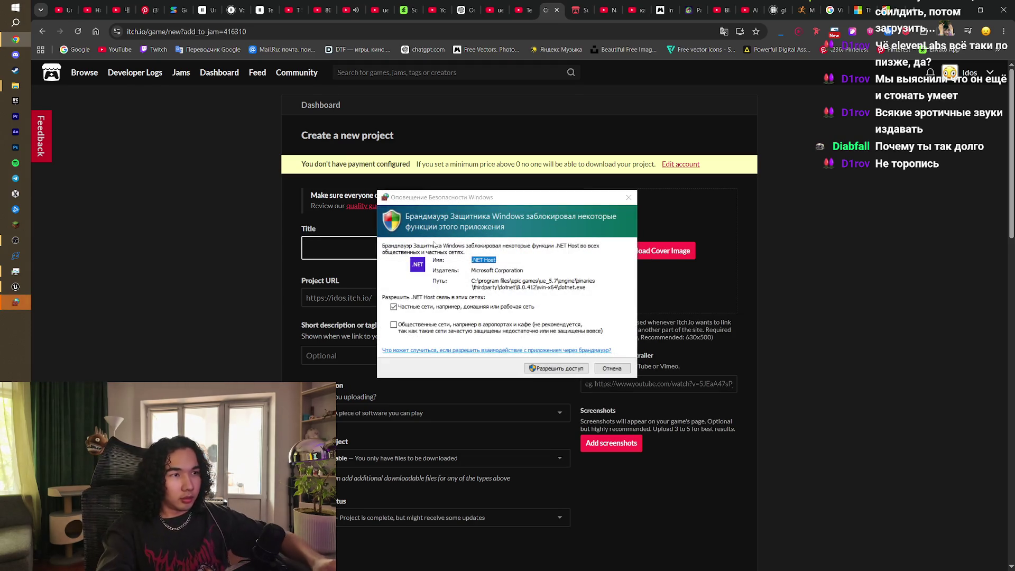
click(564, 367)
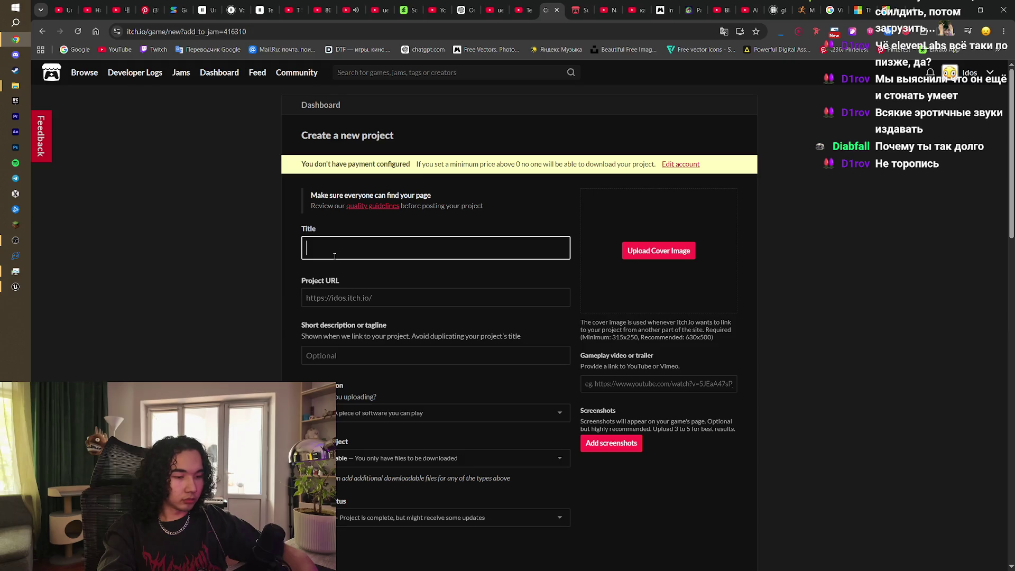
text(Ti)
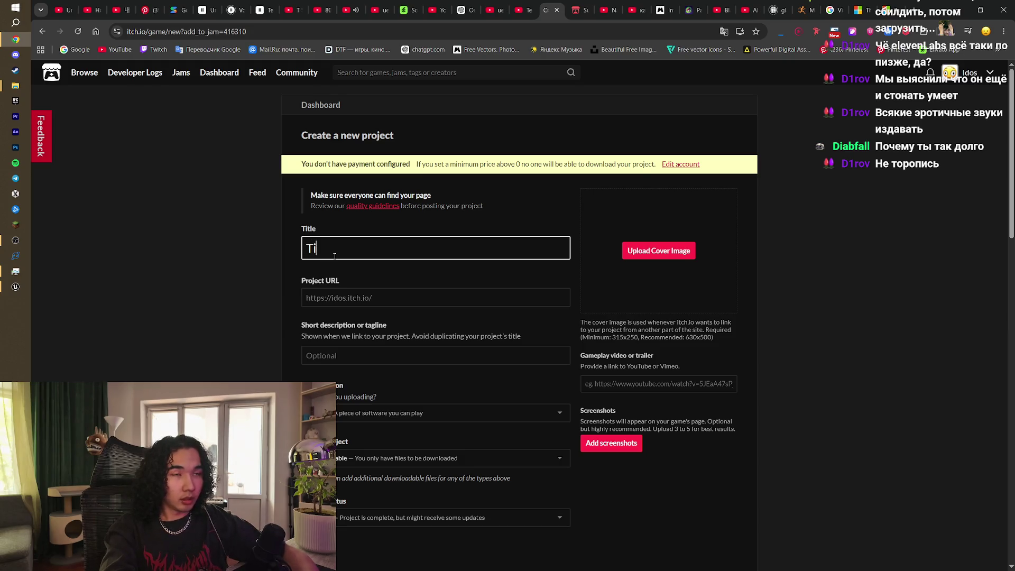
text(nySheep)
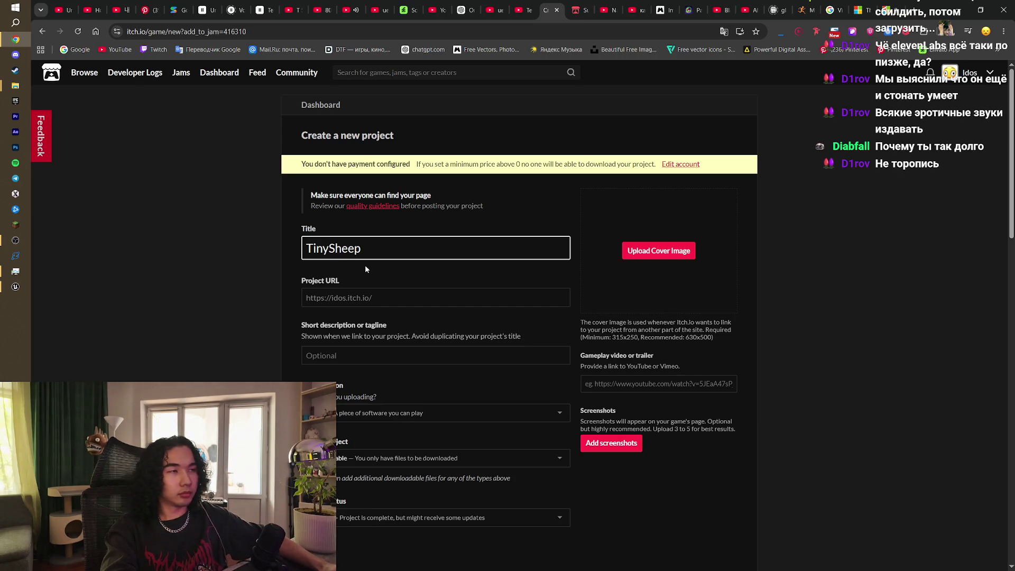
drag(329, 246, 306, 246)
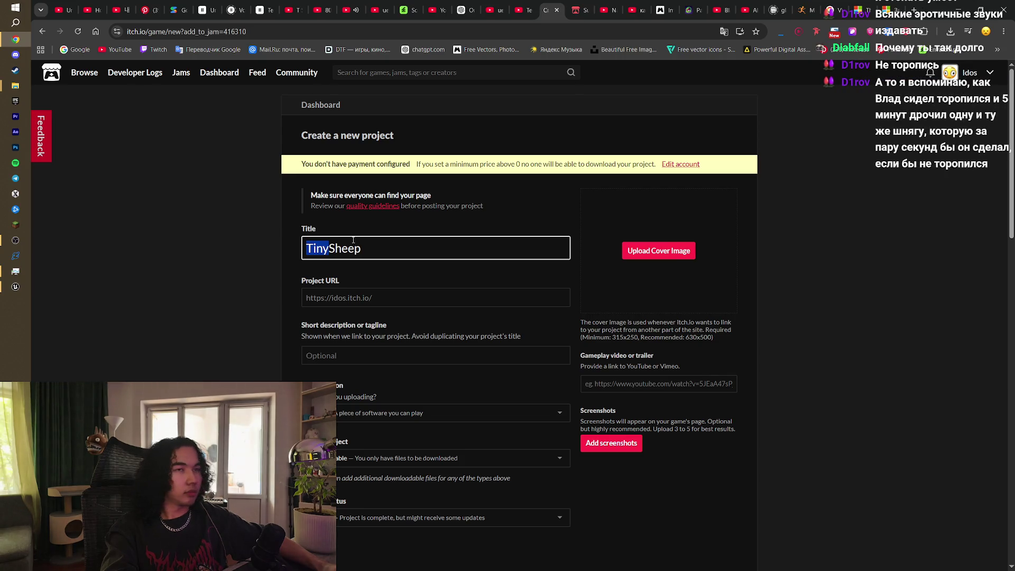
Step: Keep the project kind as Downloadable and set pricing to Paid
click(390, 296)
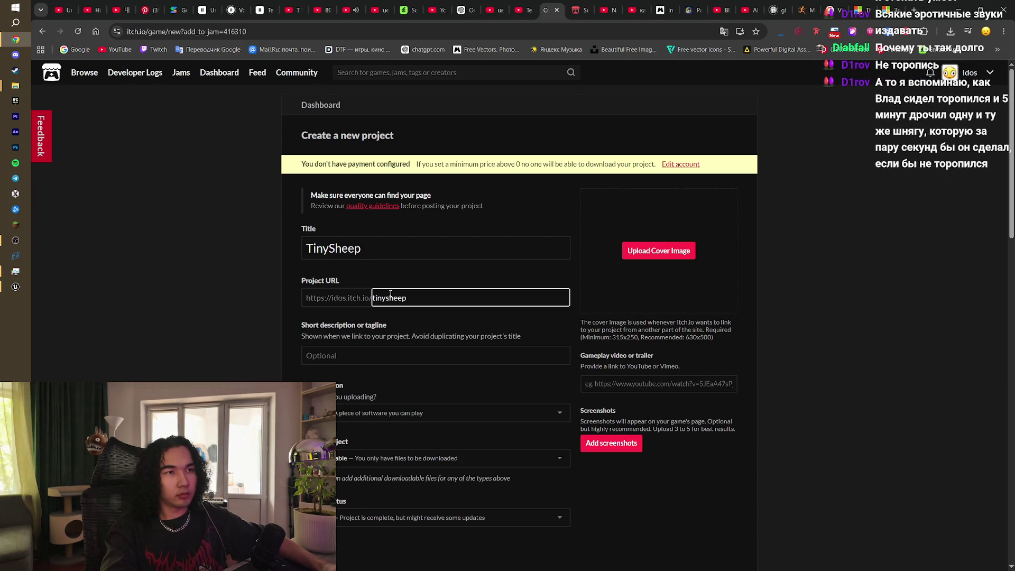
click(402, 358)
scroll(437, 357, down, 2)
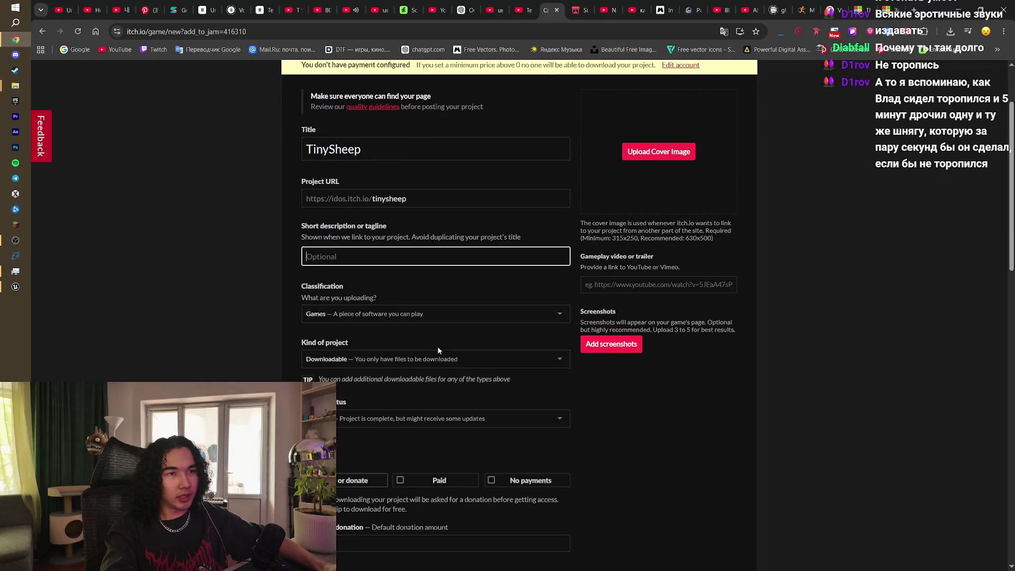
click(438, 359)
click(438, 363)
scroll(427, 337, down, 2)
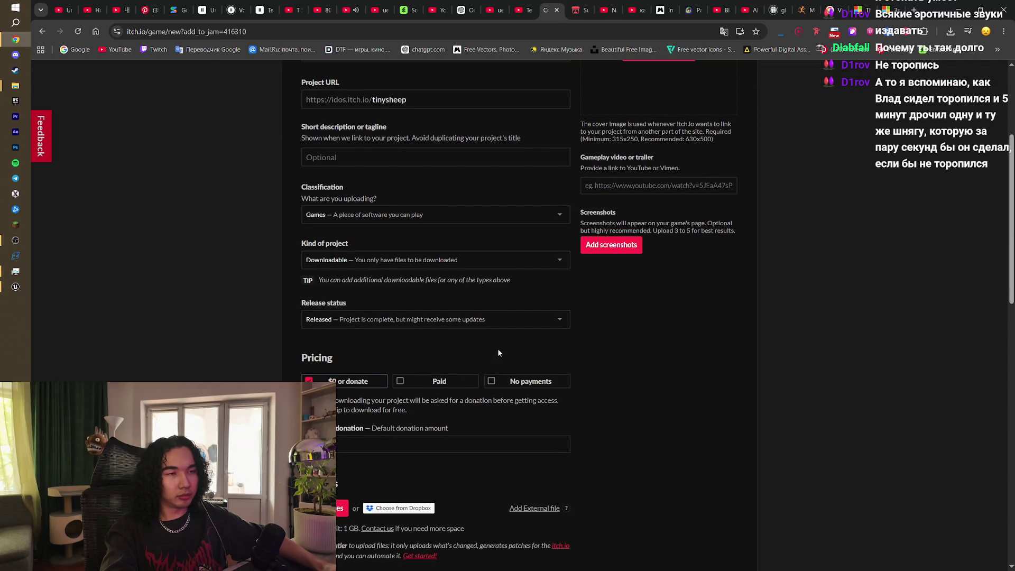
scroll(498, 353, down, 2)
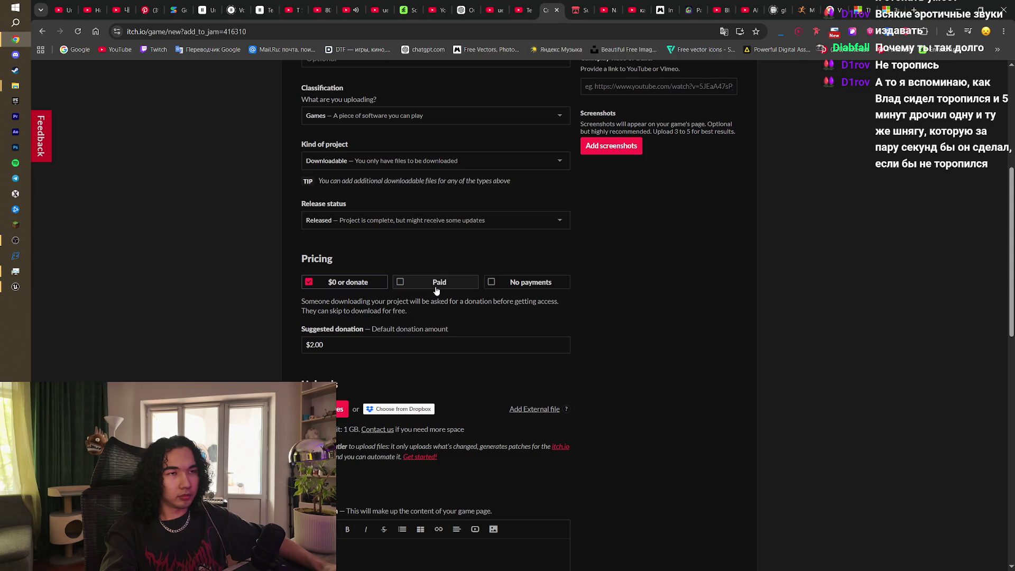
click(415, 289)
scroll(613, 345, up, 4)
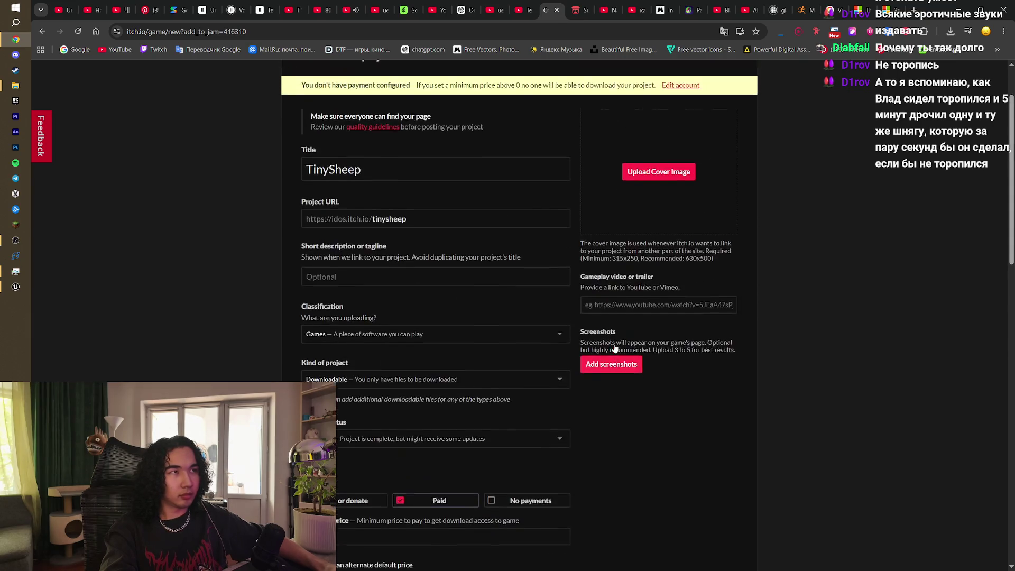
scroll(615, 348, up, 1)
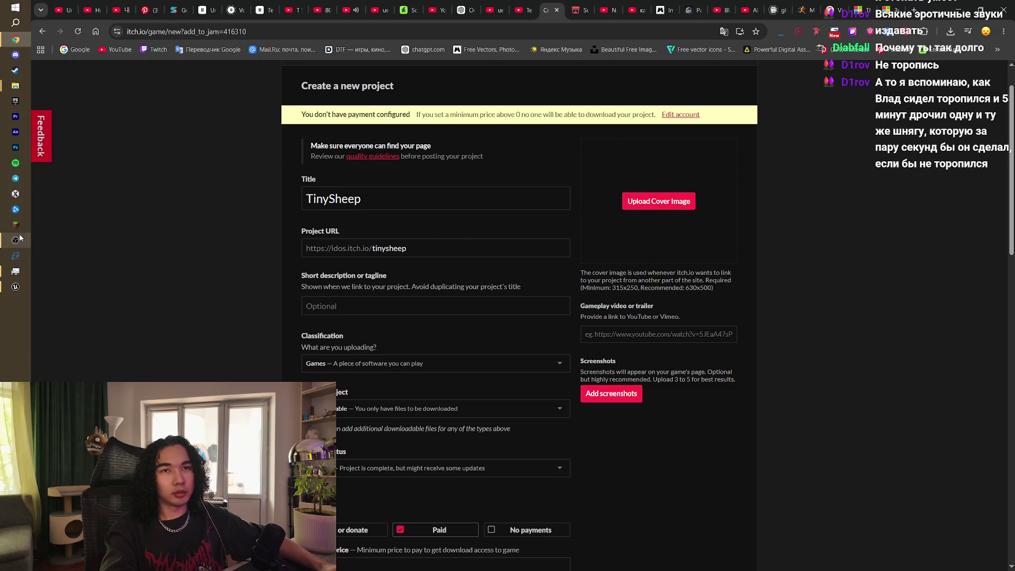
click(16, 286)
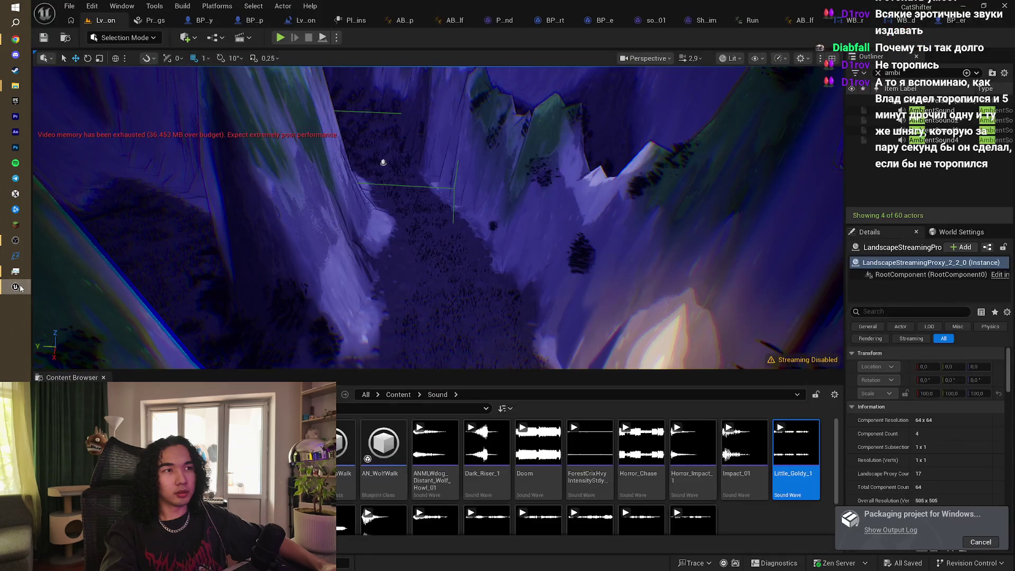
Step: Tilt the view up across the canyon landscape, then return to the itch.io form
right_click(469, 204)
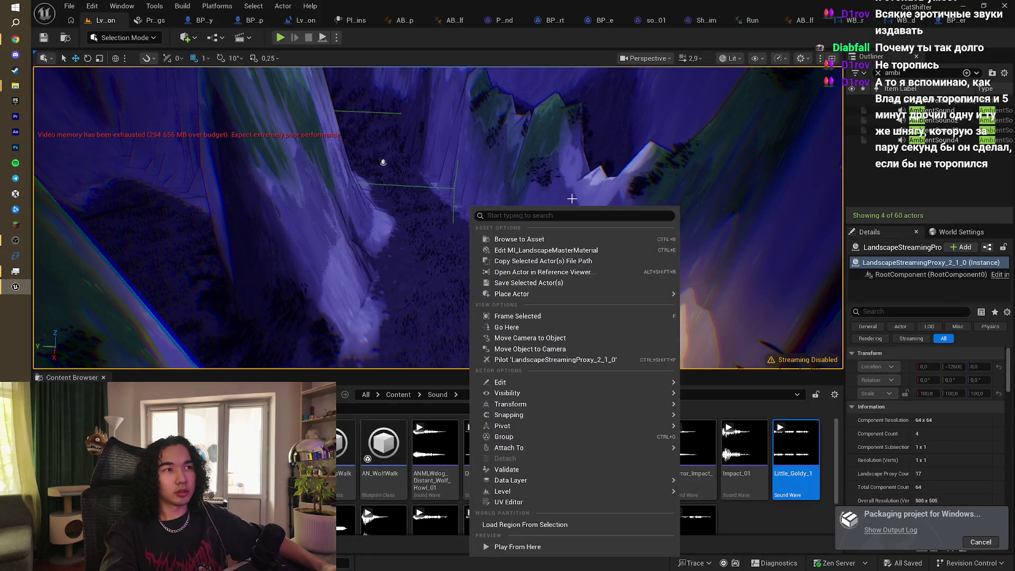
click(669, 105)
mouse_move(669, 105)
mouse_down()
mouse_move(669, 79)
mouse_move(645, 64)
mouse_up()
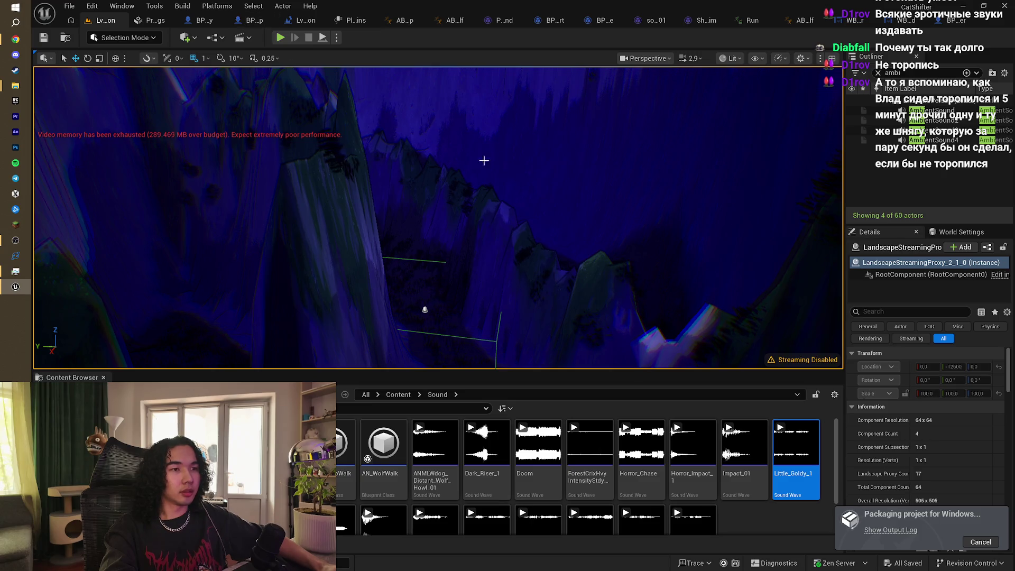
key(alt+Tab)
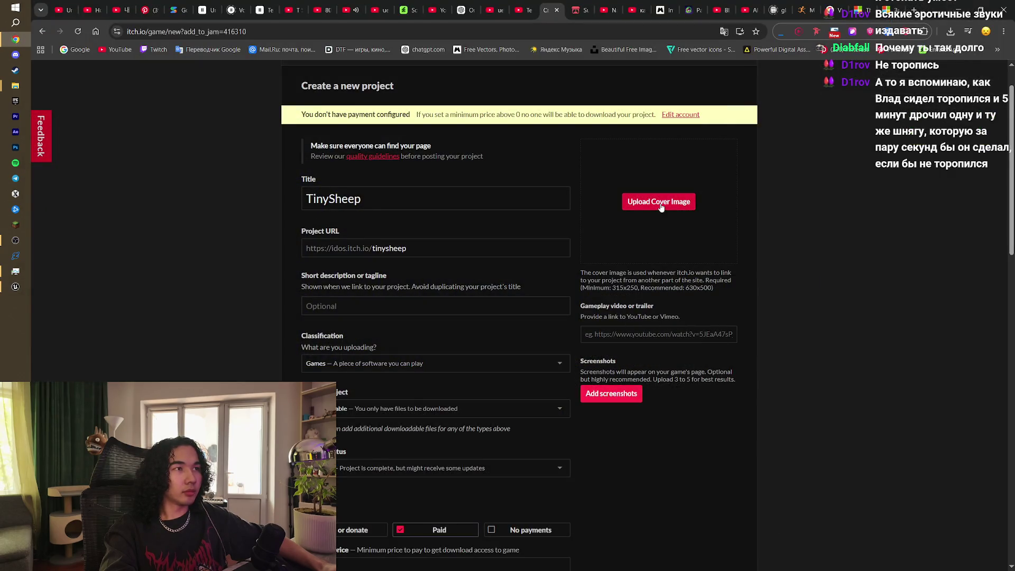
click(661, 207)
click(85, 87)
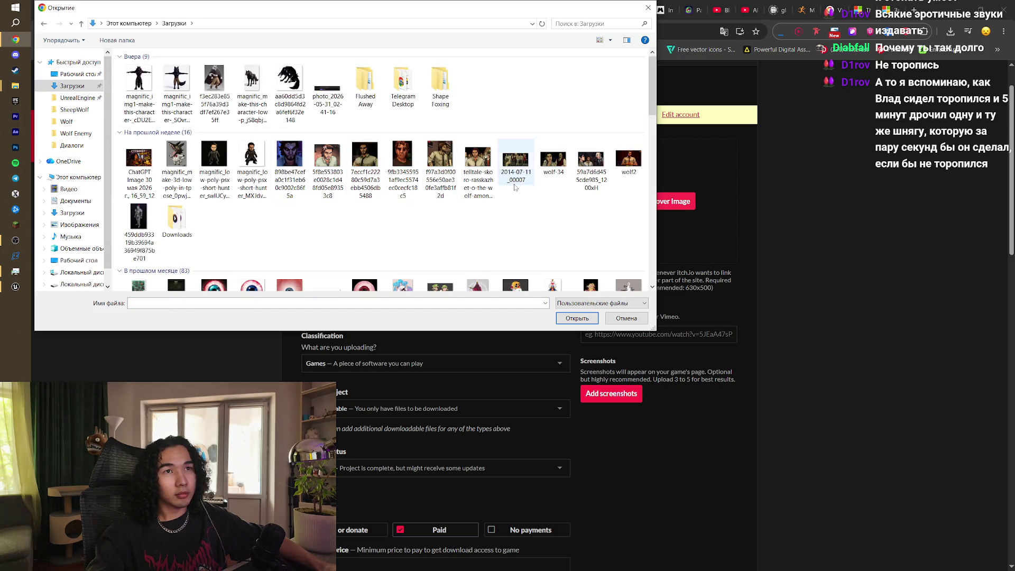
scroll(455, 222, down, 5)
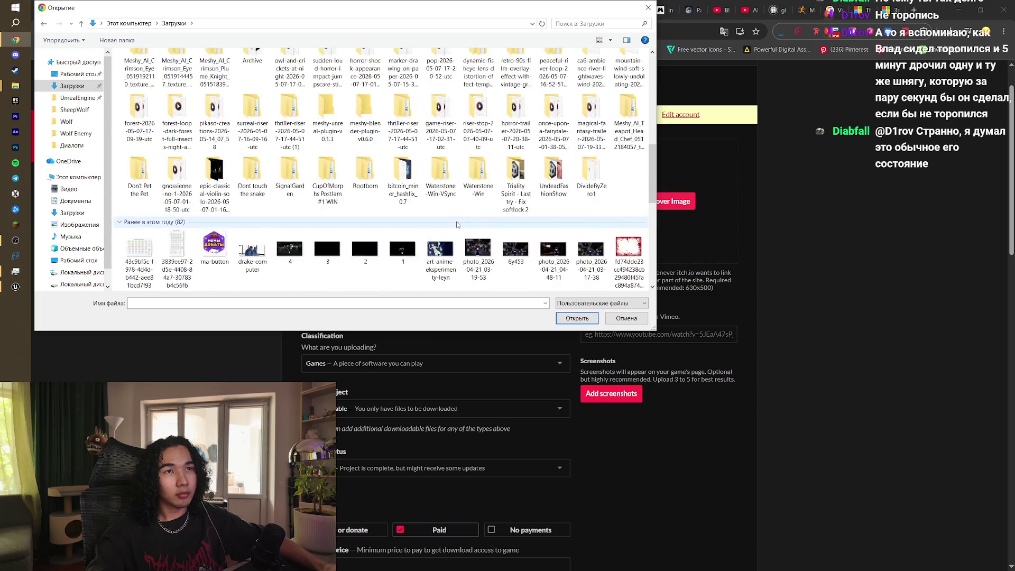
scroll(444, 218, up, 5)
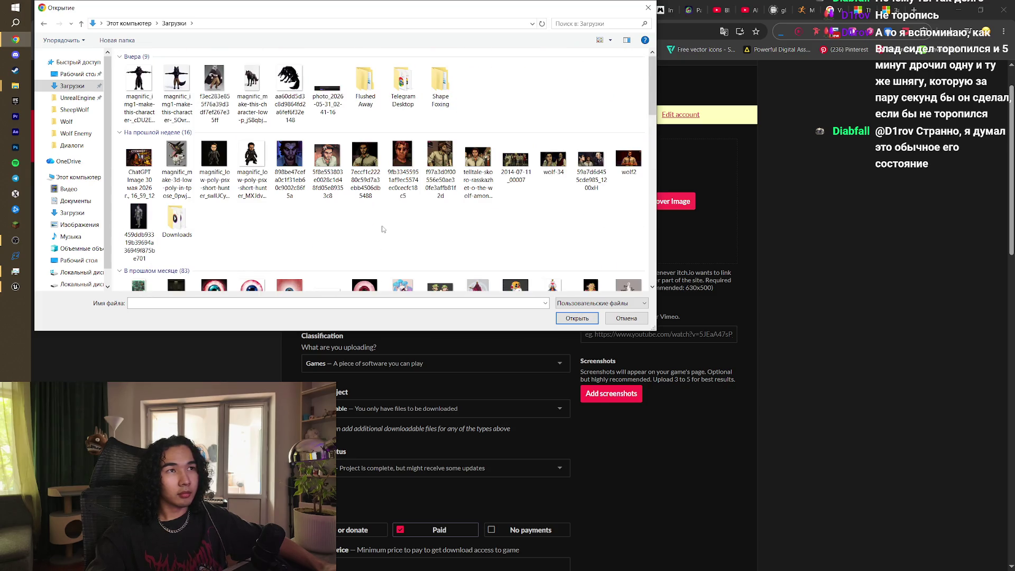
click(619, 317)
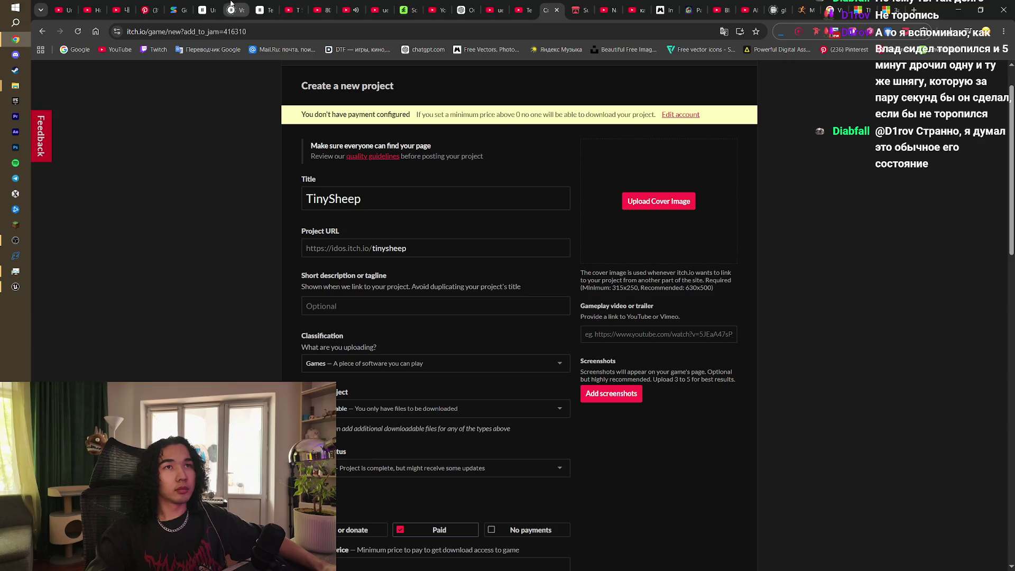
click(684, 4)
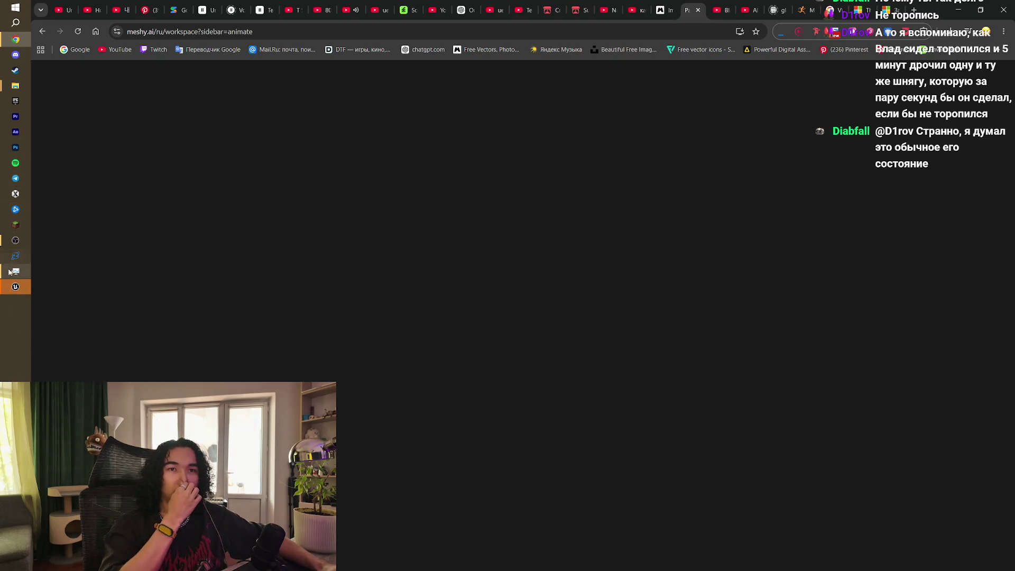
click(16, 287)
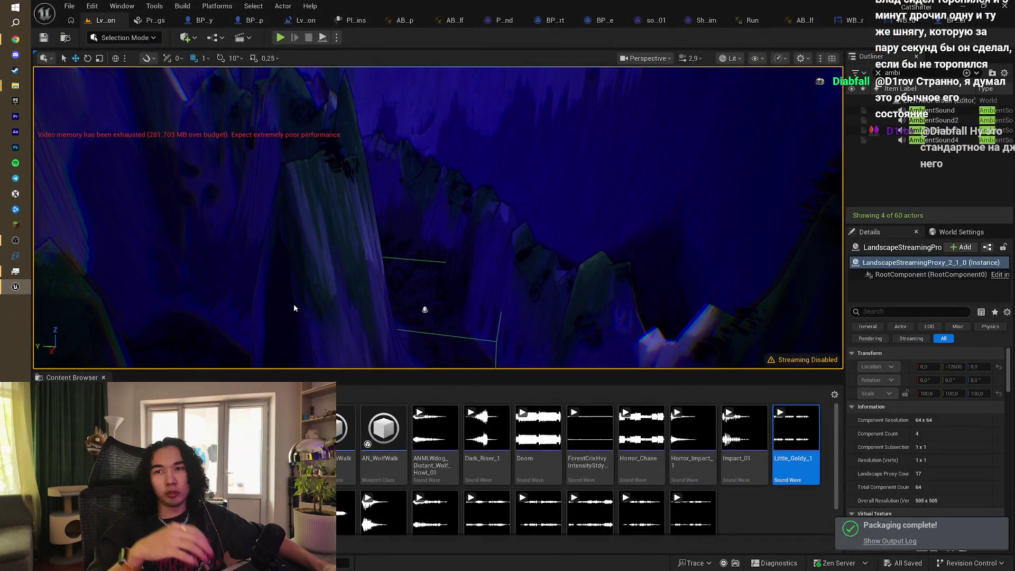
click(16, 39)
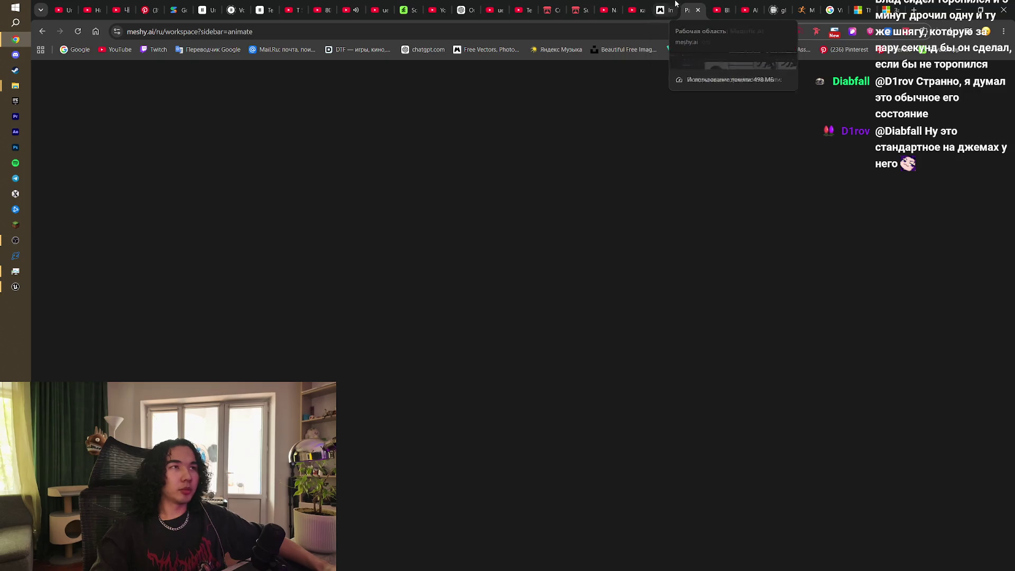
click(550, 9)
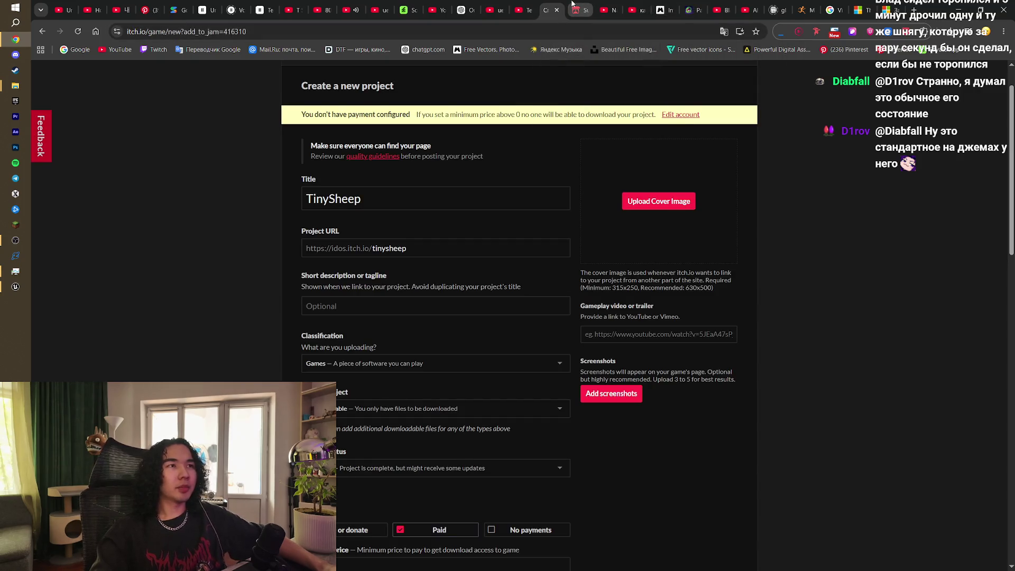
scroll(567, 238, down, 3)
scroll(410, 376, down, 2)
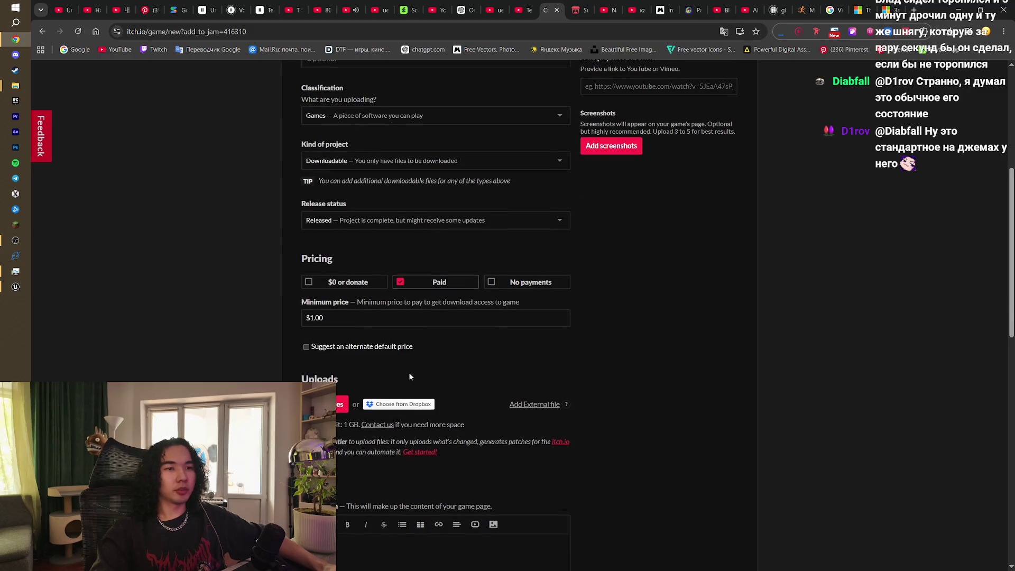
click(323, 404)
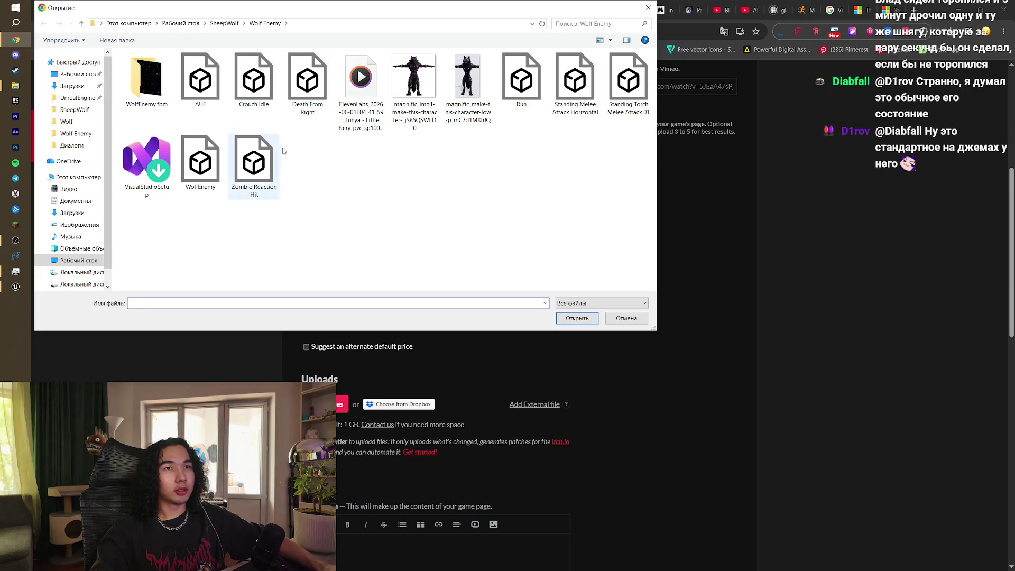
click(225, 23)
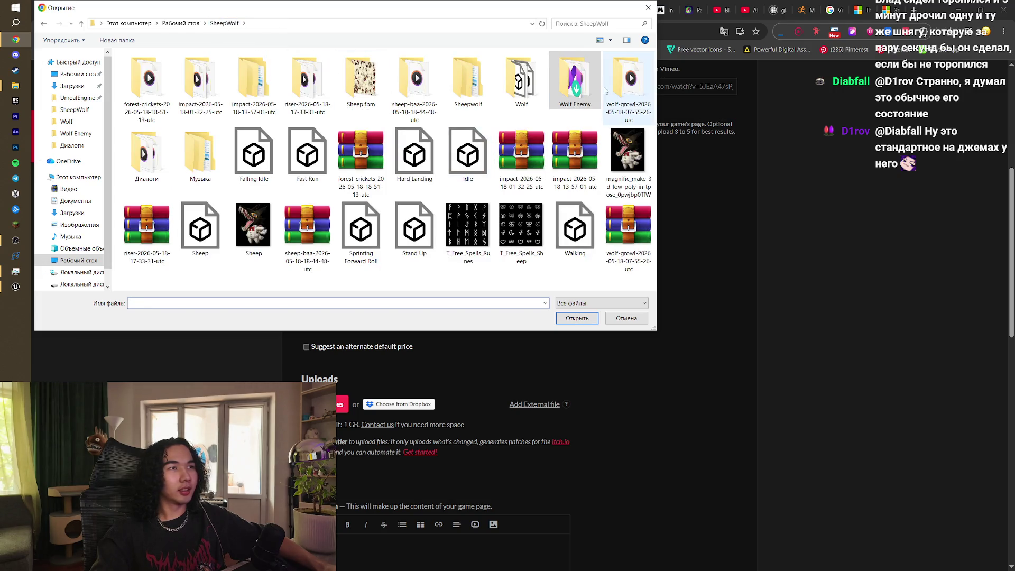
double_click(560, 81)
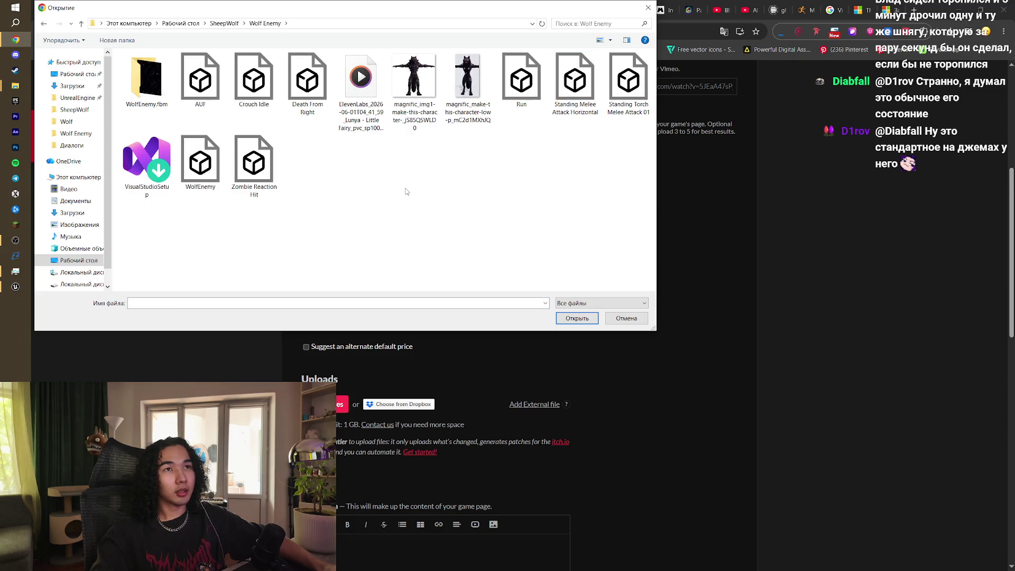
click(222, 24)
double_click(459, 90)
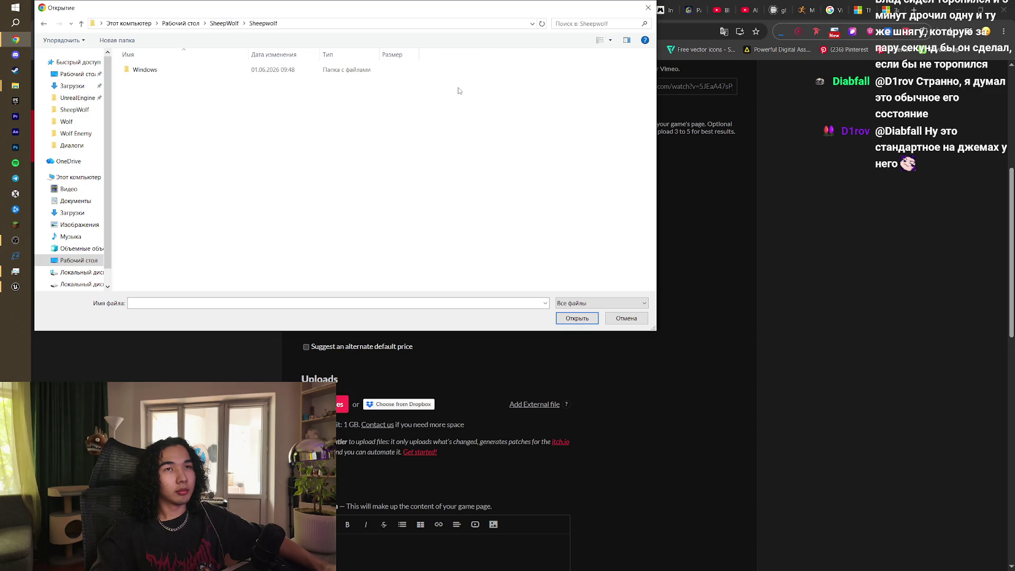
double_click(241, 74)
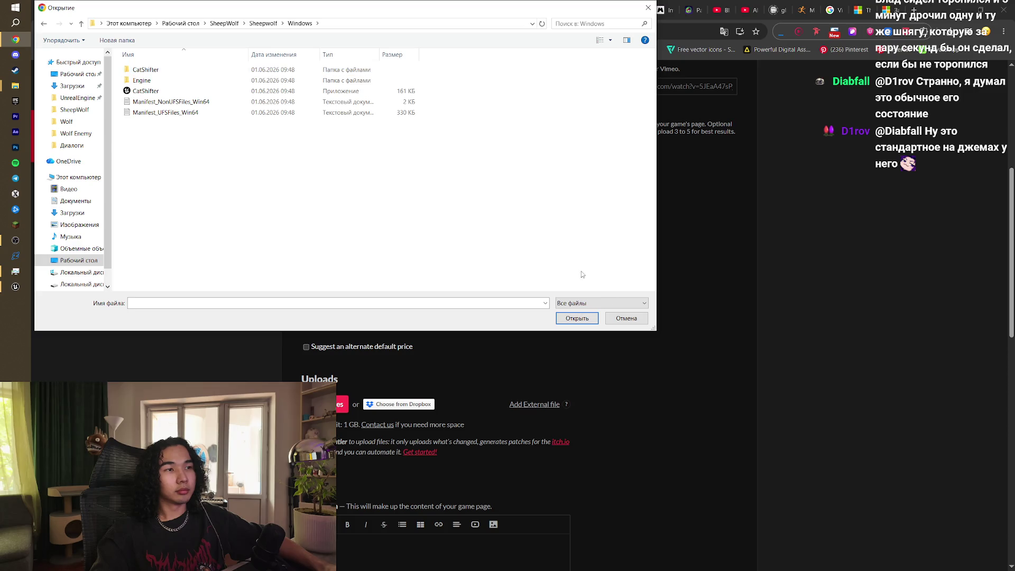
click(627, 318)
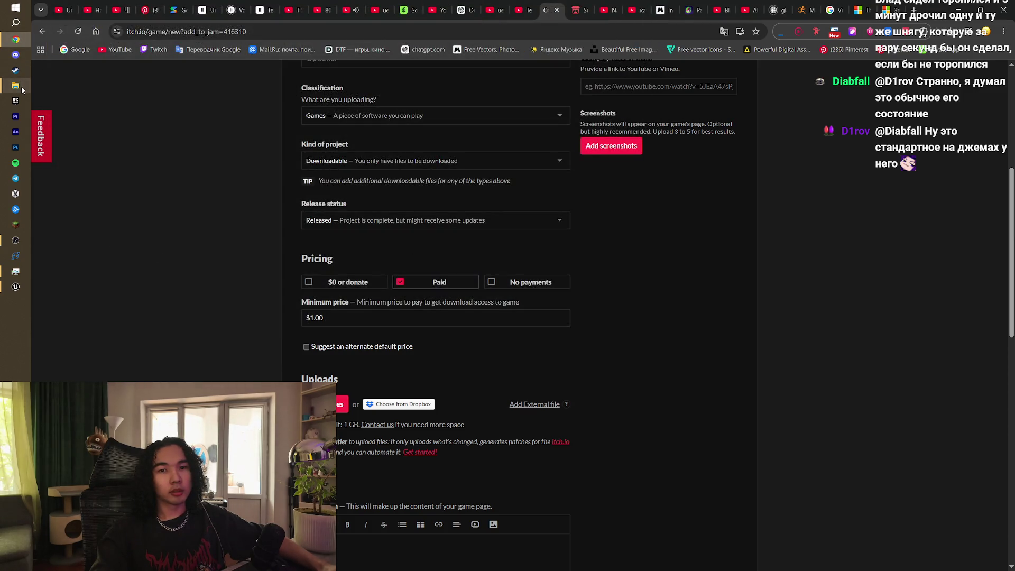
mouse_move(21, 90)
mouse_move(84, 278)
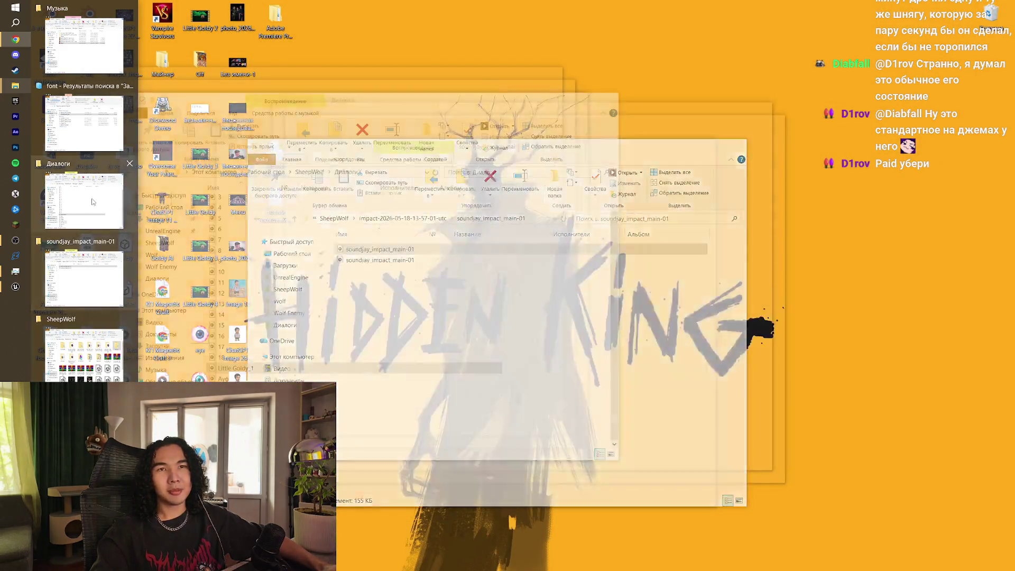
Step: Open the Sheepwolf build folder inside SheepWolf in File Explorer
click(84, 201)
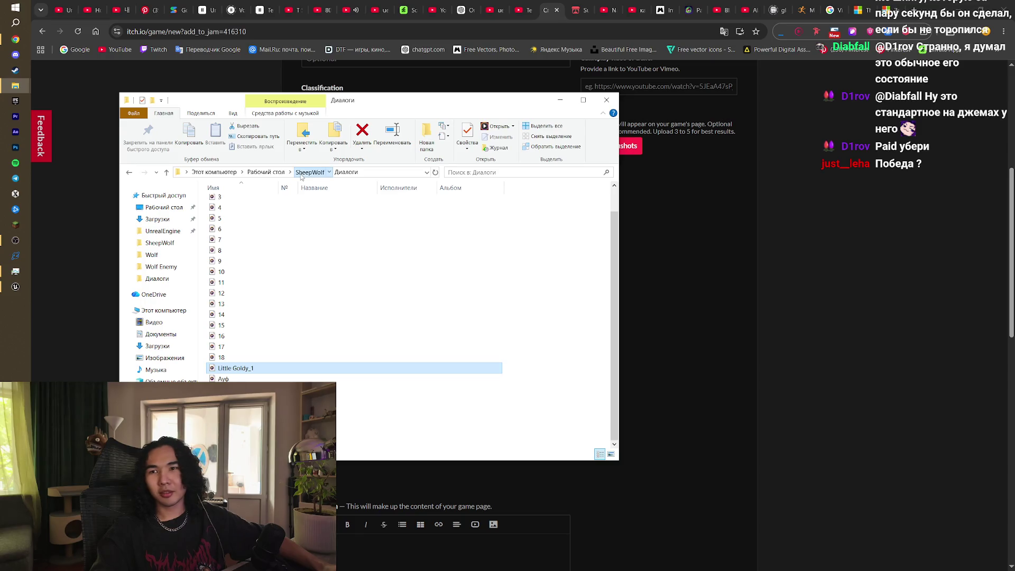
click(310, 173)
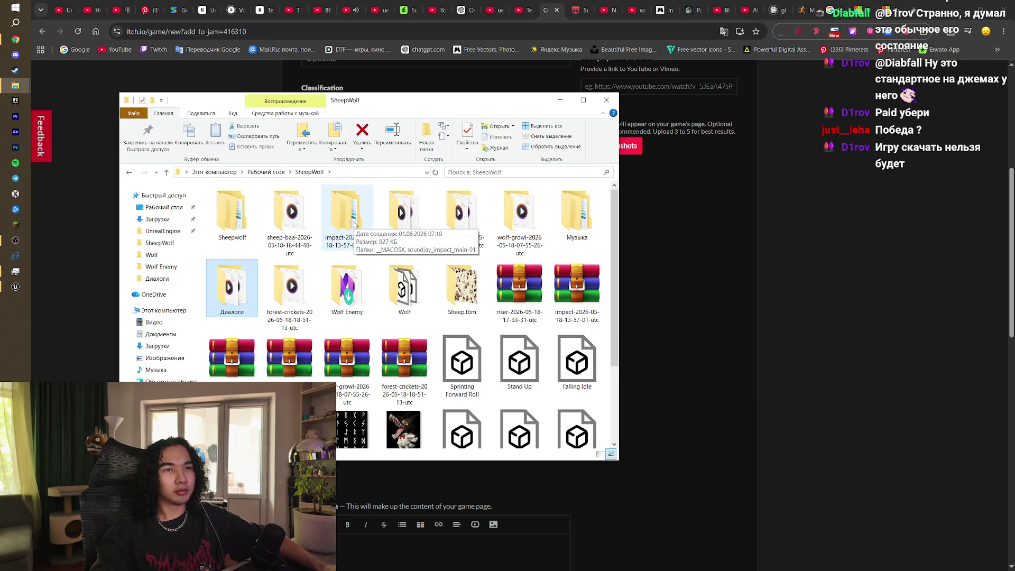
double_click(237, 213)
Step: Compress the Windows folder into Windows.rar with WinRAR
right_click(243, 206)
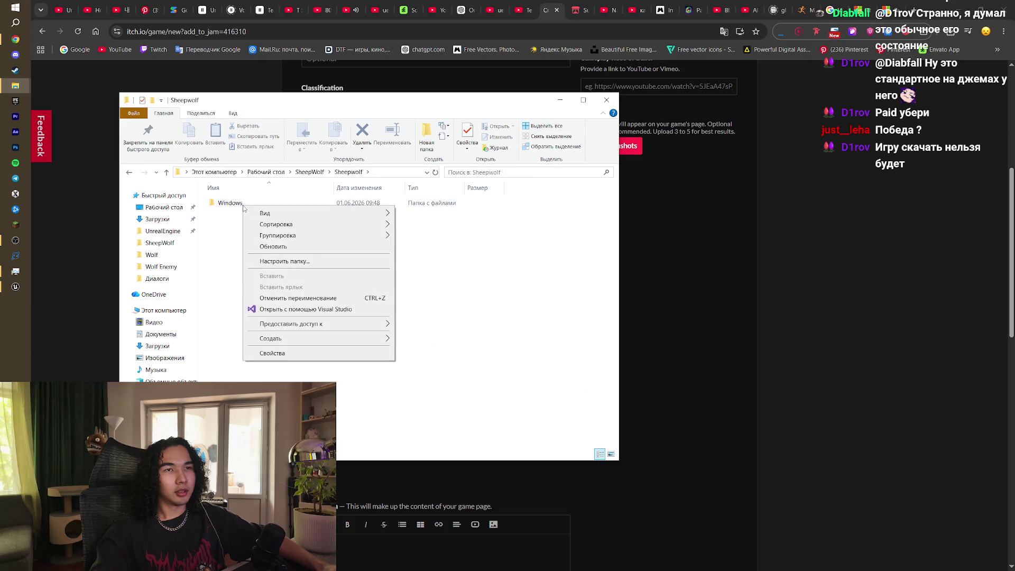
click(216, 202)
right_click(216, 202)
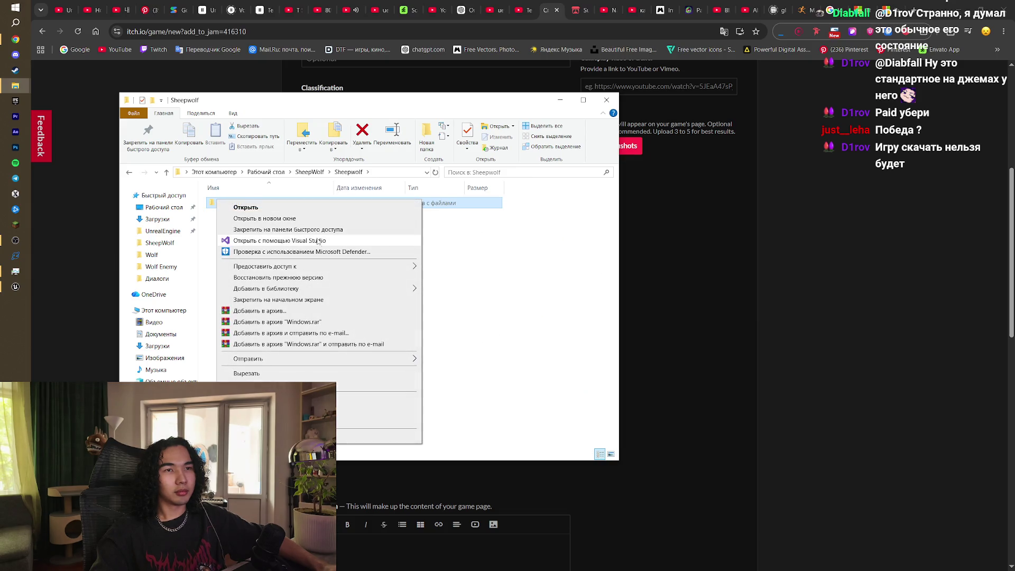
click(359, 328)
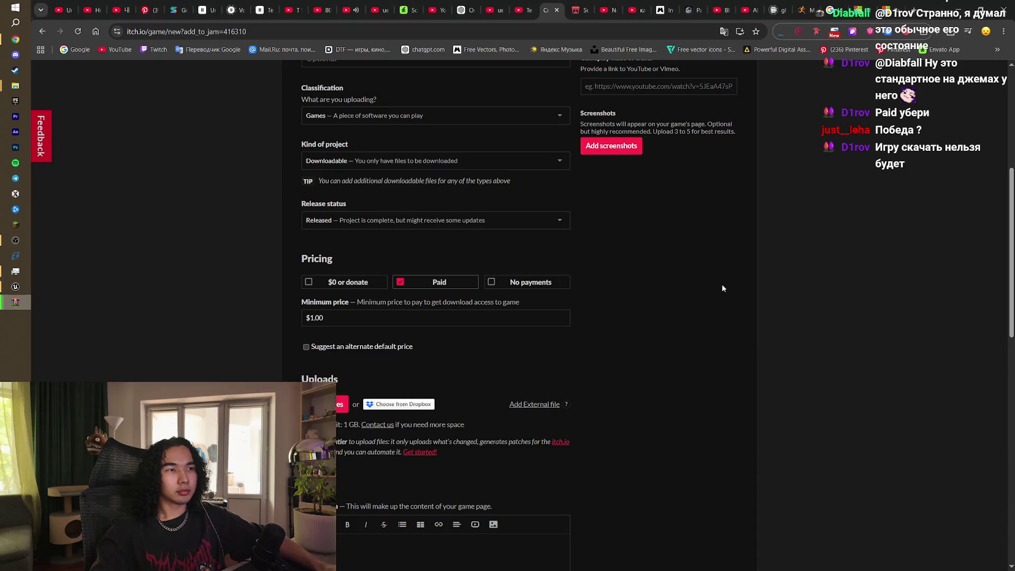
click(722, 284)
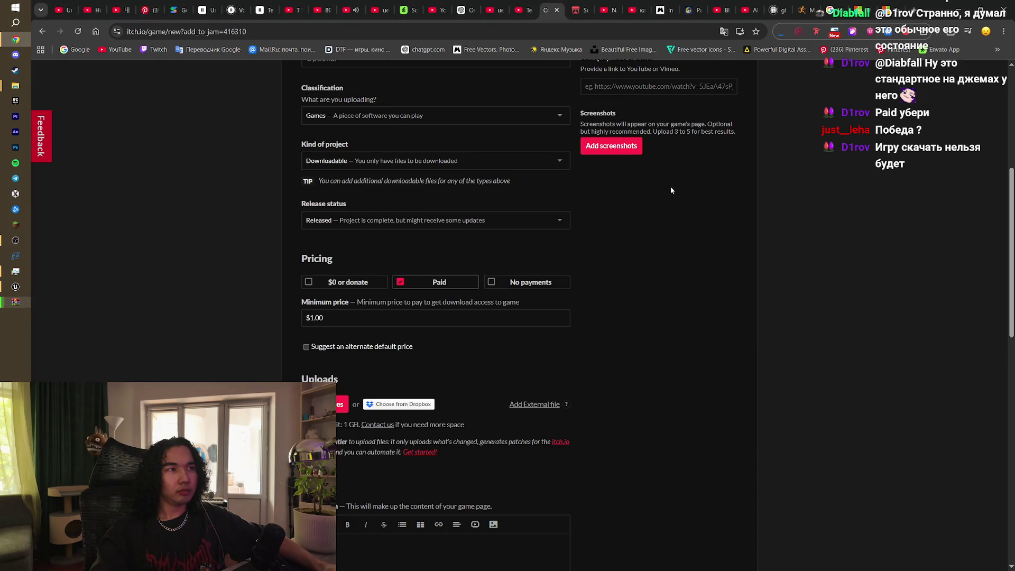
click(689, 10)
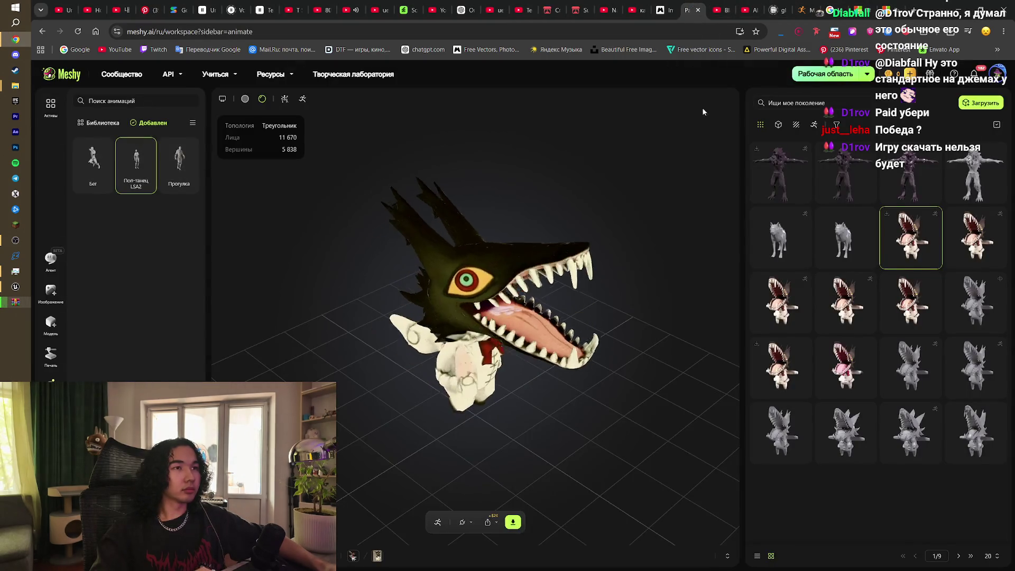
Step: Load the lamb model from page 2 of generations and snip it as a screenshot
click(960, 558)
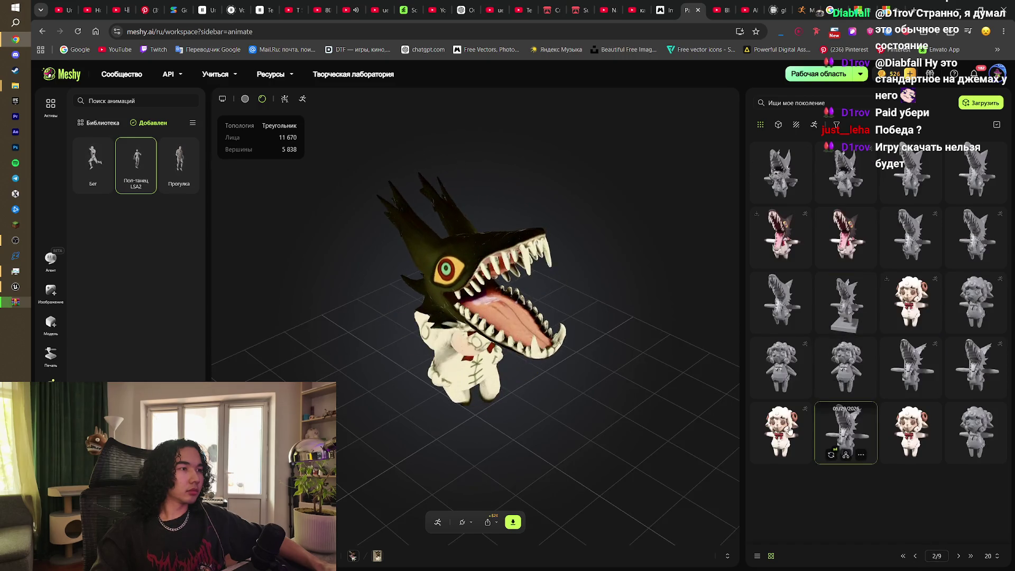
click(910, 436)
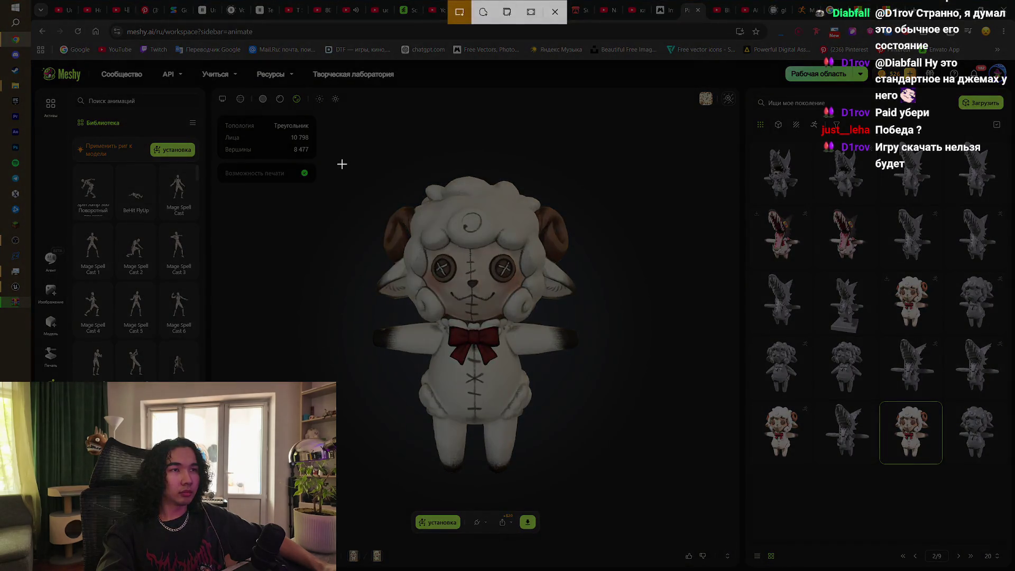
mouse_move(342, 164)
mouse_down()
mouse_move(559, 346)
mouse_move(629, 391)
mouse_move(602, 387)
mouse_up()
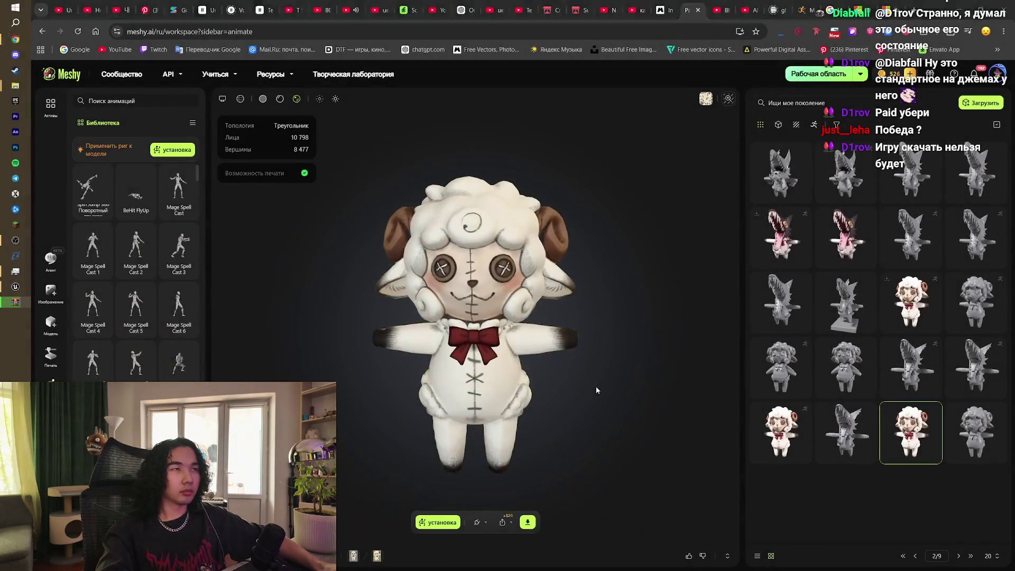
Step: Back on the itch.io upload page, start choosing a cover image
click(551, 5)
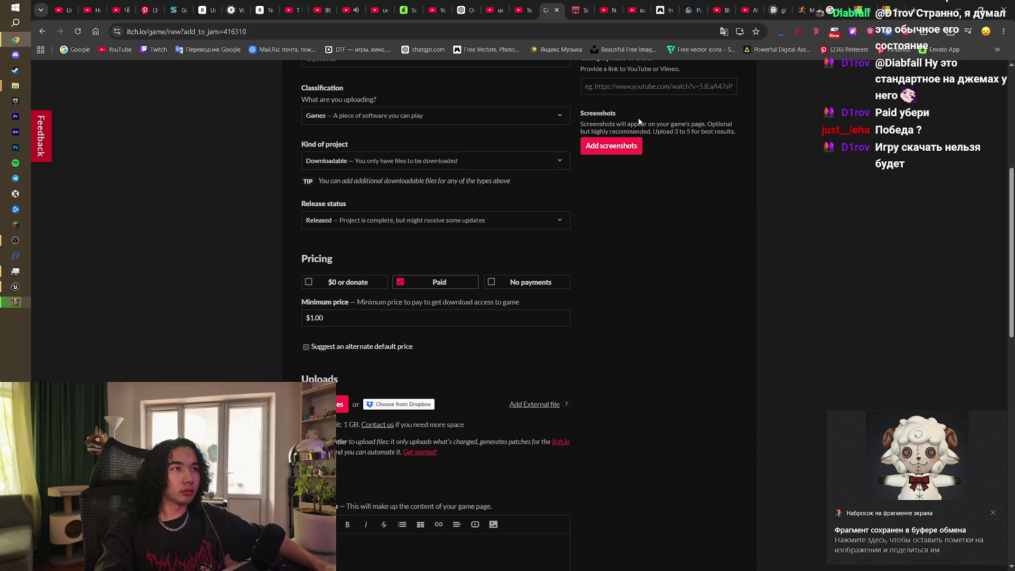
scroll(643, 138, up, 3)
click(655, 159)
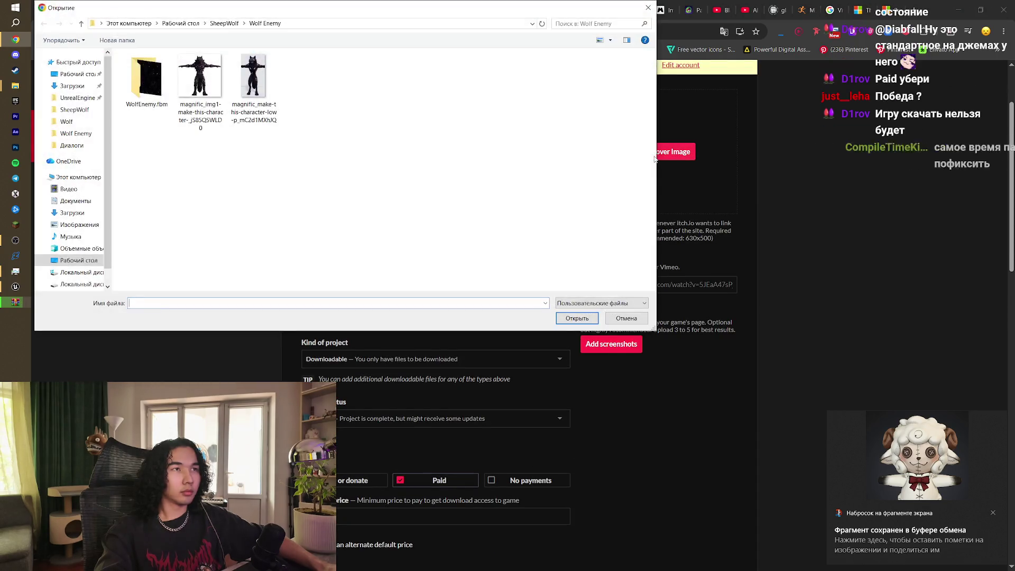
Step: Upload Windows.rar from the Sheepwolf folder as the game file
click(626, 318)
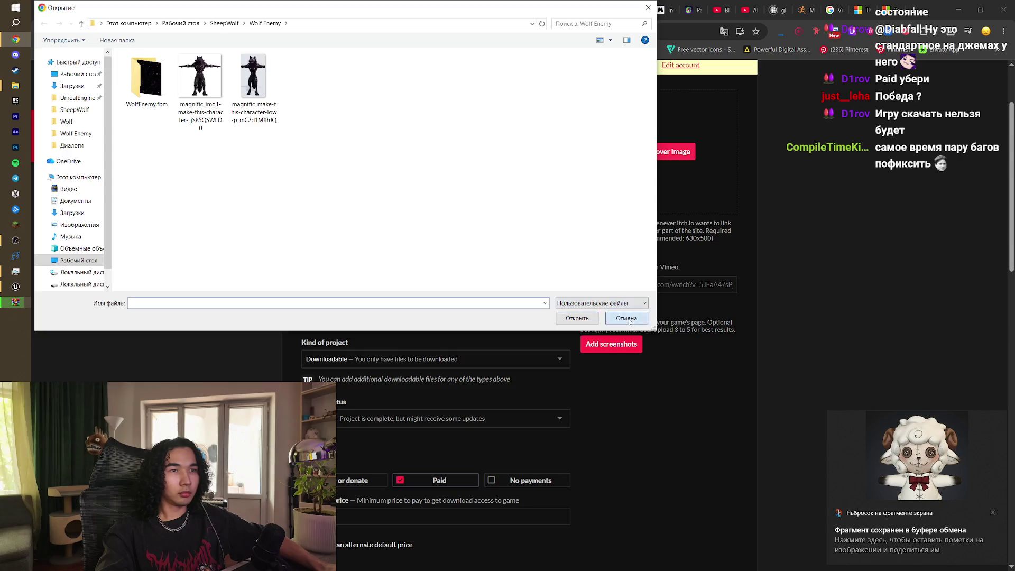
scroll(258, 324, down, 3)
scroll(300, 373, down, 1)
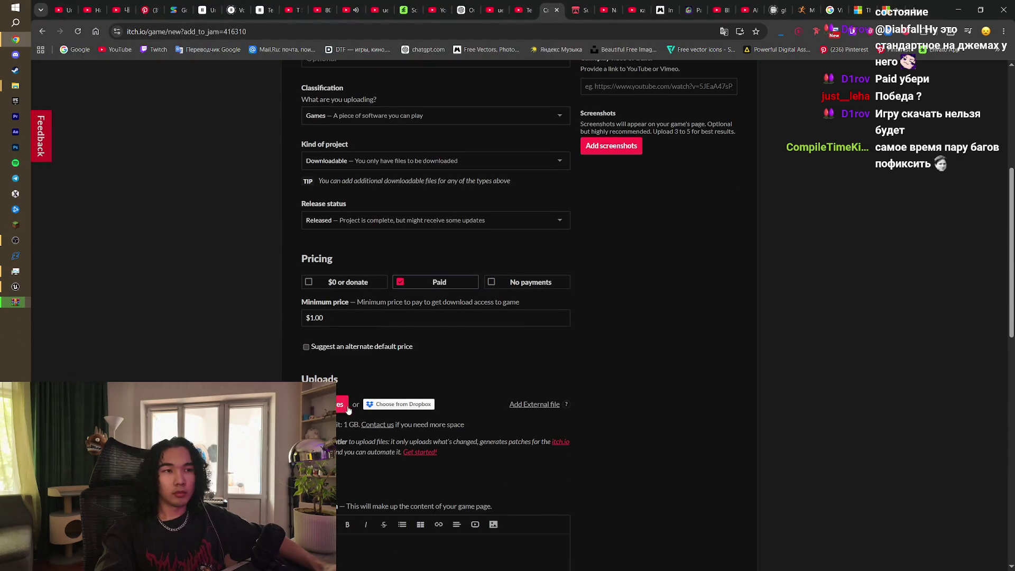
click(342, 405)
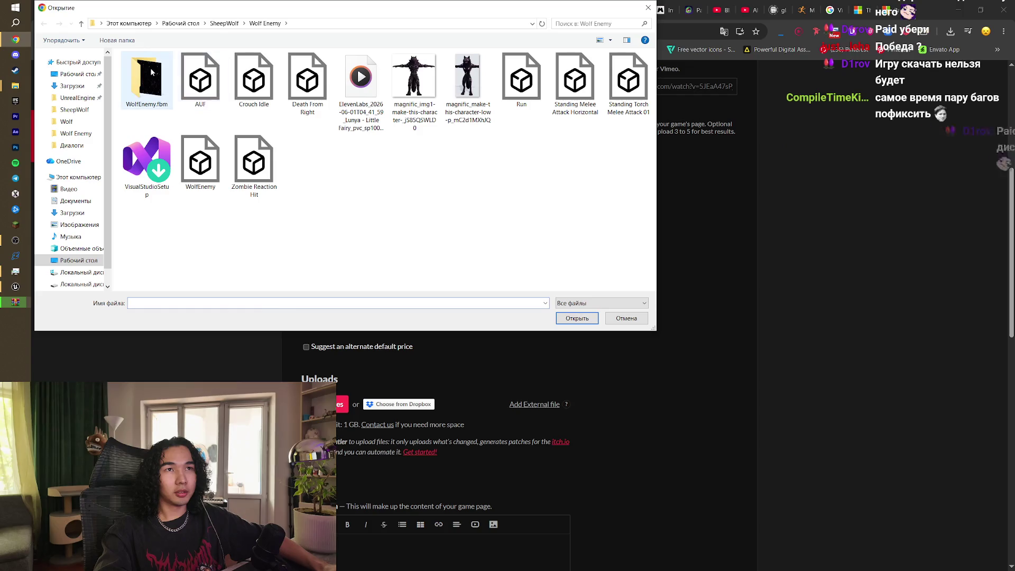
click(224, 24)
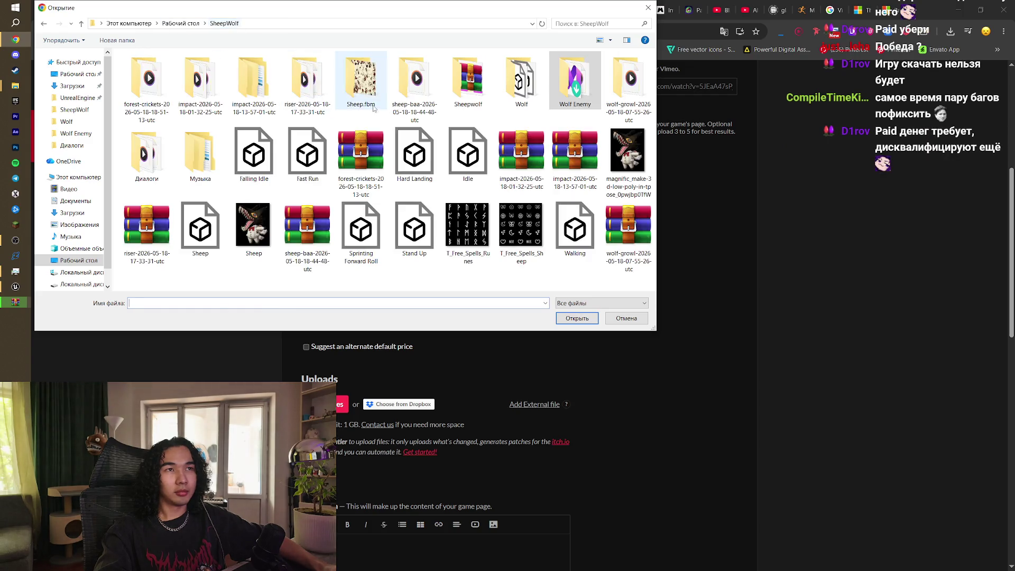
double_click(468, 82)
double_click(208, 83)
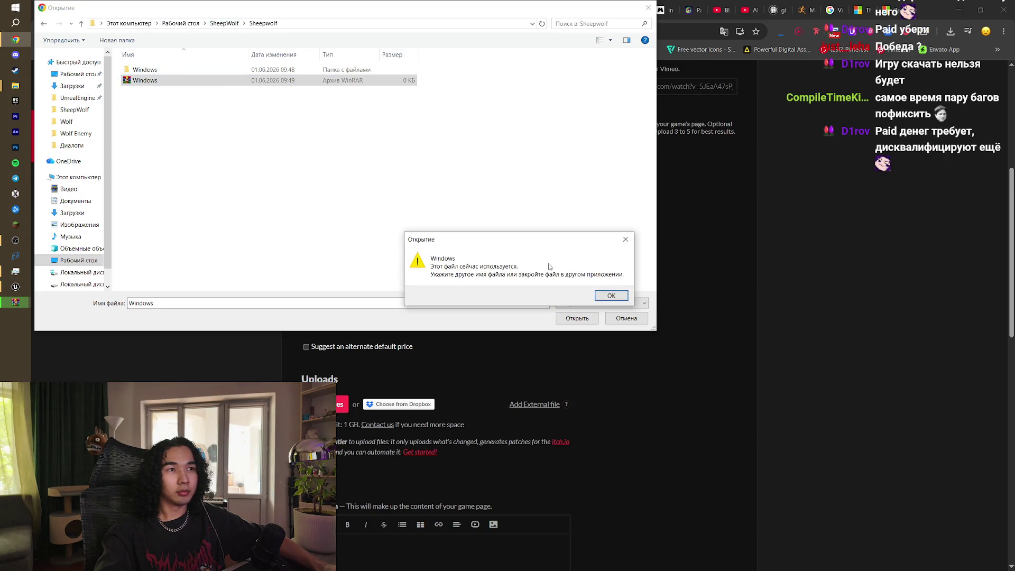
click(611, 296)
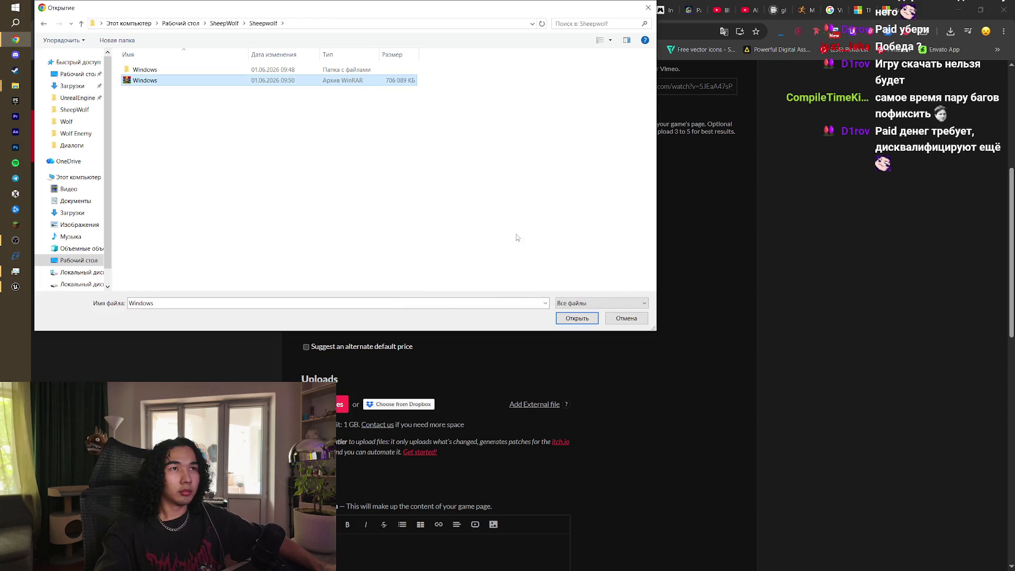
click(595, 319)
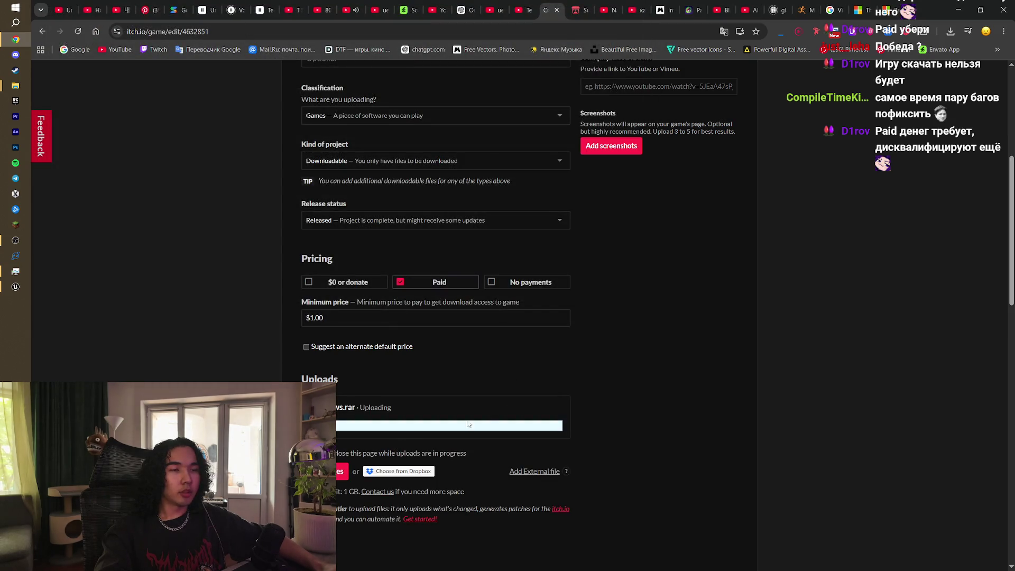
Step: Set the game's pricing to No payments
scroll(617, 355, up, 1)
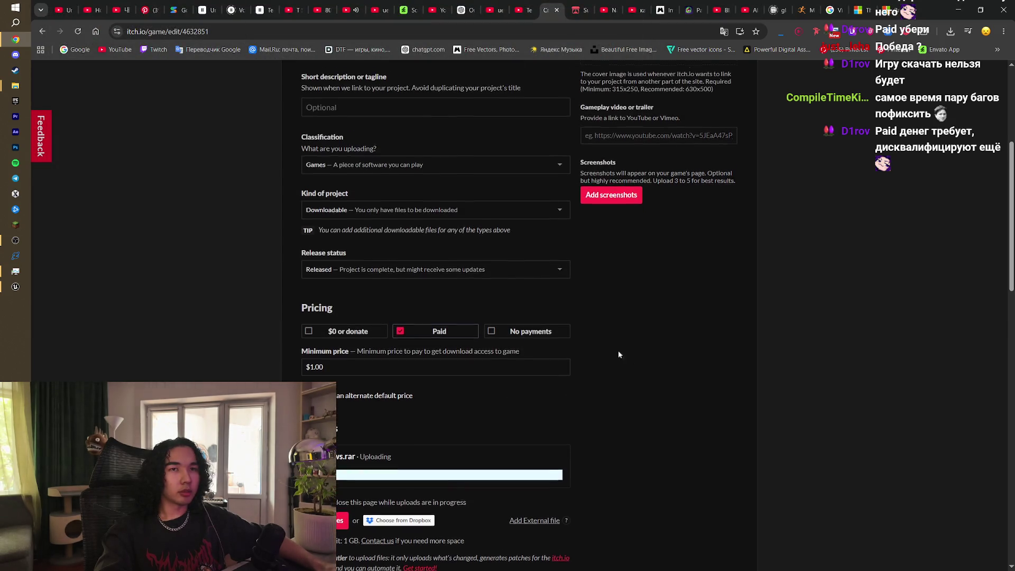
click(26, 177)
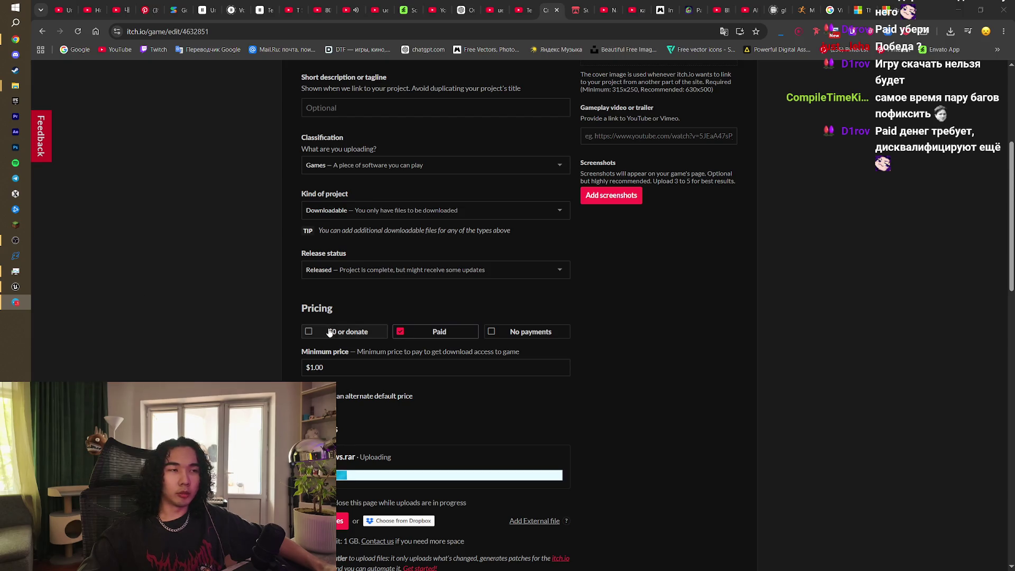
click(514, 332)
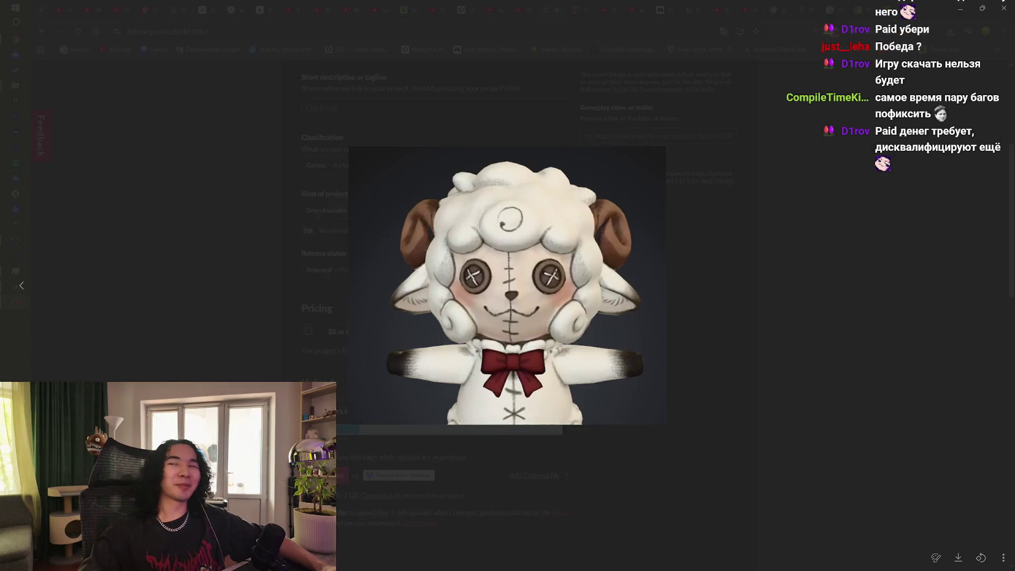
Step: Save the lamb picture as a JPEG into Downloads and close the preview
right_click(559, 243)
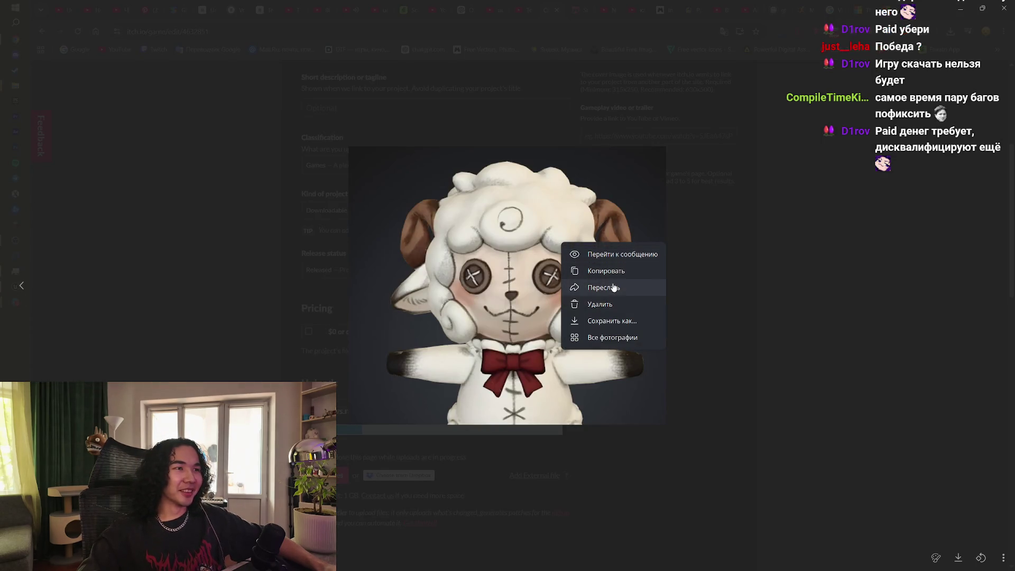
click(629, 321)
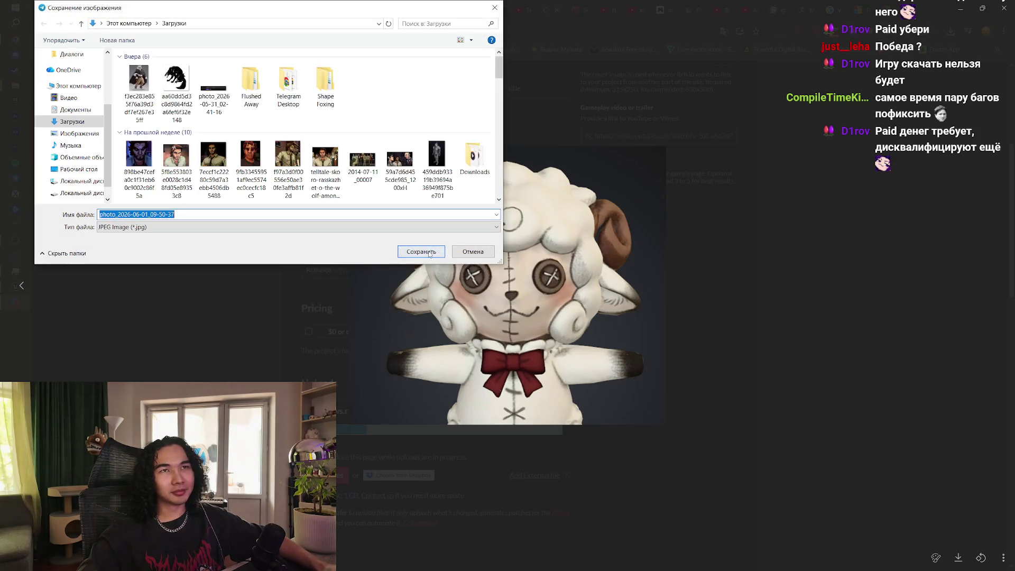
click(429, 253)
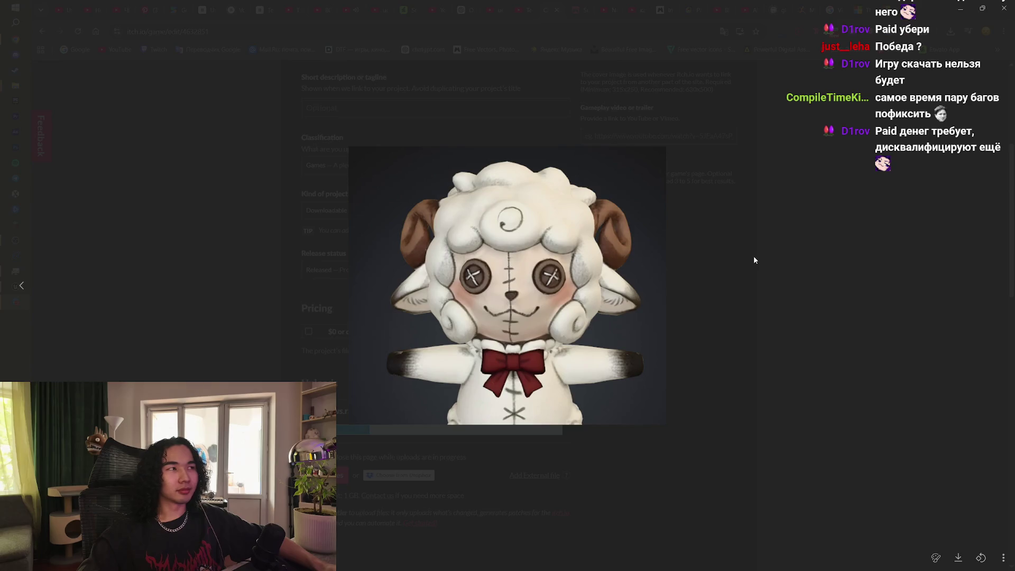
click(754, 256)
scroll(734, 370, up, 2)
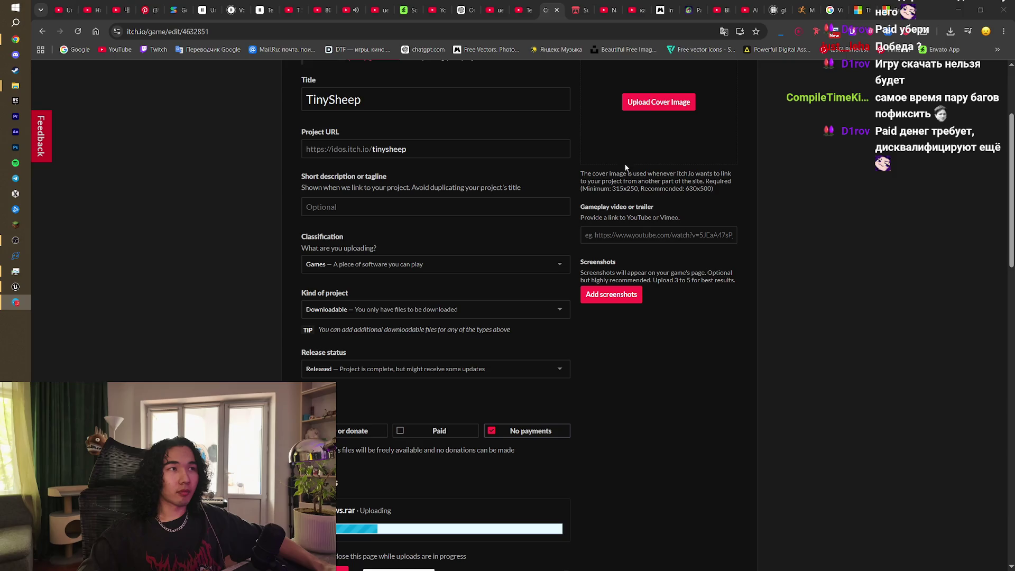
click(657, 102)
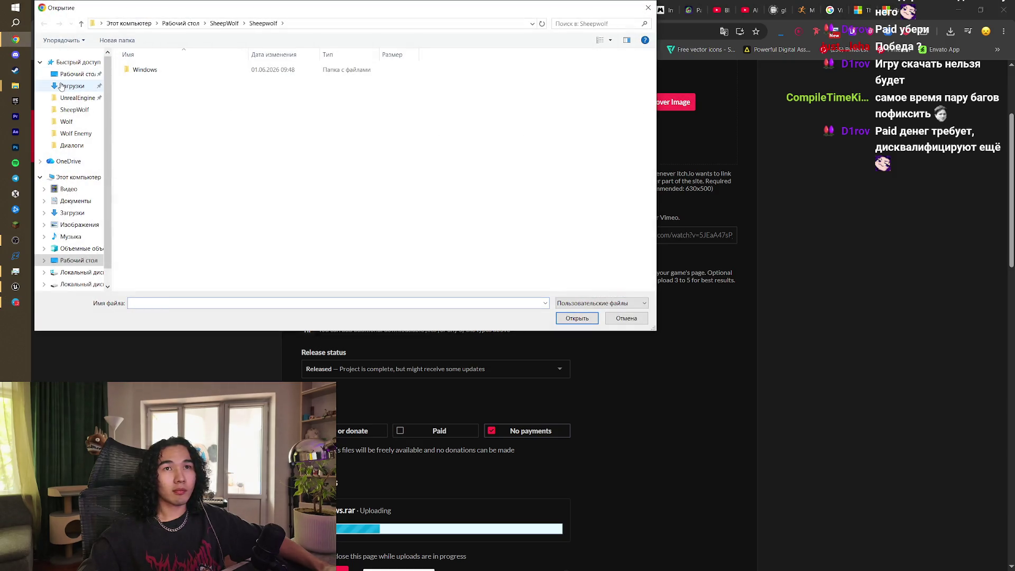
click(61, 86)
double_click(143, 89)
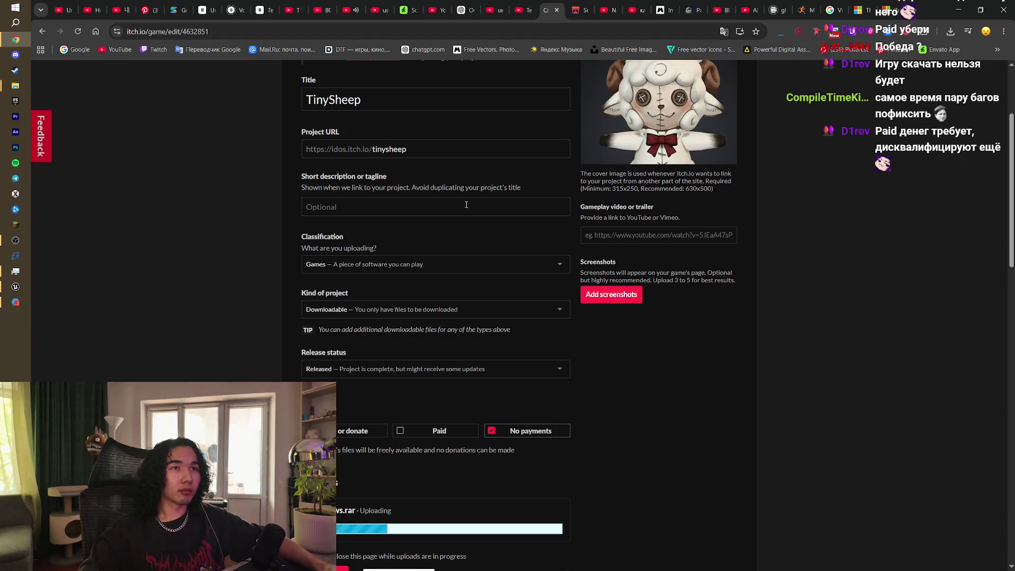
click(416, 202)
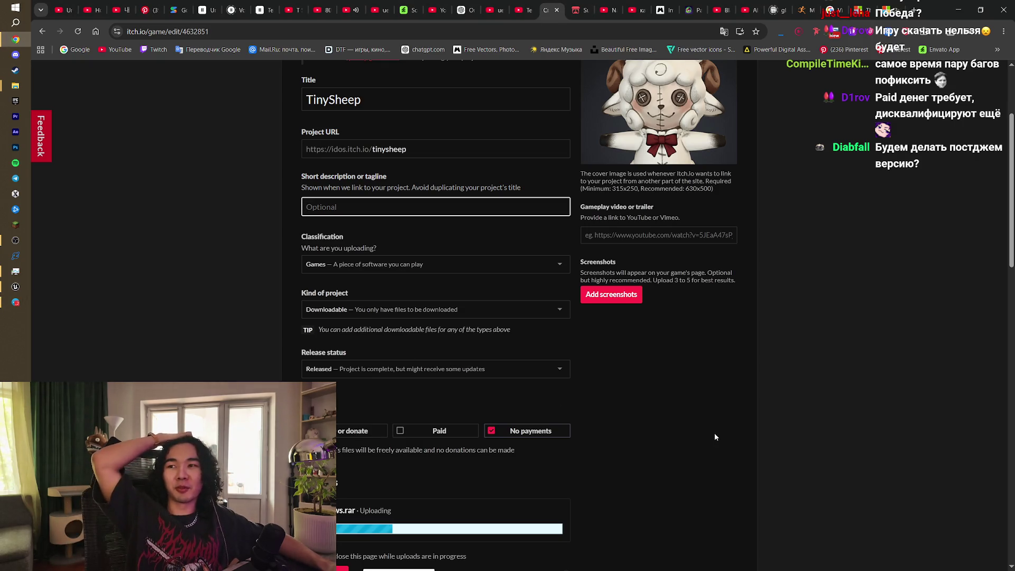
scroll(568, 446, down, 1)
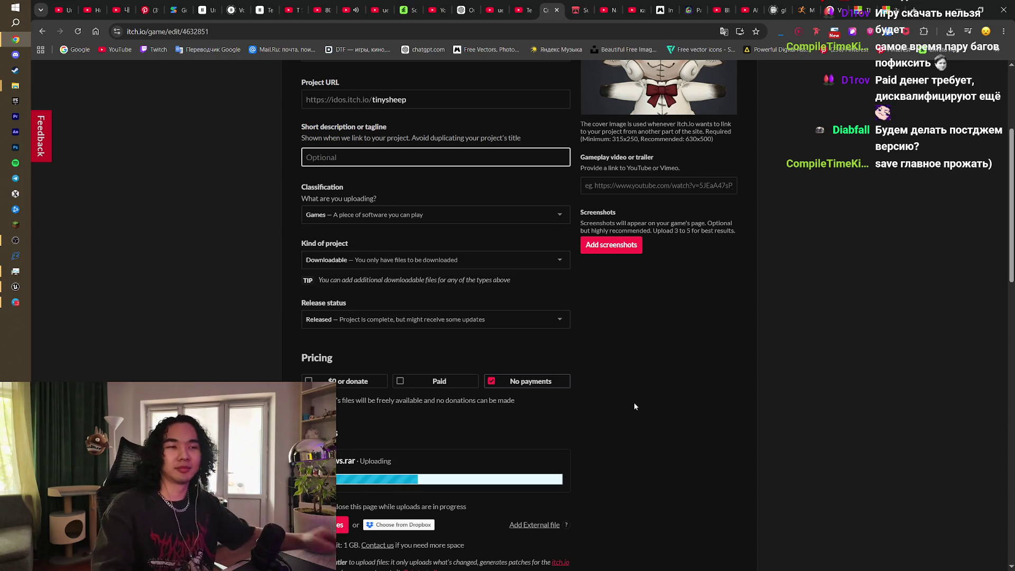
scroll(635, 404, down, 2)
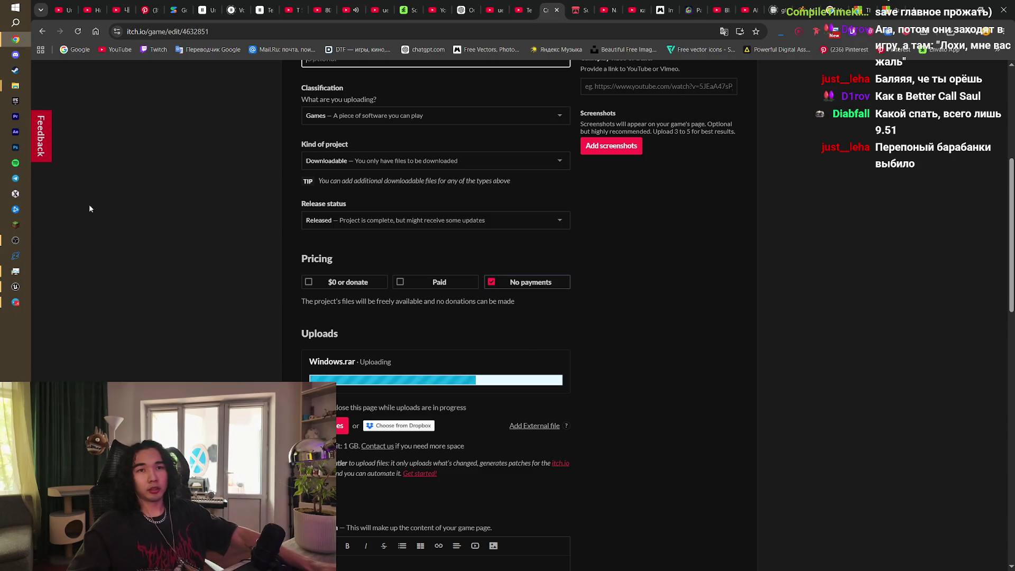
Step: Switch to Unreal Editor and close the doom folder window
mouse_move(16, 88)
click(79, 133)
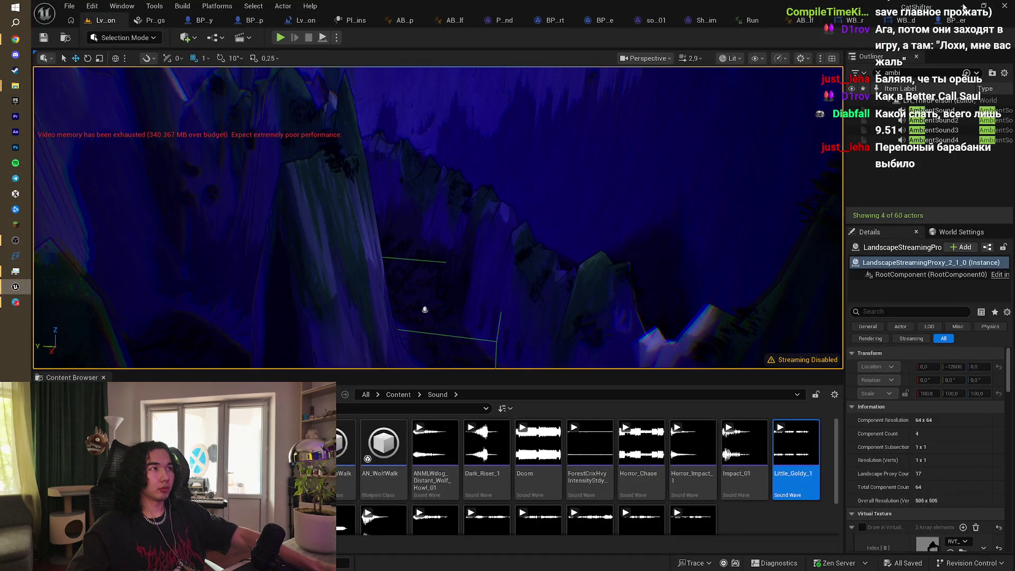
mouse_move(15, 86)
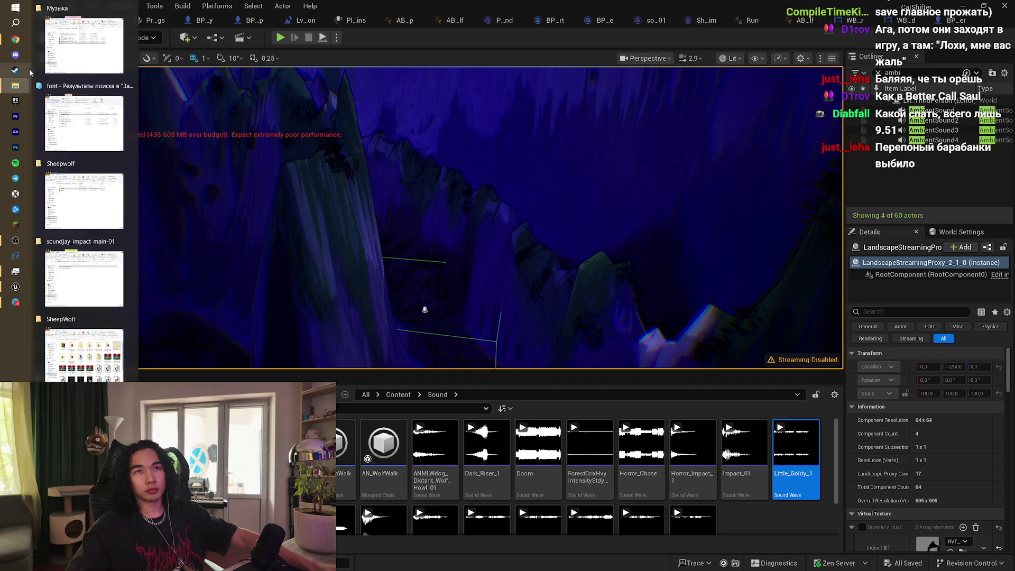
scroll(129, 17, down, 2)
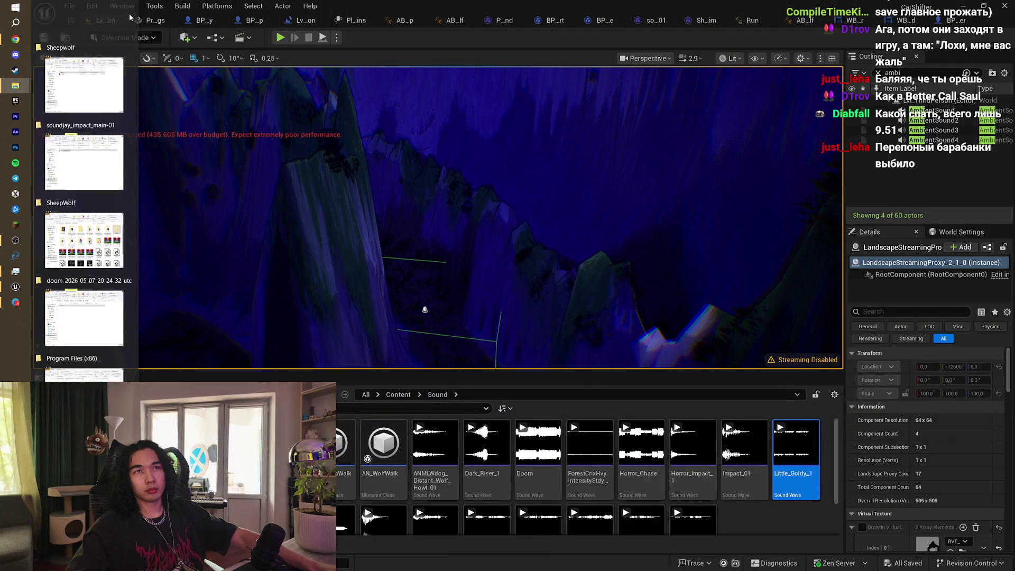
scroll(130, 17, down, 3)
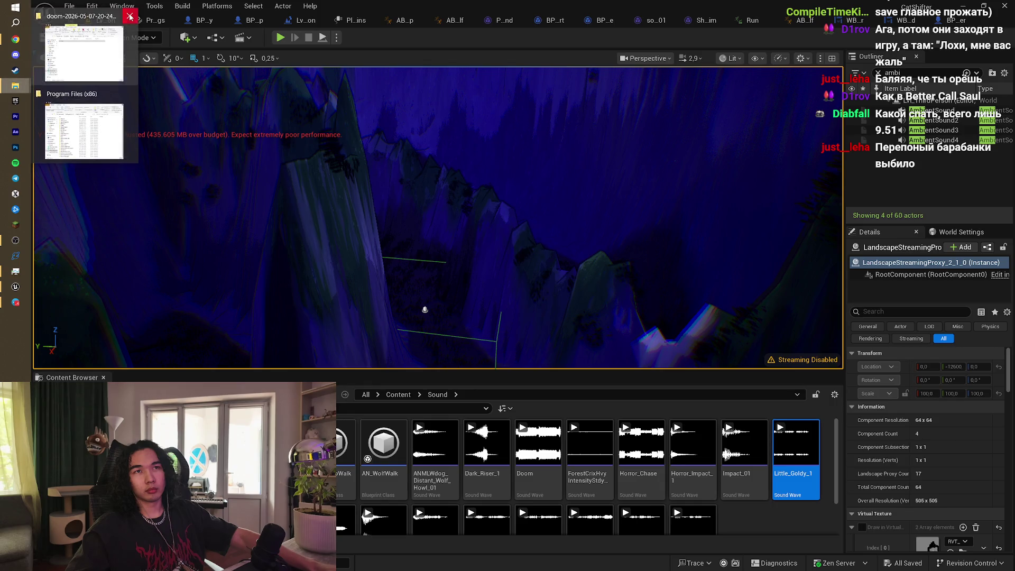
click(130, 18)
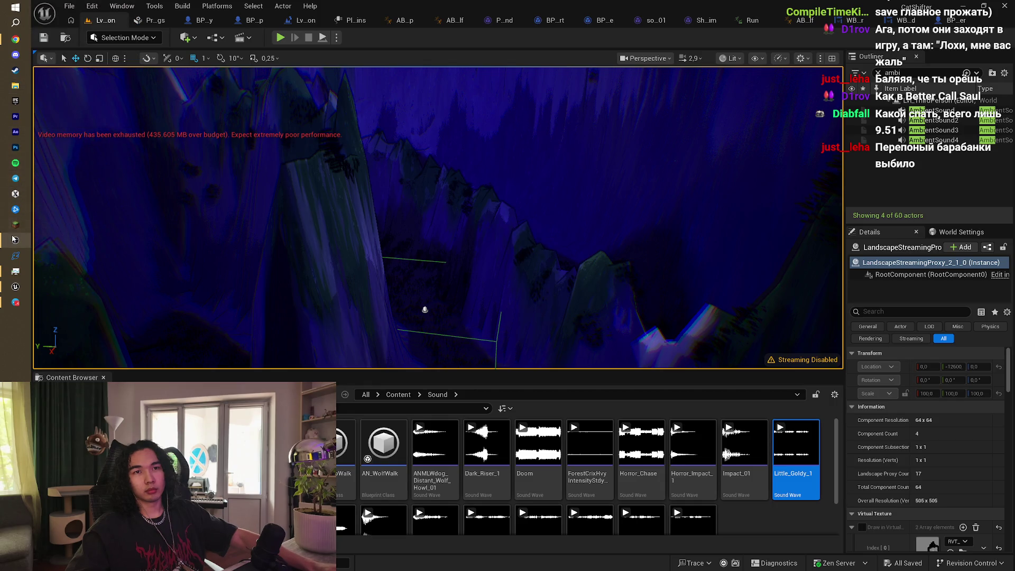
mouse_move(14, 287)
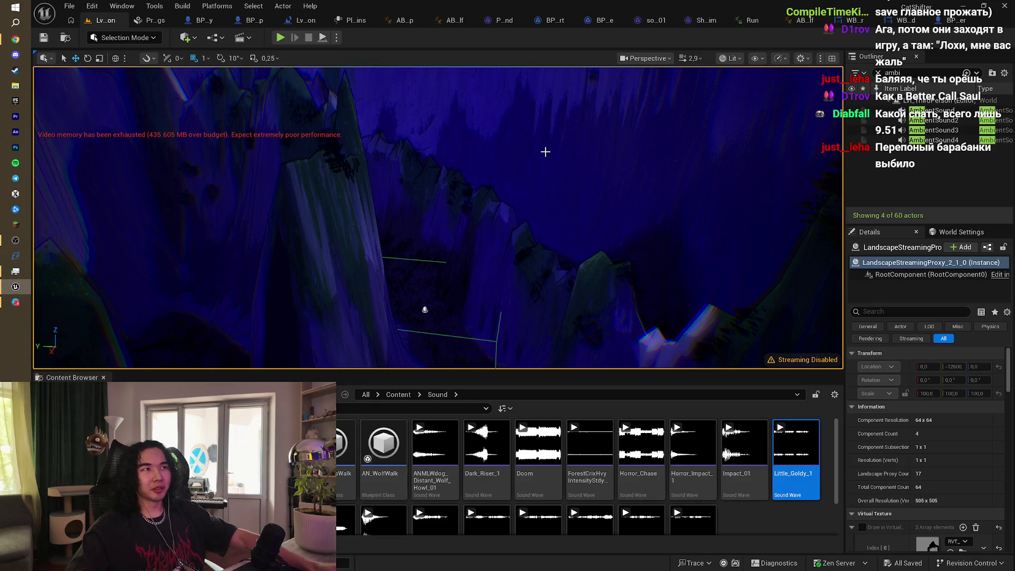
Step: Set the viewport scalability to Low, then return to the itch.io edit page
click(783, 61)
mouse_move(805, 116)
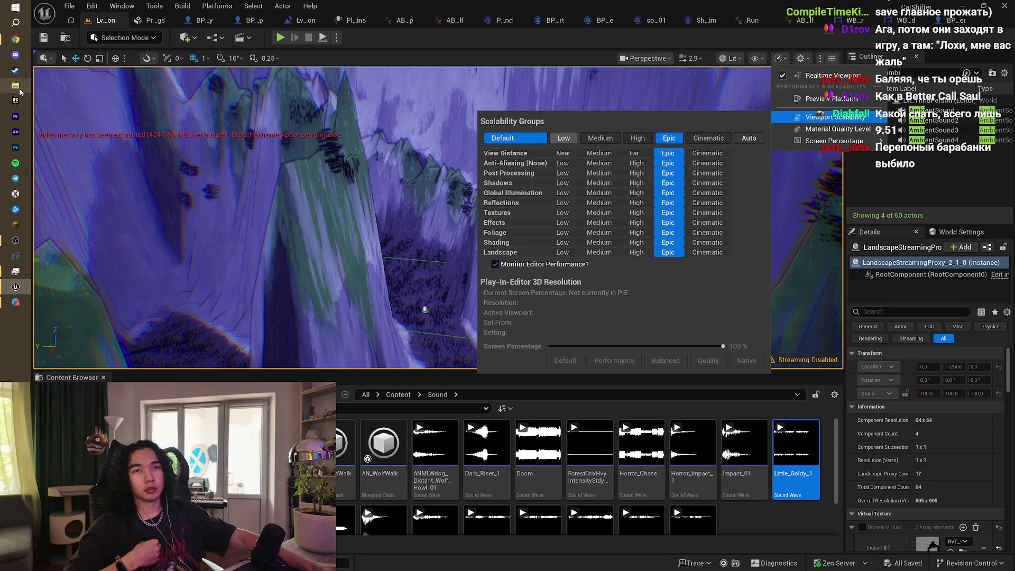
mouse_move(15, 39)
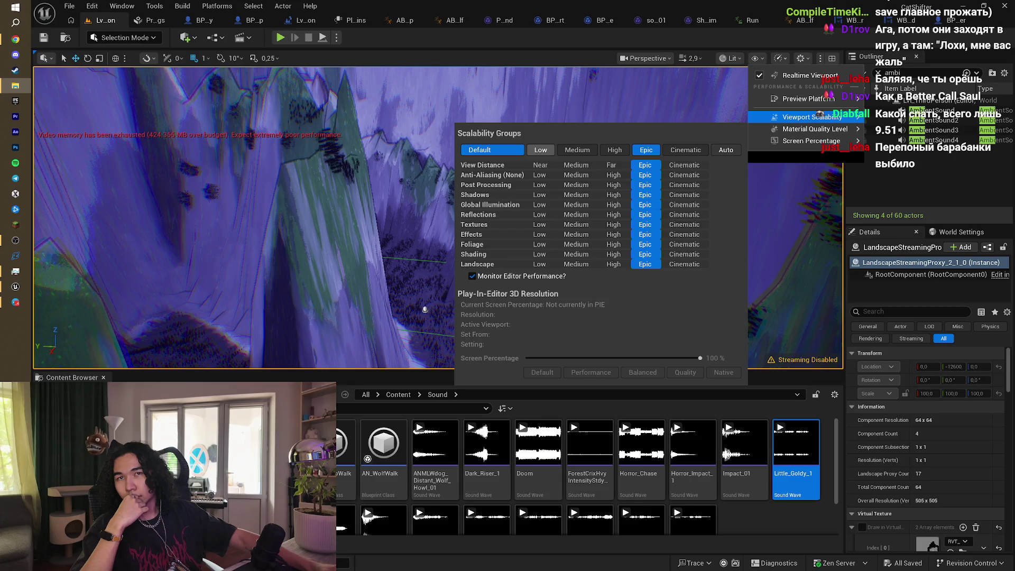
key(alt+Tab)
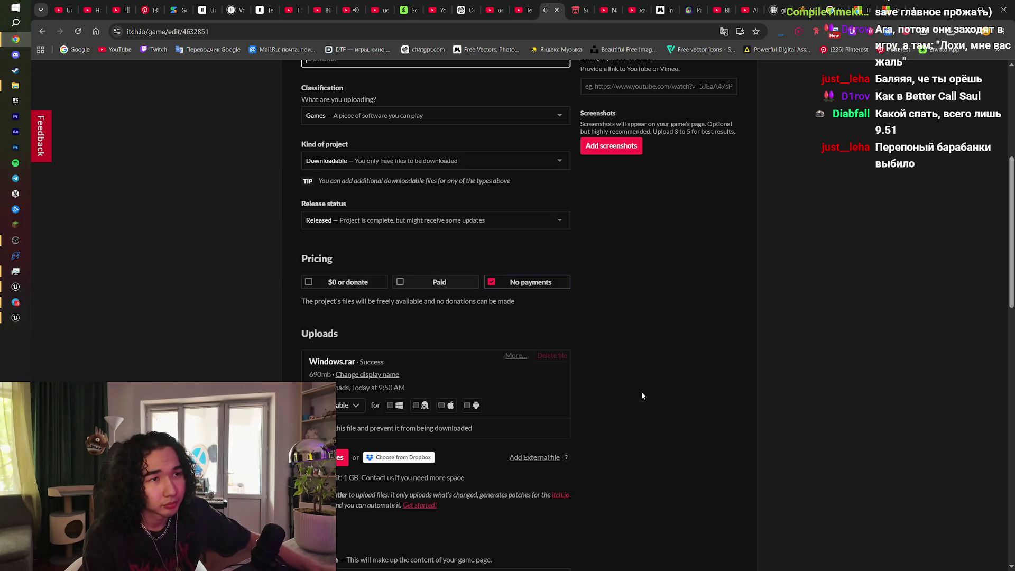
Step: Set the TinySheep genre to Adventure in the Details section
scroll(658, 409, down, 1)
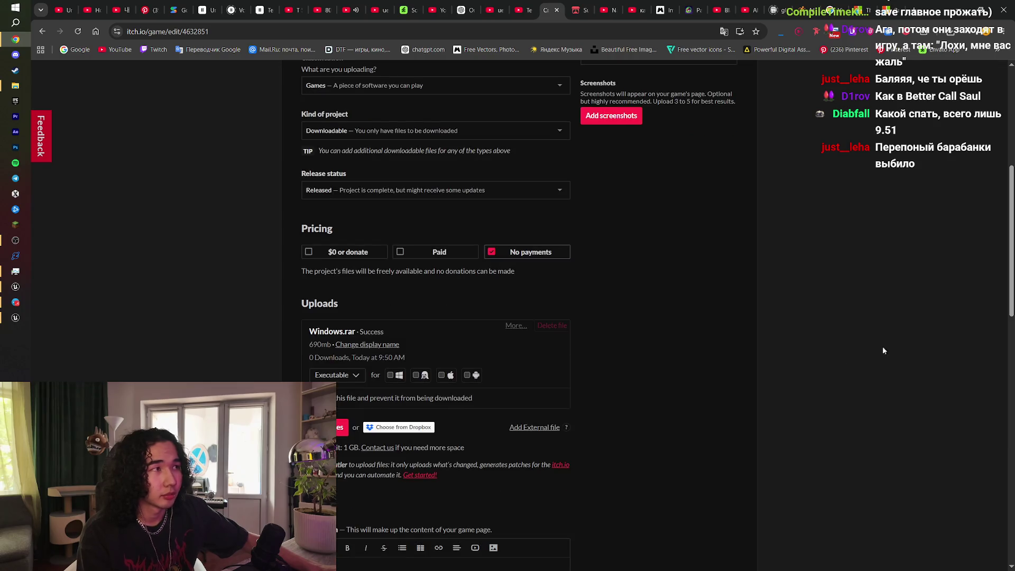
drag(1013, 290, 1006, 418)
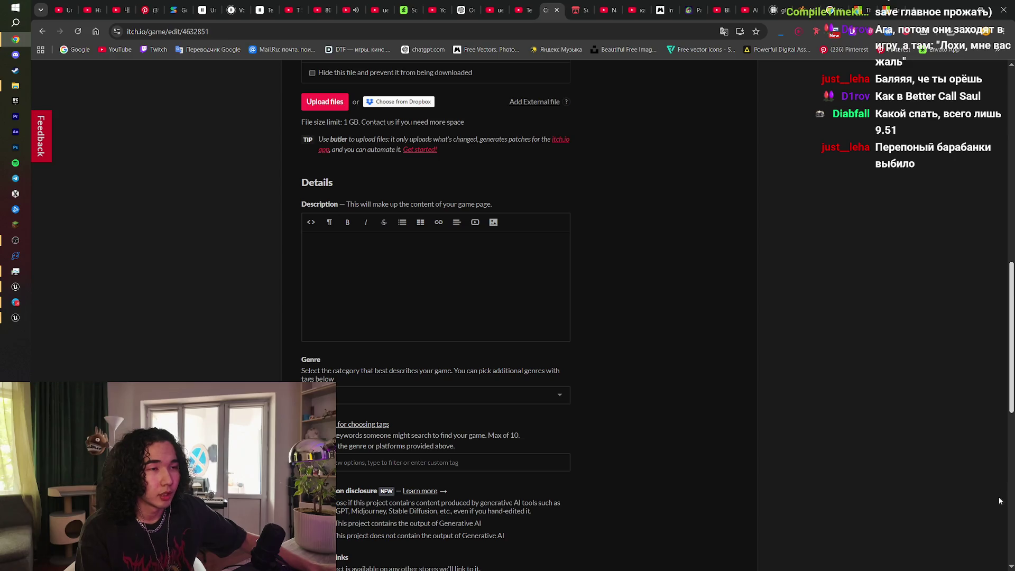
scroll(999, 525, down, 5)
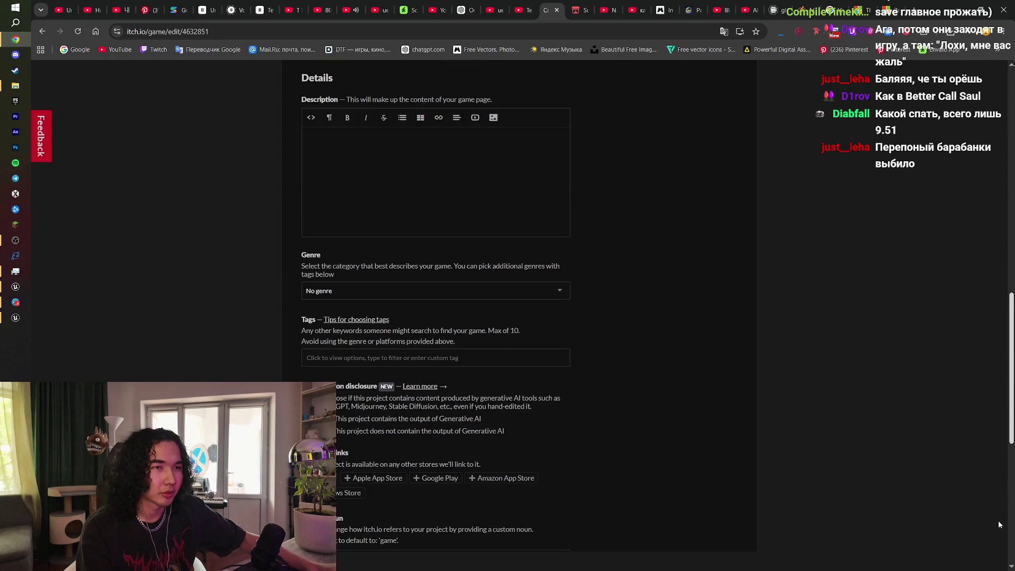
click(475, 129)
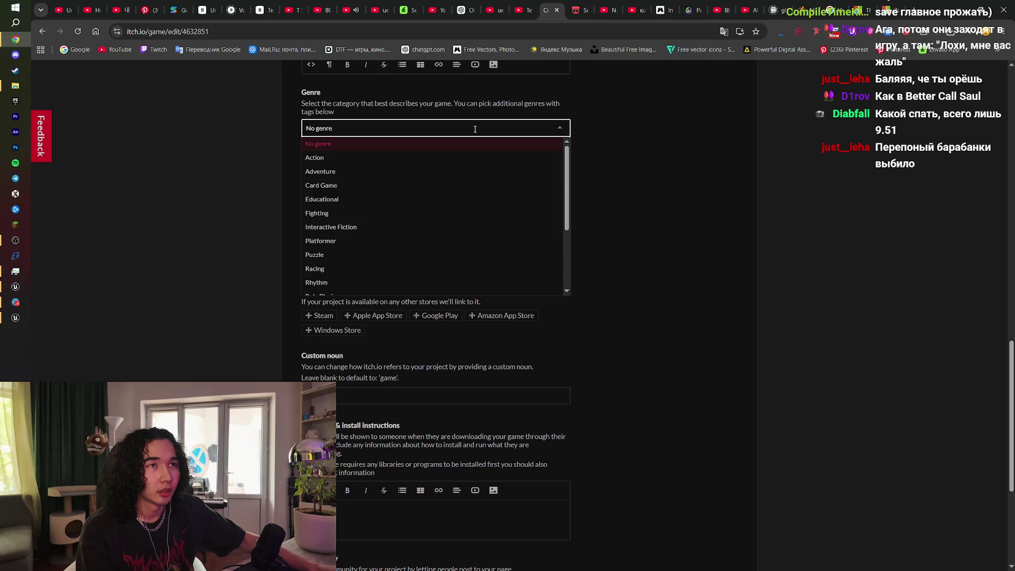
click(378, 170)
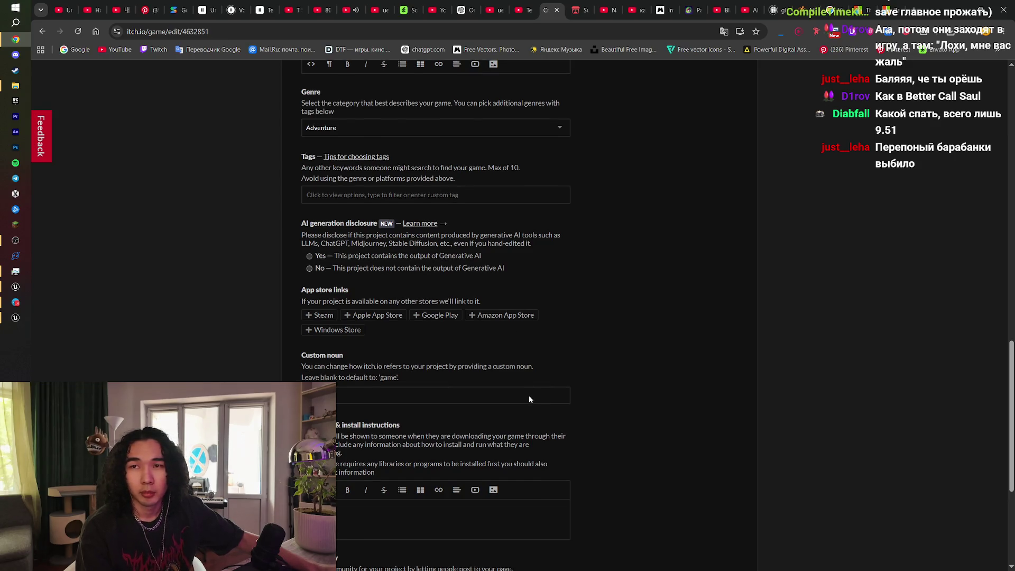
Step: Scroll down to the Community settings, then bring the running TinySheep game to the front
scroll(529, 400, down, 3)
scroll(530, 399, down, 1)
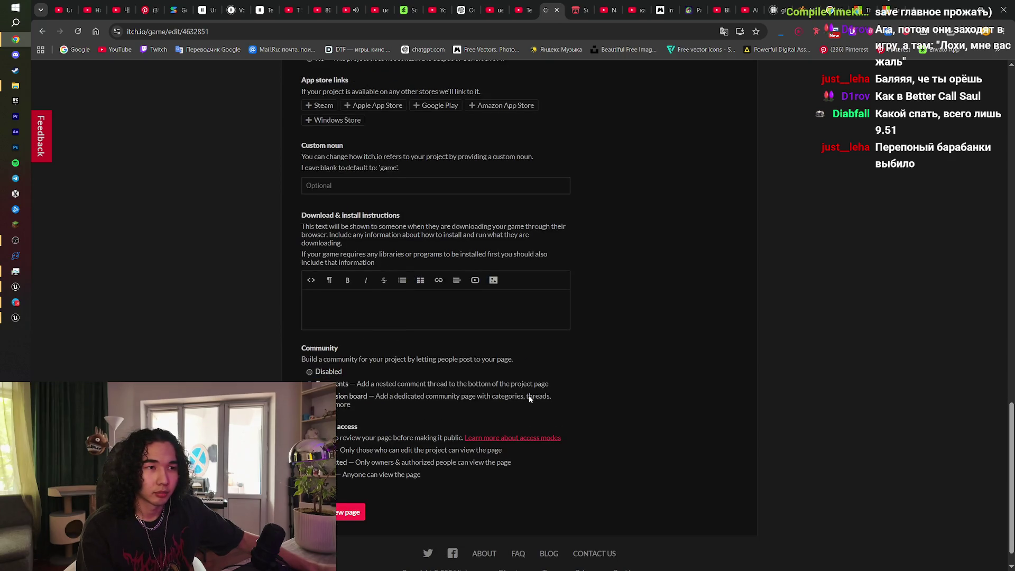
scroll(428, 466, down, 1)
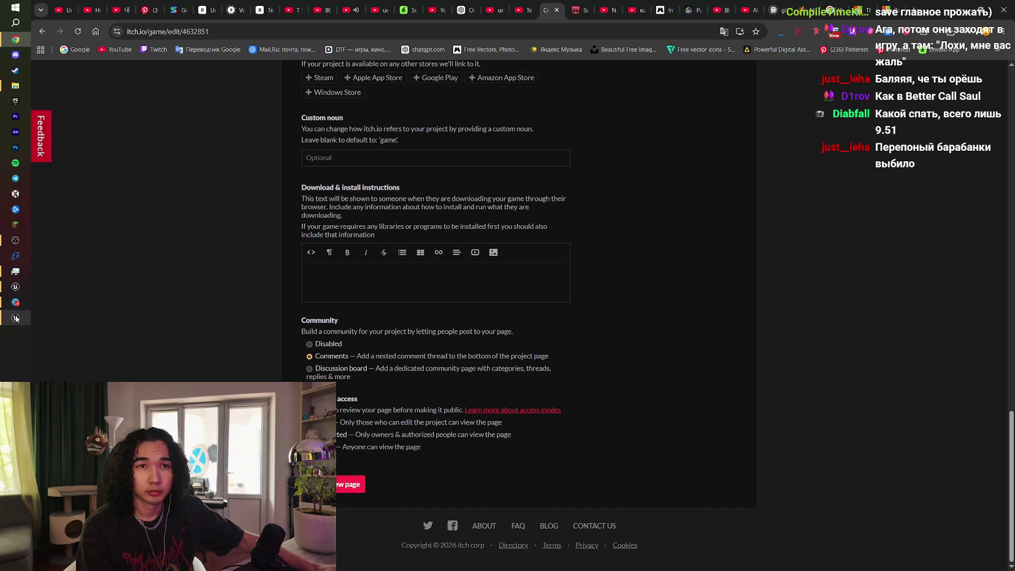
mouse_move(16, 320)
click(46, 326)
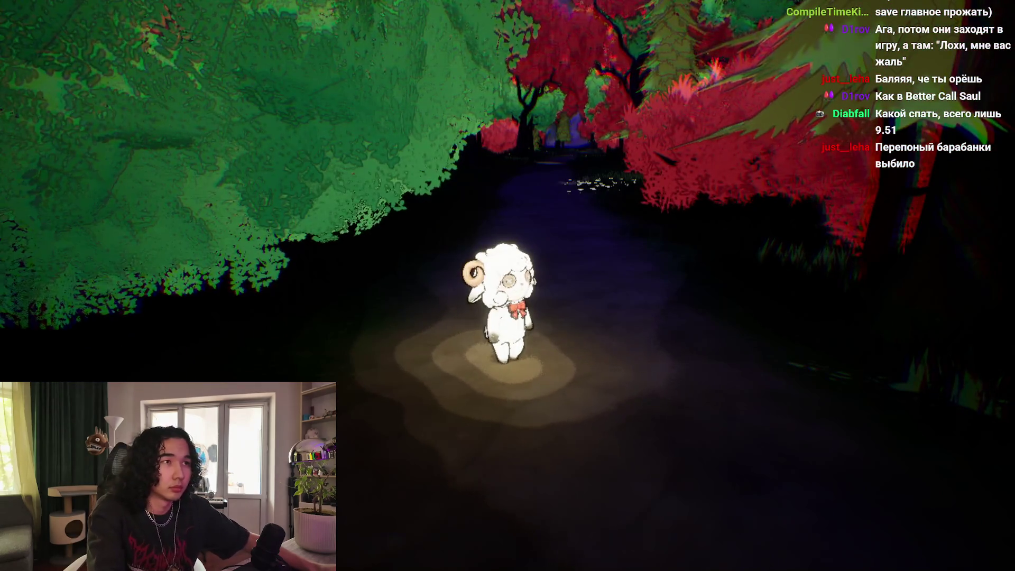
Step: Walk the sheep up the forest path and deeper into the forest
key(w)
key(w)
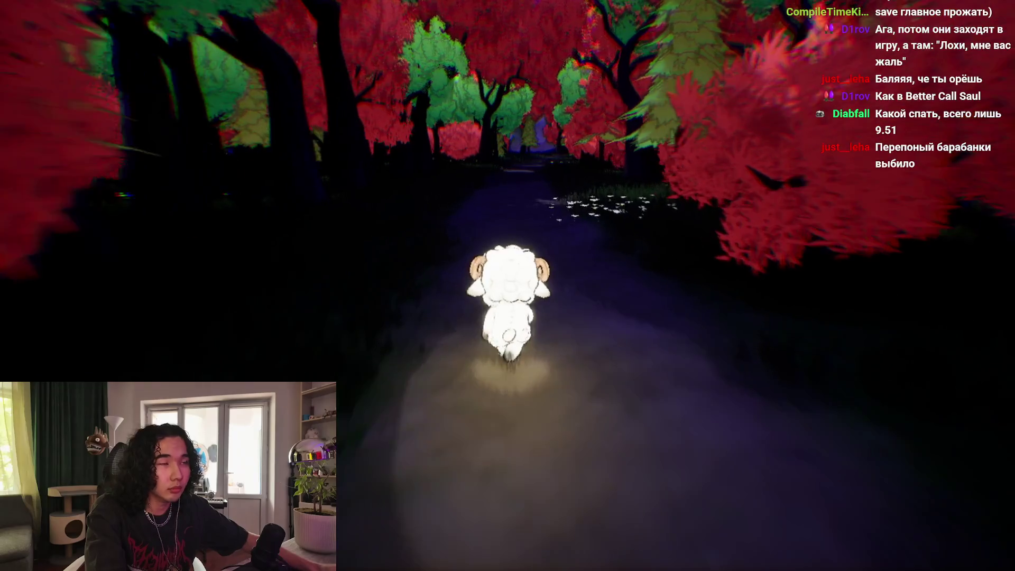
key(w)
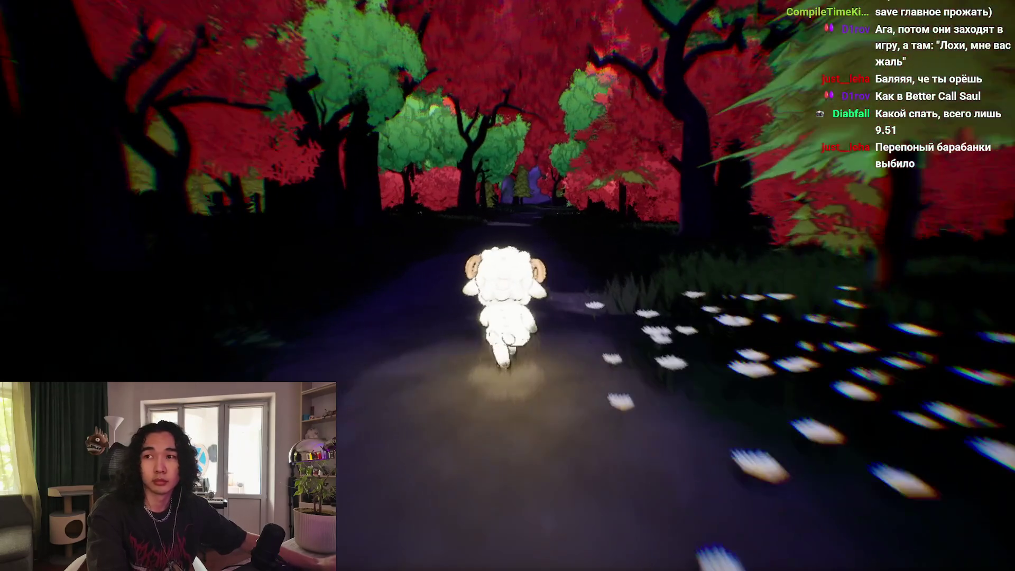
key(w)
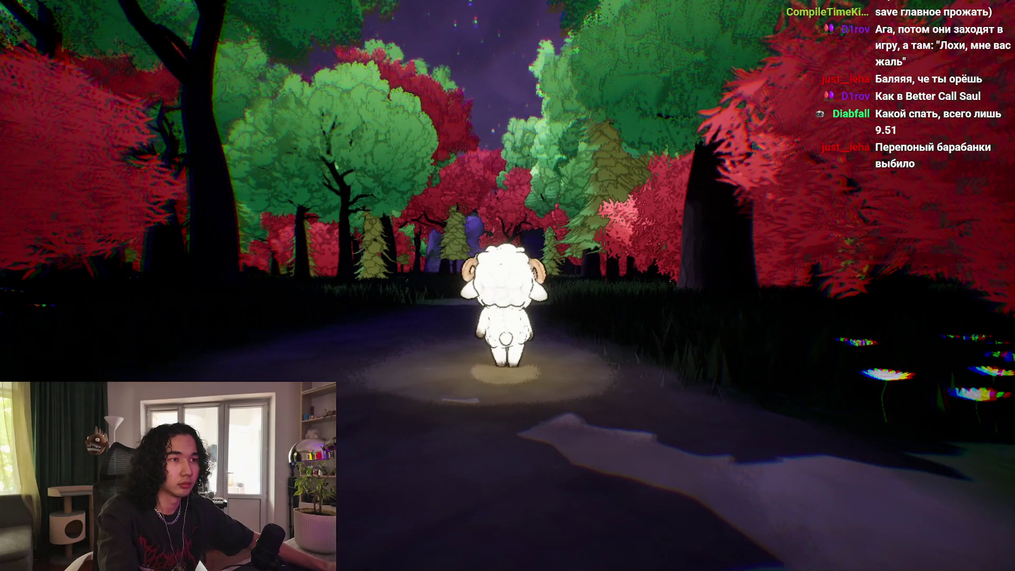
Step: Relaunch the CatShifter executable from the Windows build folder and walk the sheep up the path again
key(alt+Tab)
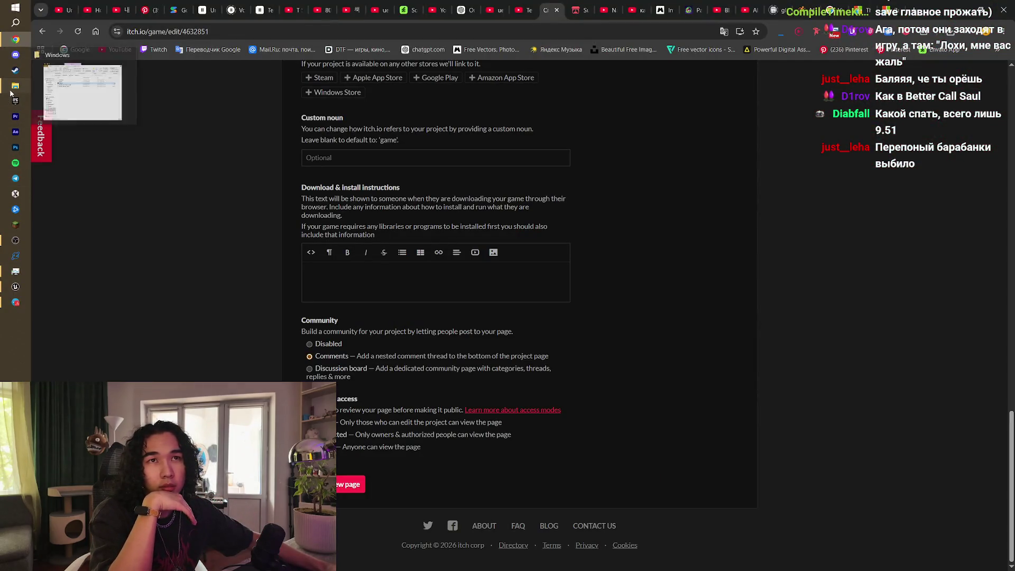
click(12, 88)
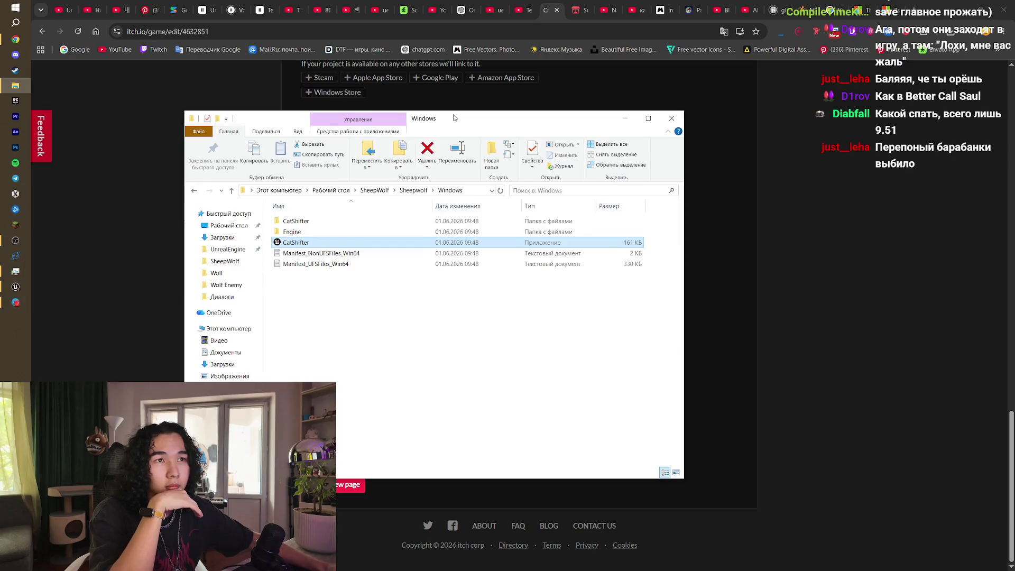
click(302, 243)
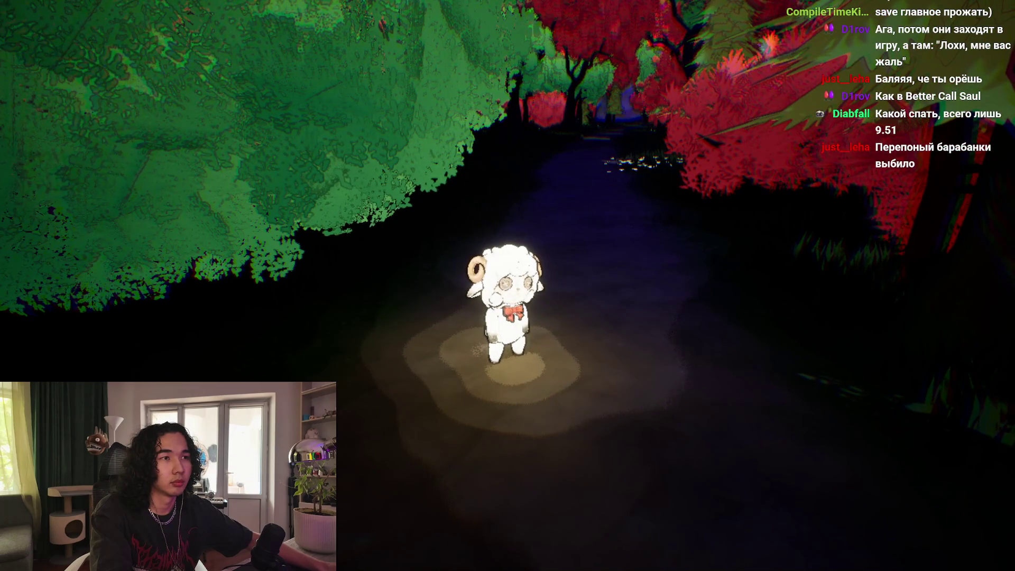
key(w)
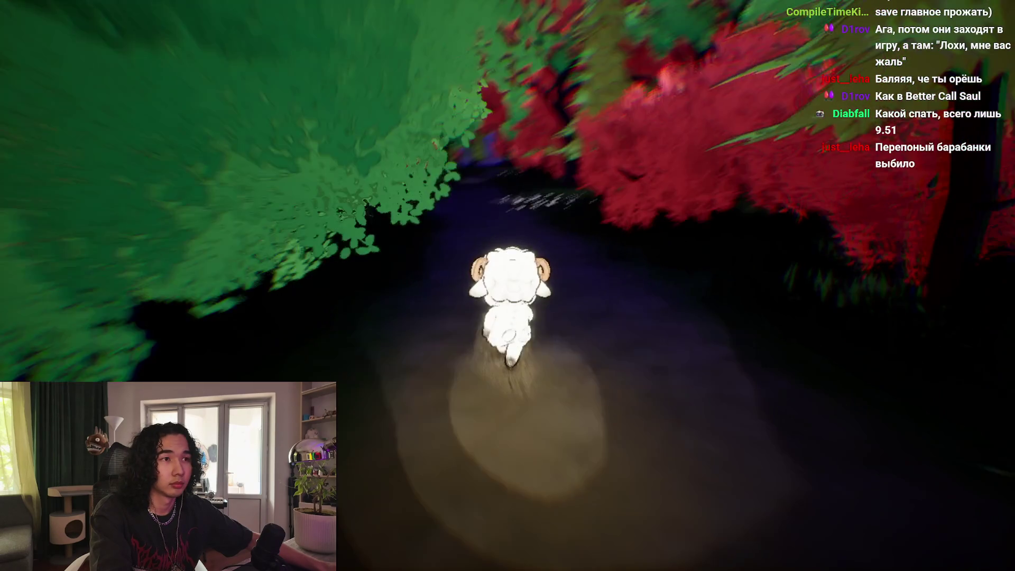
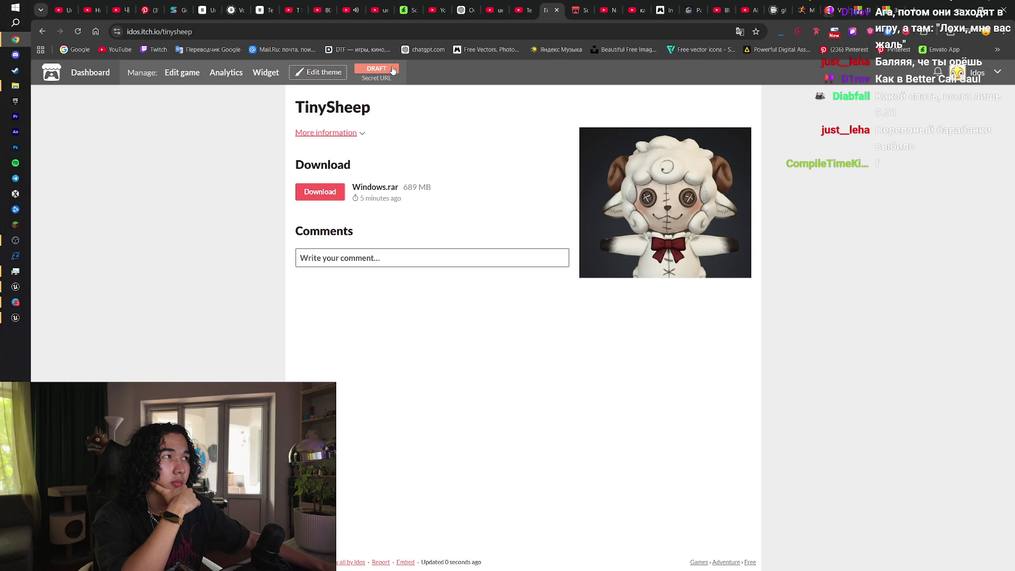
Step: Set TinySheep's visibility to Public, save the edit page, and go to the Spark Game Jam 2026 entries
click(393, 70)
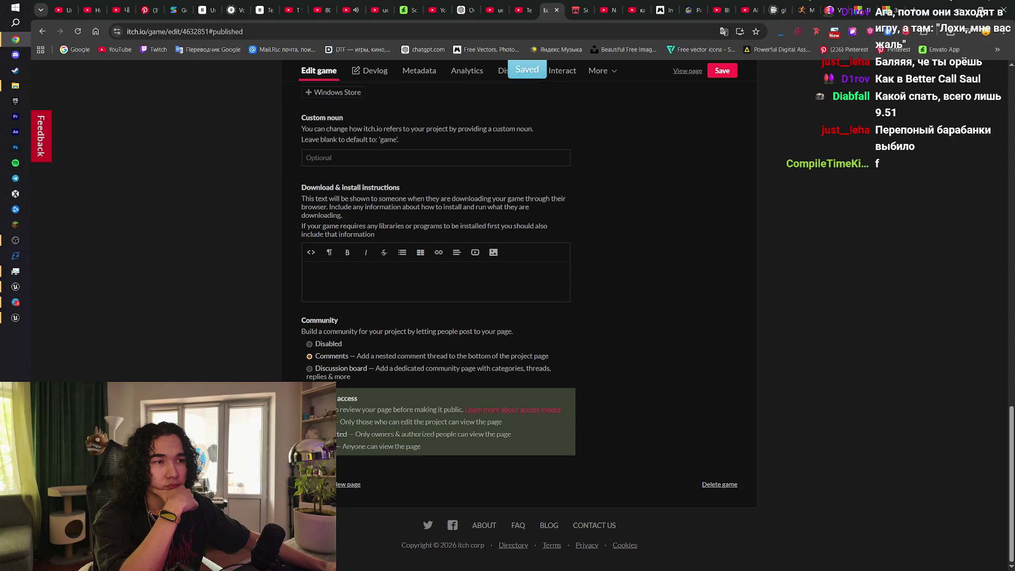
click(309, 446)
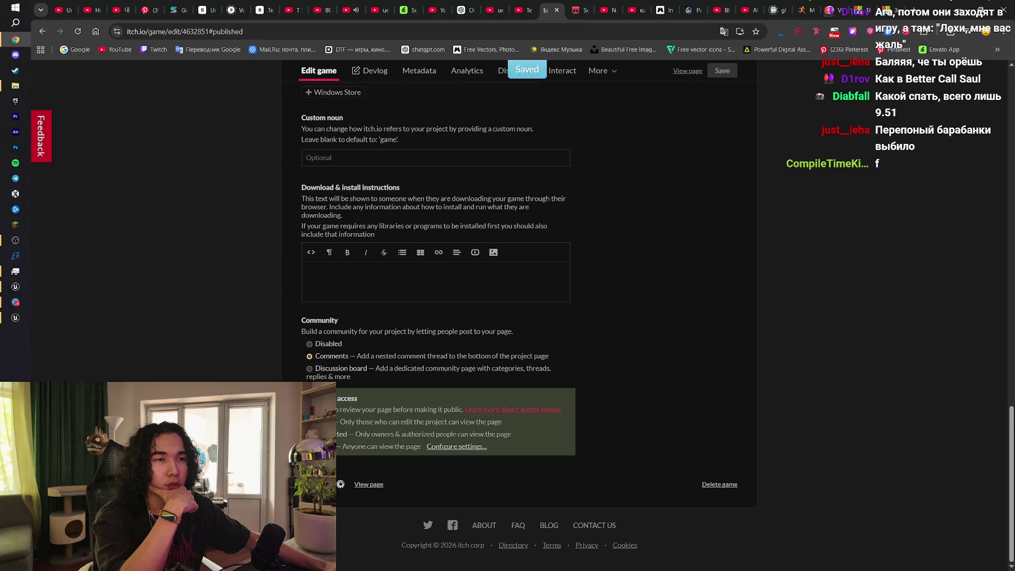
scroll(539, 400, up, 4)
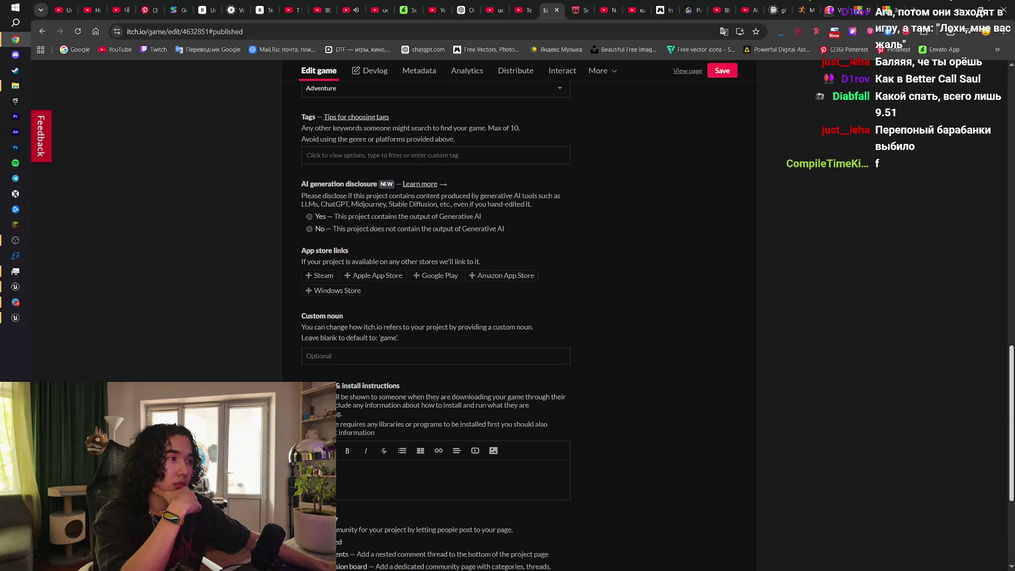
drag(1013, 415, 1013, 101)
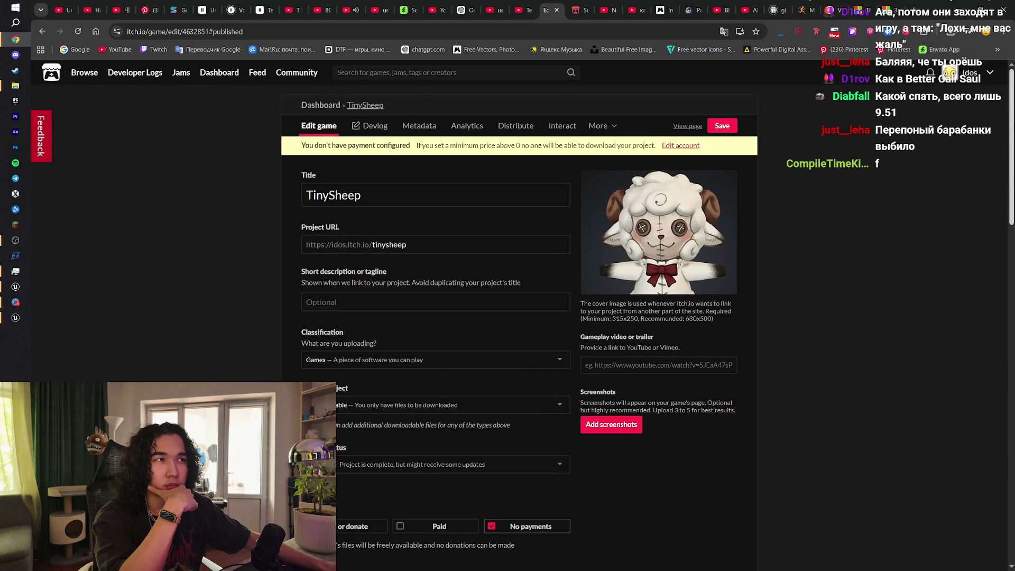
click(720, 127)
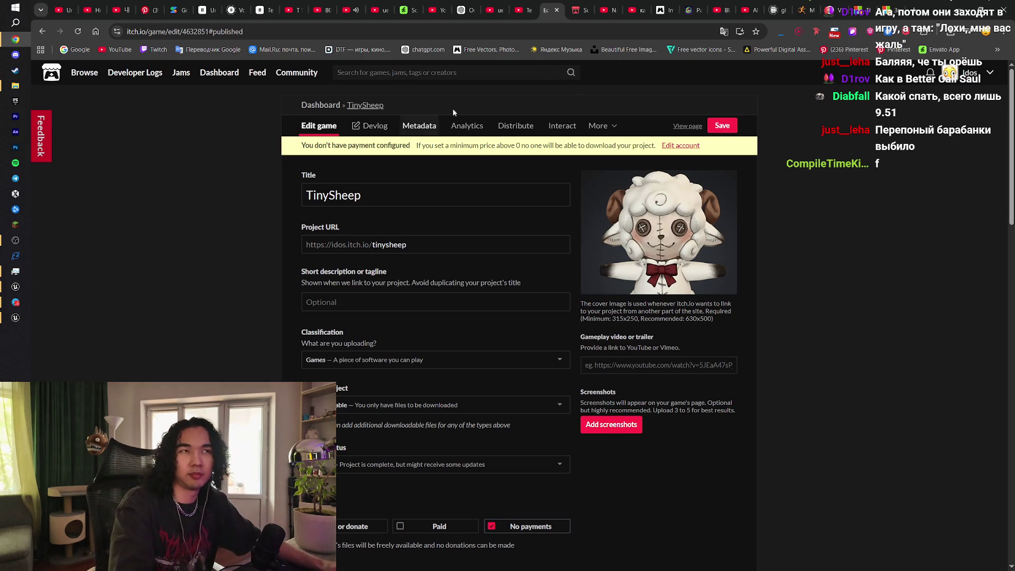
click(586, 9)
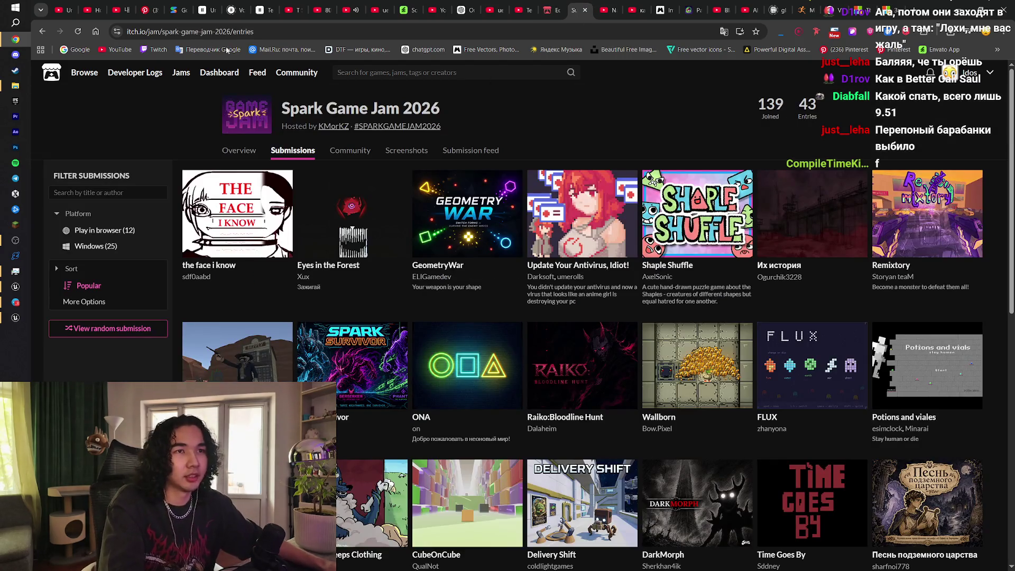
Step: Reload the jam entries, scroll down to TinySheep, and launch its game build
click(78, 31)
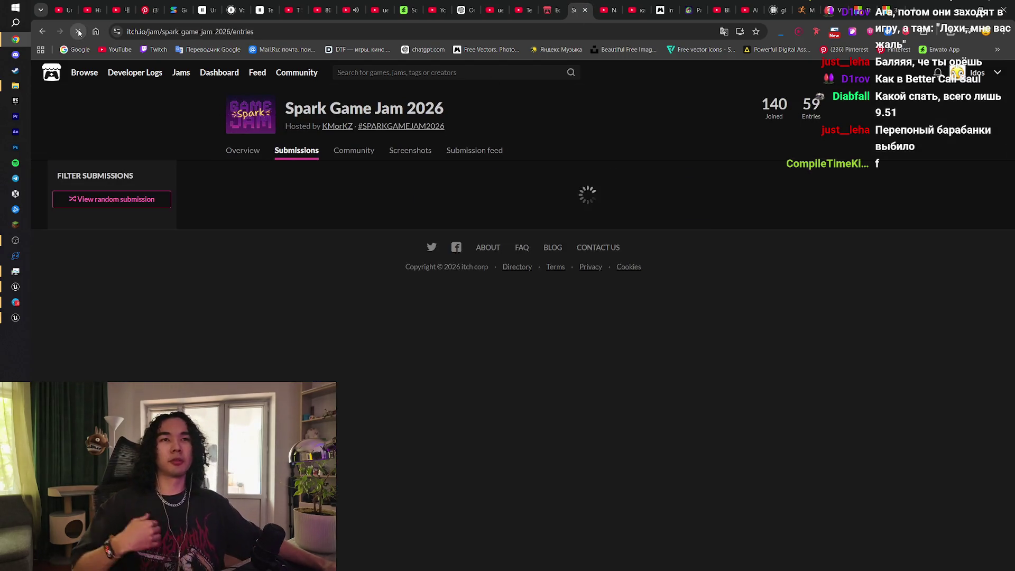
scroll(727, 340, down, 4)
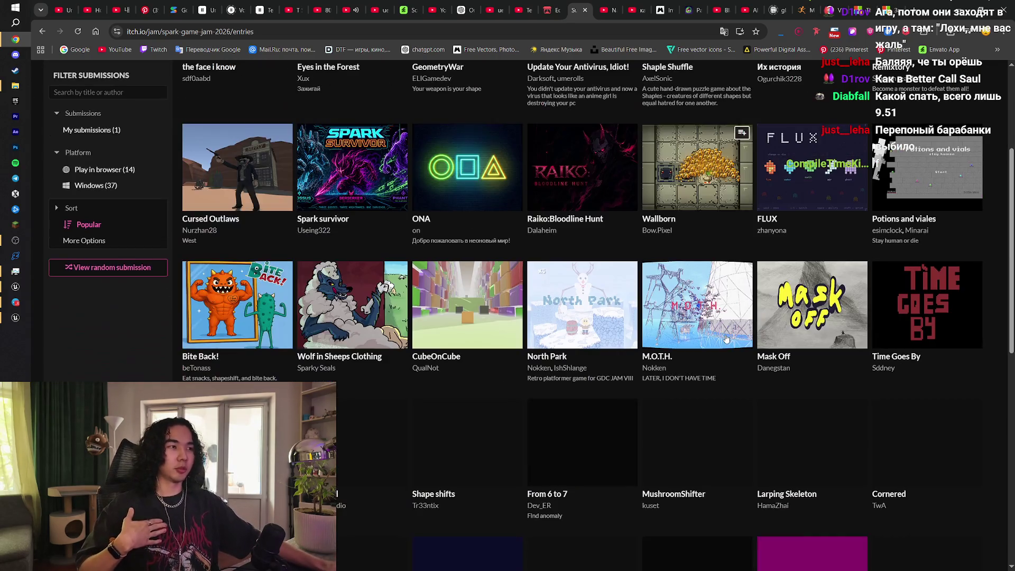
scroll(727, 340, down, 5)
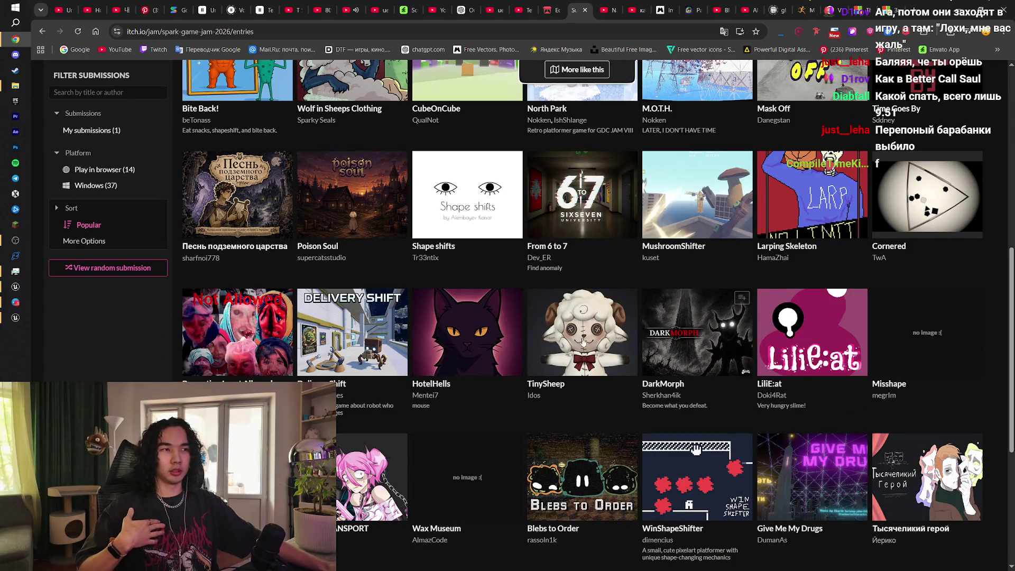
mouse_move(587, 349)
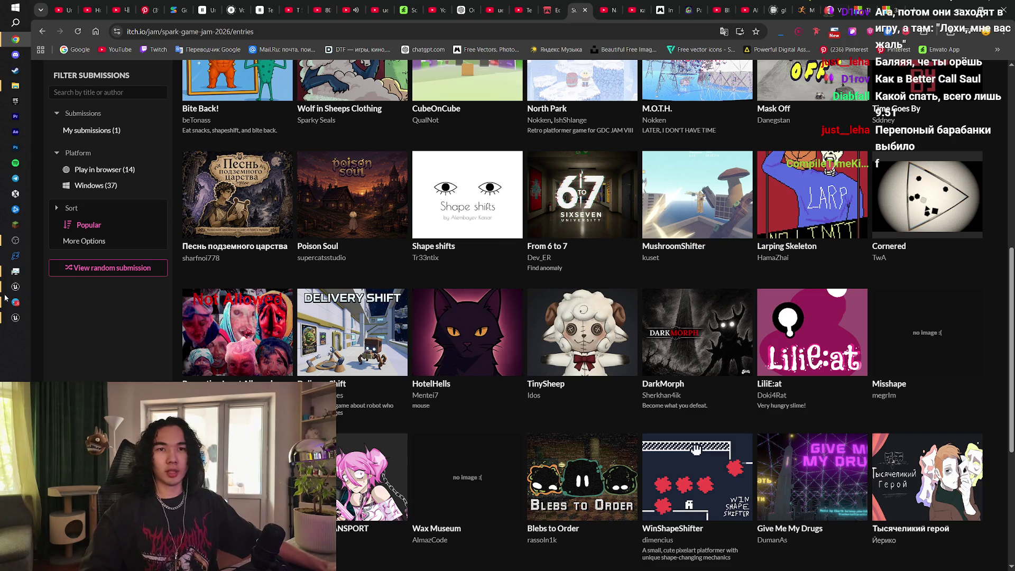
click(12, 318)
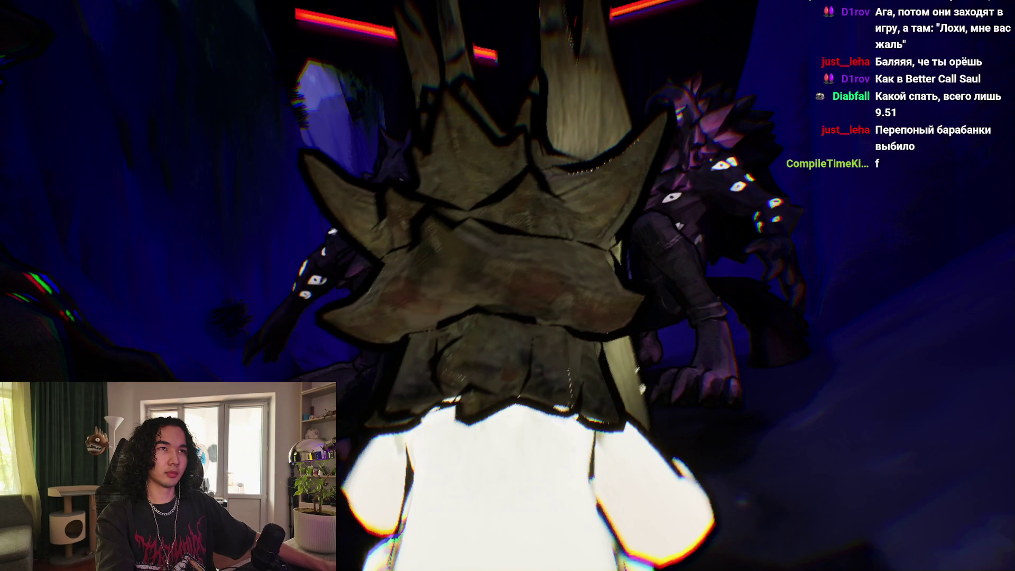
Step: After watching the dark opening cutscene, Alt+Tab from TinySheep back to the browser
key(alt+Tab)
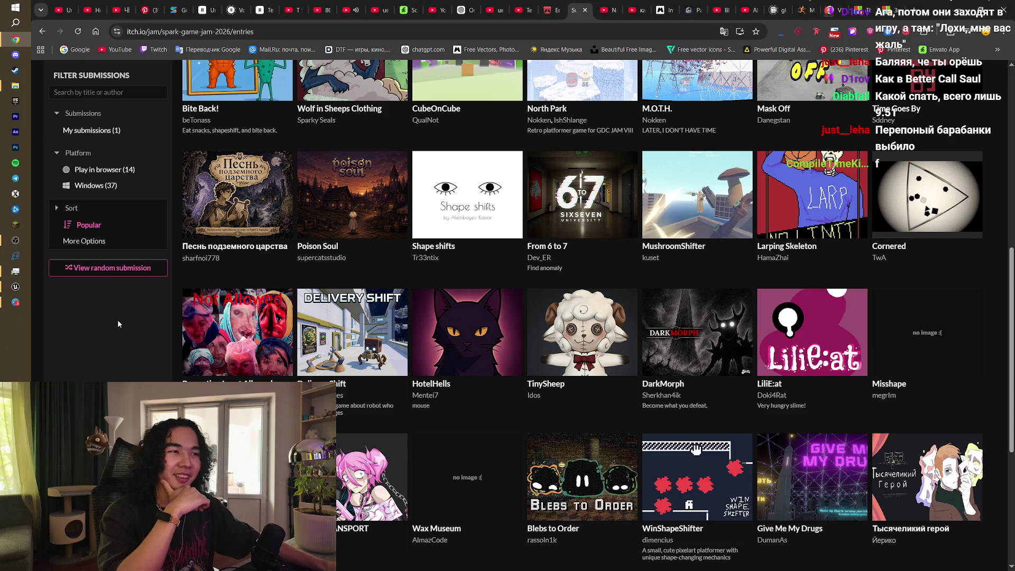
Step: Glance at the Unreal Editor, return to the jam entries in Chrome, and open a new tab
click(15, 286)
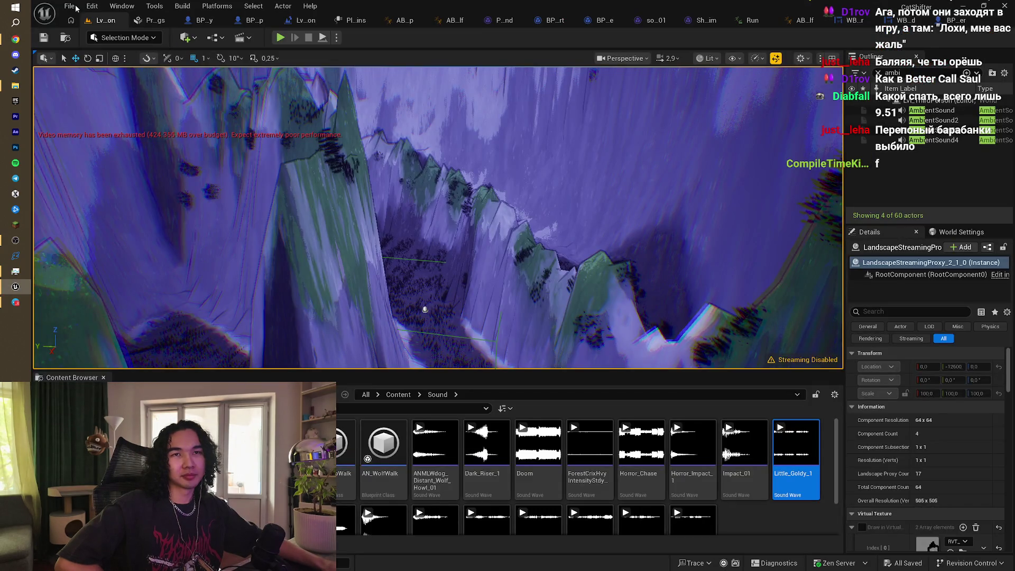
click(14, 39)
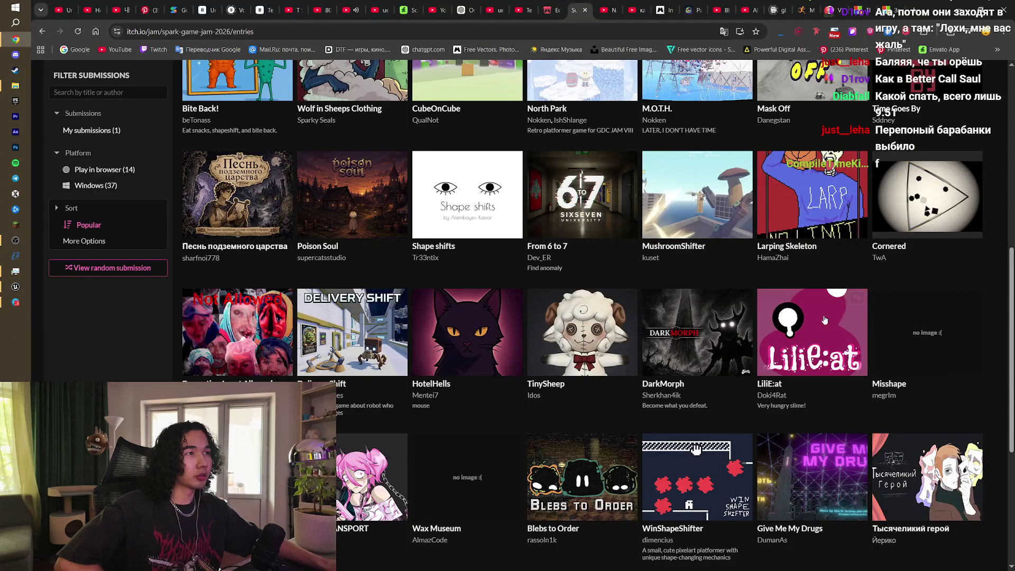
key(ctrl+t)
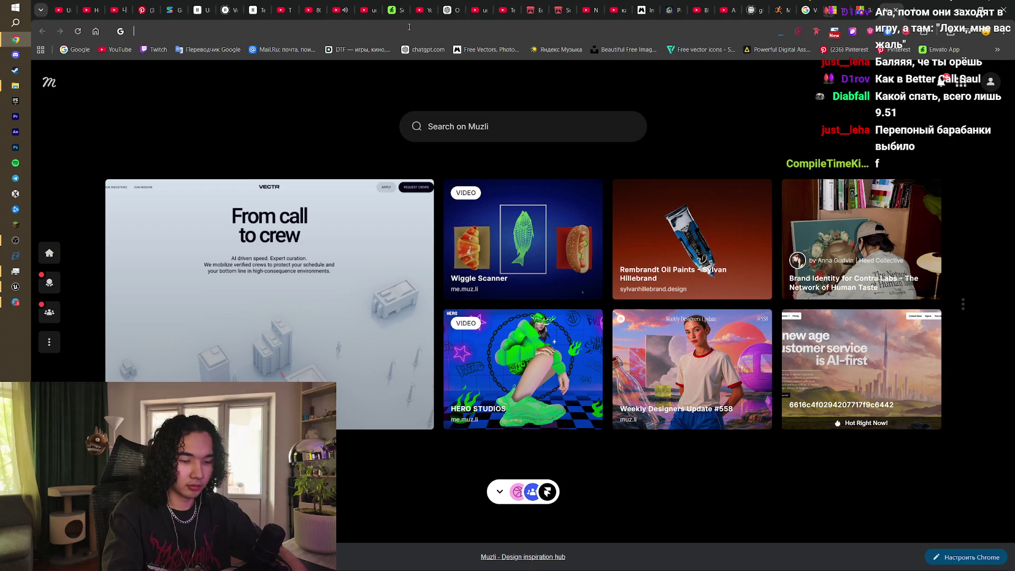
Step: Google 'vertical sync in ue5', select the r.vsync command, then return to Unreal Editor
text(vertical sync in ue5)
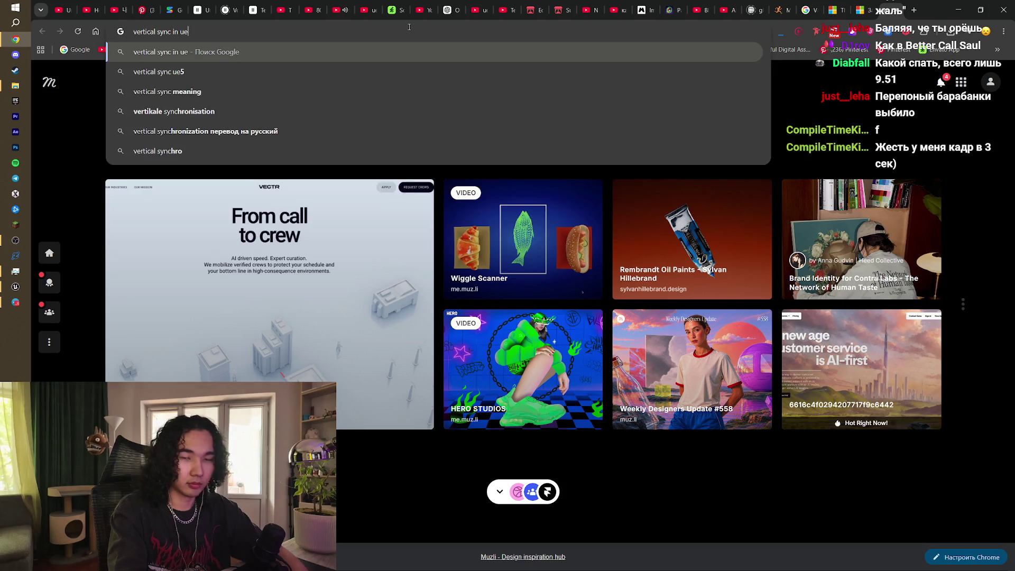
key(Return)
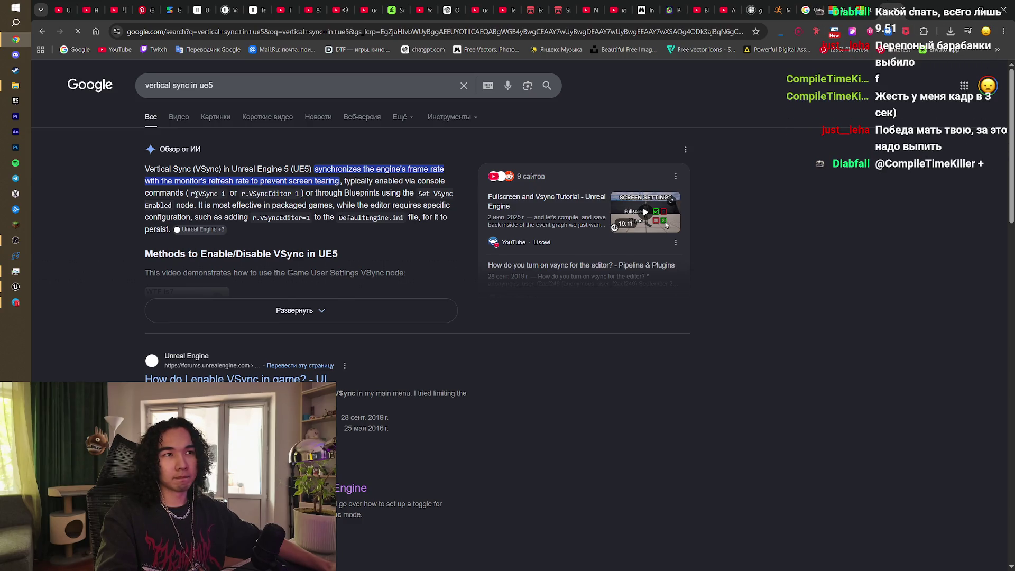
drag(191, 194, 297, 196)
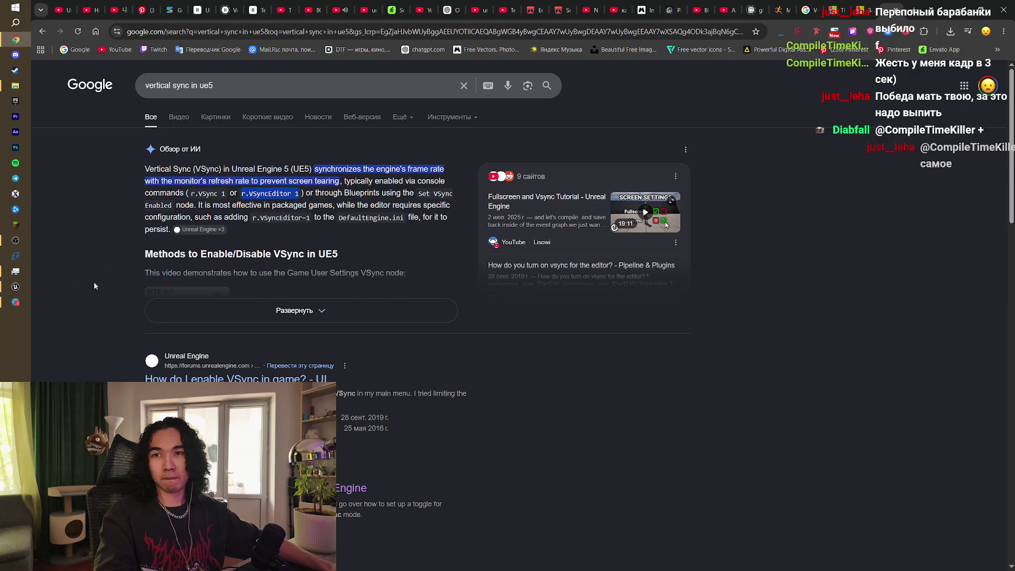
click(16, 287)
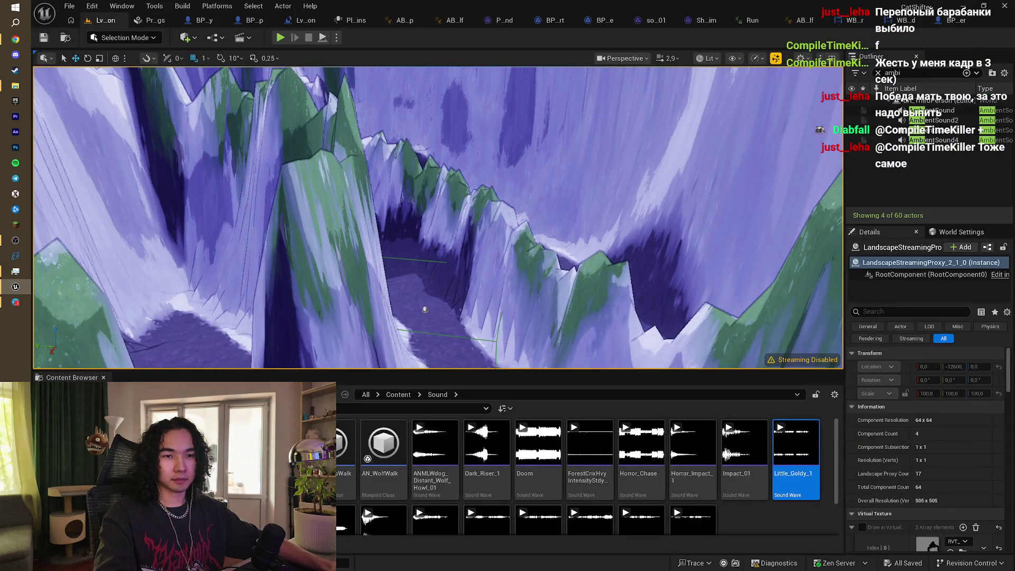
Step: Run the r.vsync console command, tilt the view toward the cliff wall, and check the Output Log
key(grave)
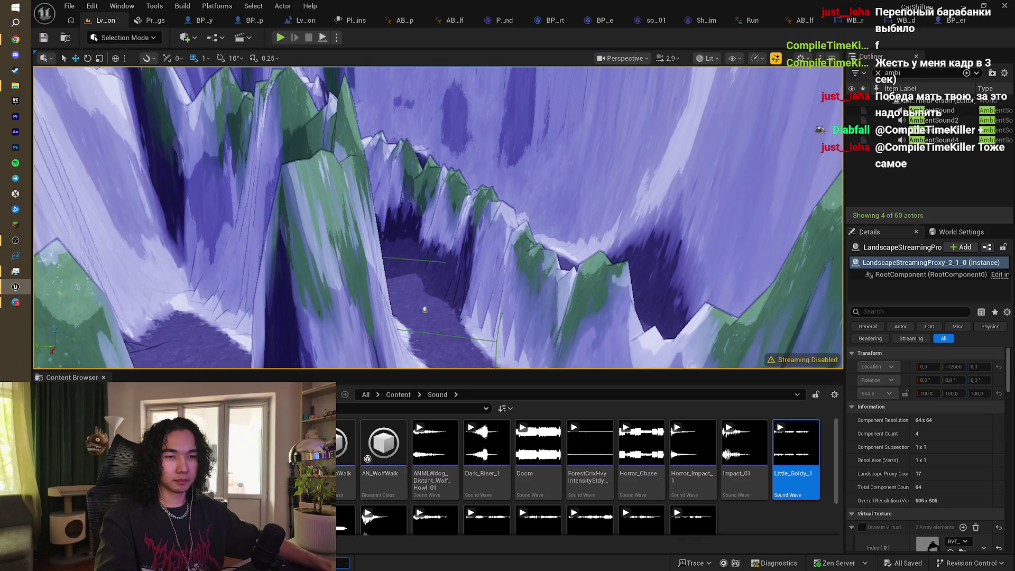
key(Return)
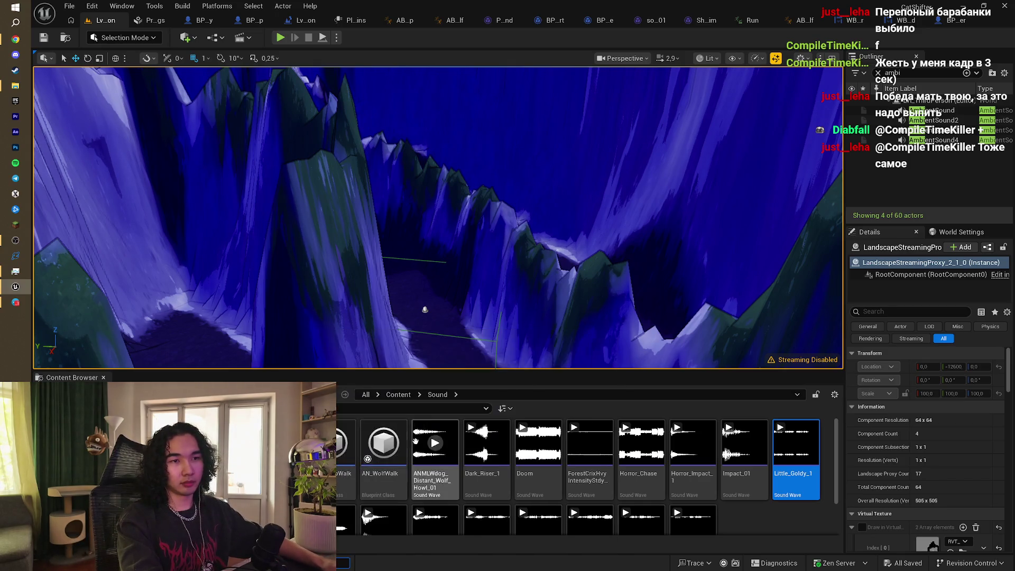
drag(439, 217, 439, 185)
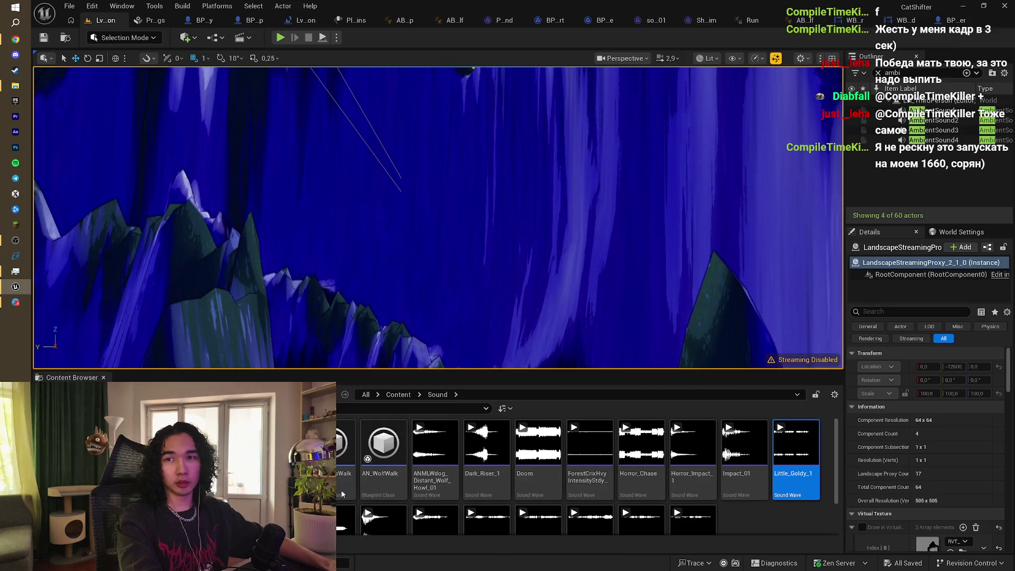
key(ctrl+shift+space)
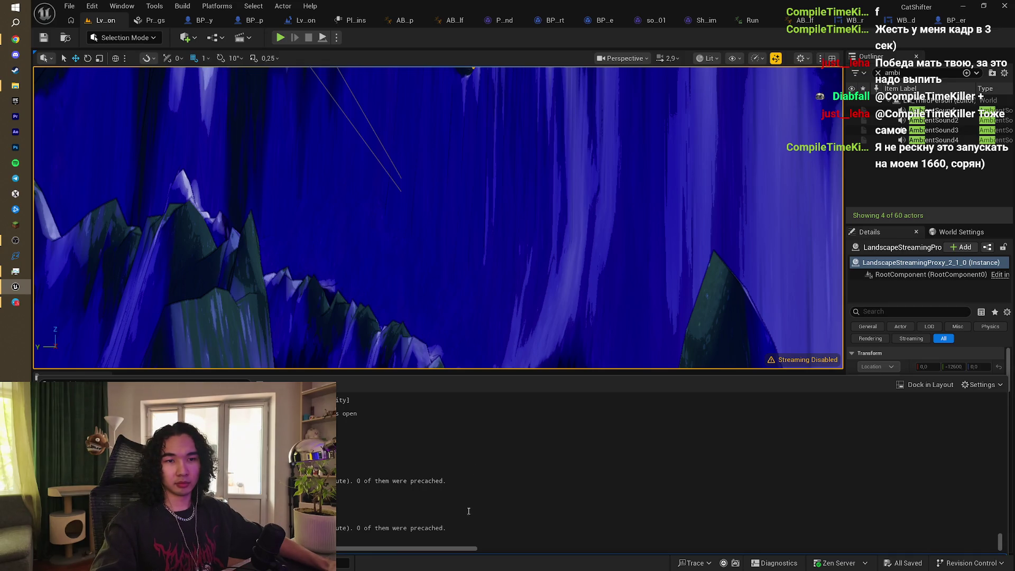
mouse_move(16, 40)
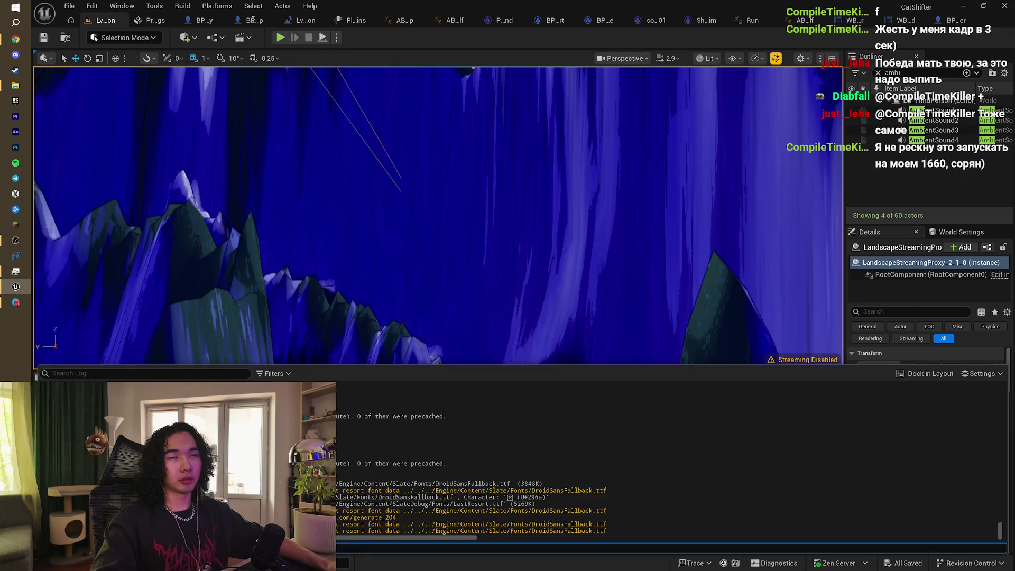
key(ctrl+space)
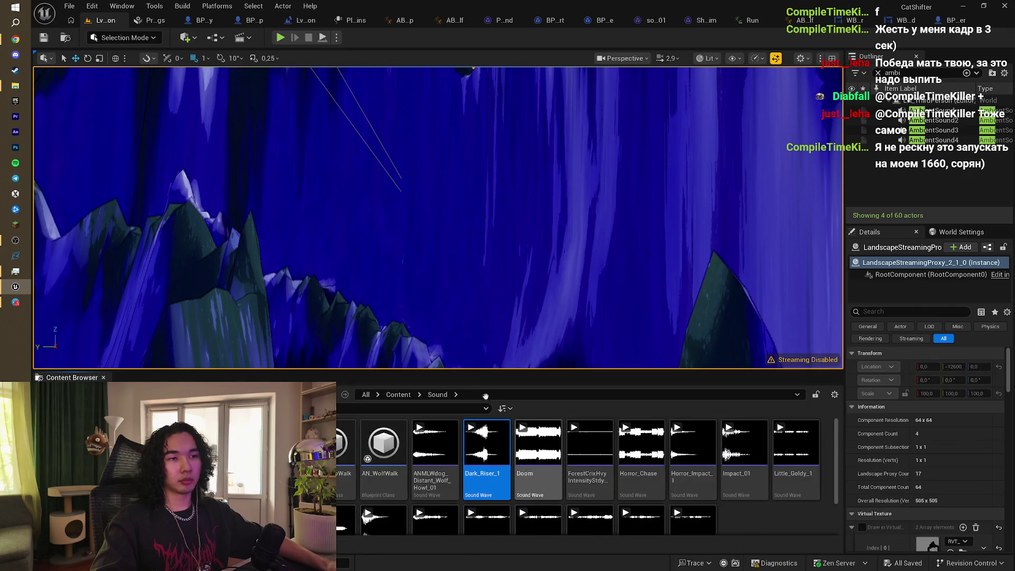
Step: Open the Blueprint EventGraph and pan to the Blocked, Print String, Left Shift and Launch Character nodes
click(249, 20)
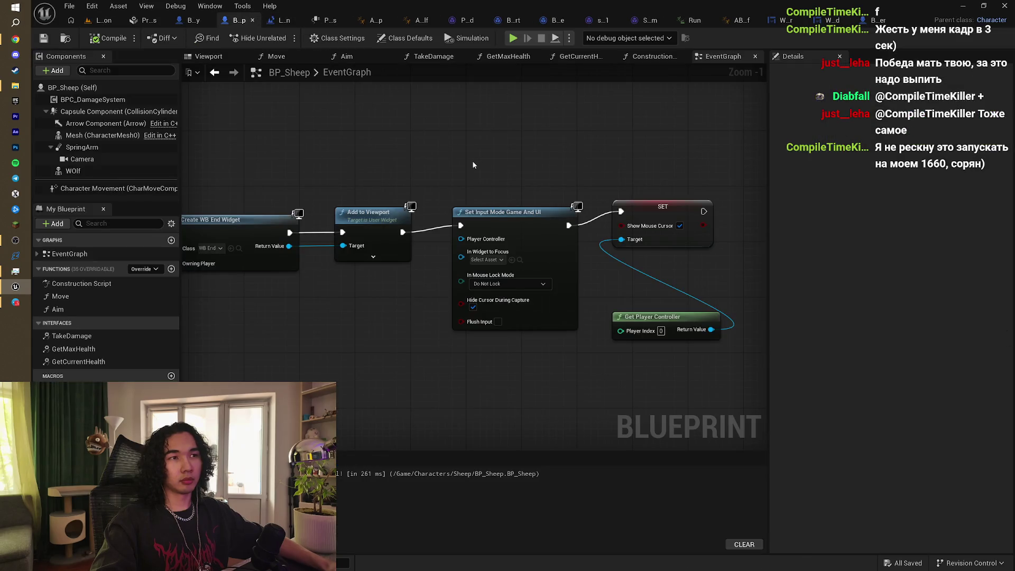
mouse_move(471, 166)
mouse_down()
mouse_move(487, 194)
mouse_move(547, 189)
mouse_up()
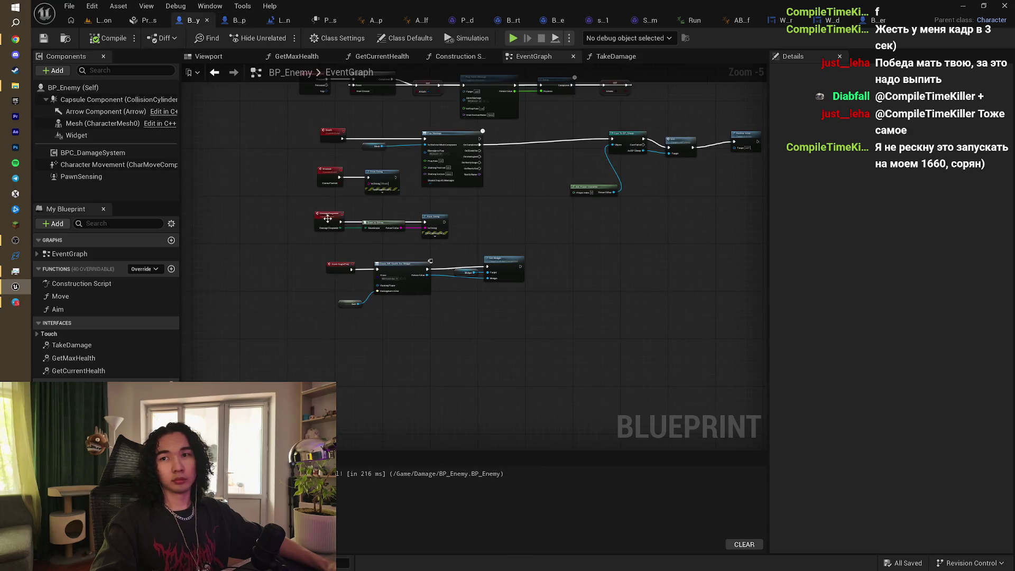
scroll(402, 281, up, 4)
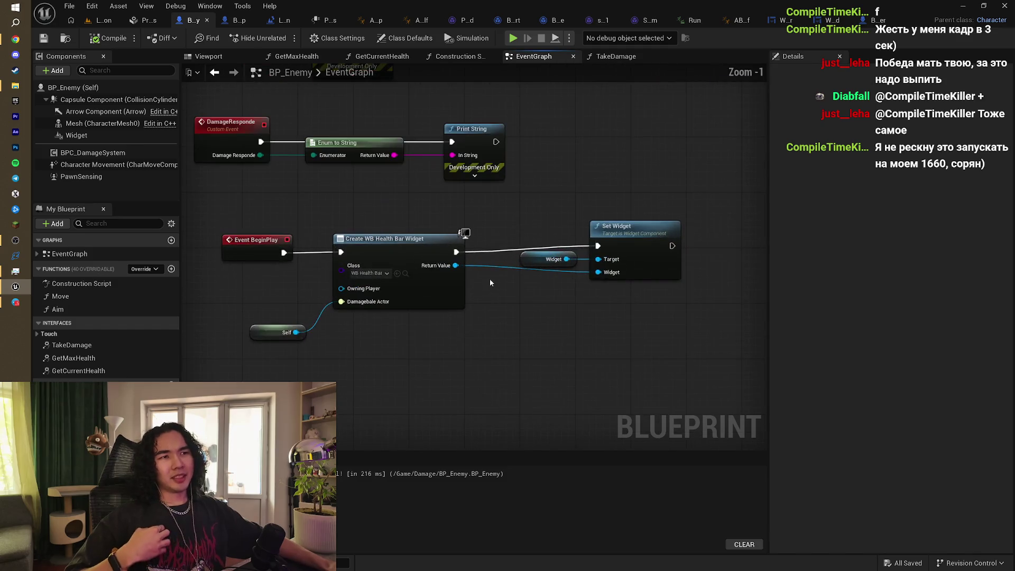
drag(486, 288, 504, 348)
scroll(545, 379, down, 2)
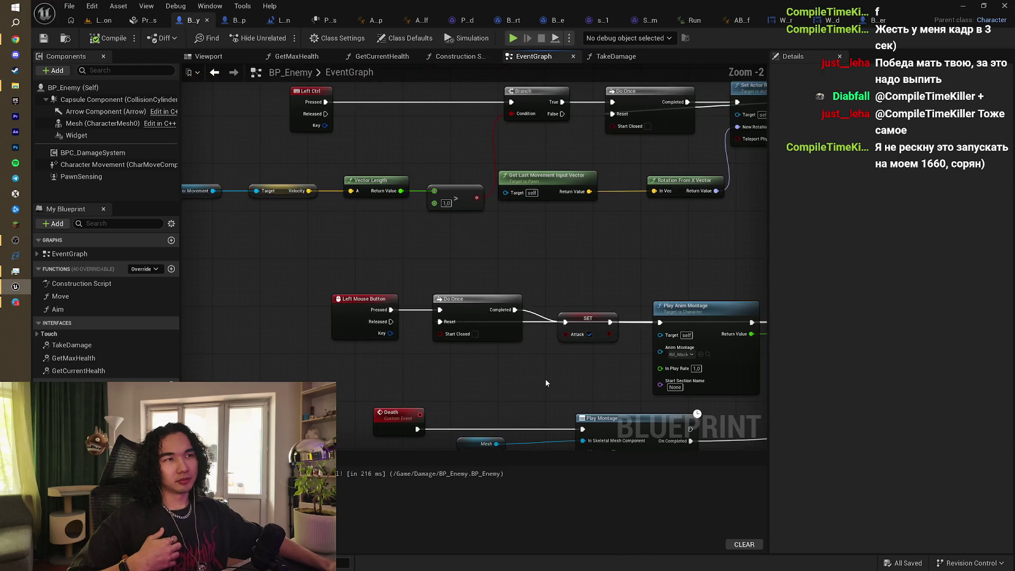
mouse_move(556, 344)
mouse_down()
mouse_move(585, 408)
mouse_move(616, 411)
mouse_move(422, 336)
mouse_move(501, 297)
mouse_move(502, 206)
mouse_move(503, 217)
mouse_move(460, 222)
mouse_move(616, 269)
mouse_move(605, 199)
mouse_up()
Step: Pan and zoom to the Death, Play Montage, Cast To BP_Sheep and AI MoveTo nodes
scroll(421, 336, down, 1)
scroll(501, 297, up, 1)
scroll(542, 262, up, 1)
mouse_move(542, 266)
mouse_down()
mouse_move(555, 222)
mouse_move(505, 267)
mouse_move(633, 275)
mouse_up()
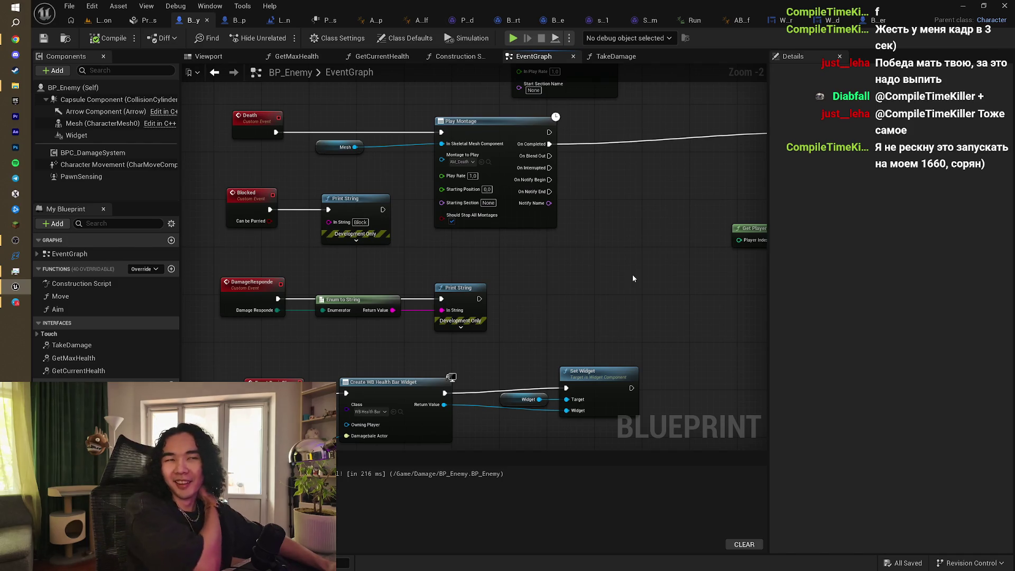
mouse_move(632, 274)
mouse_down()
mouse_move(468, 335)
mouse_move(632, 320)
mouse_move(629, 311)
mouse_move(517, 292)
mouse_move(560, 342)
mouse_move(627, 306)
mouse_move(608, 120)
mouse_move(583, 161)
mouse_move(537, 103)
mouse_move(569, 33)
mouse_up()
scroll(468, 334, down, 1)
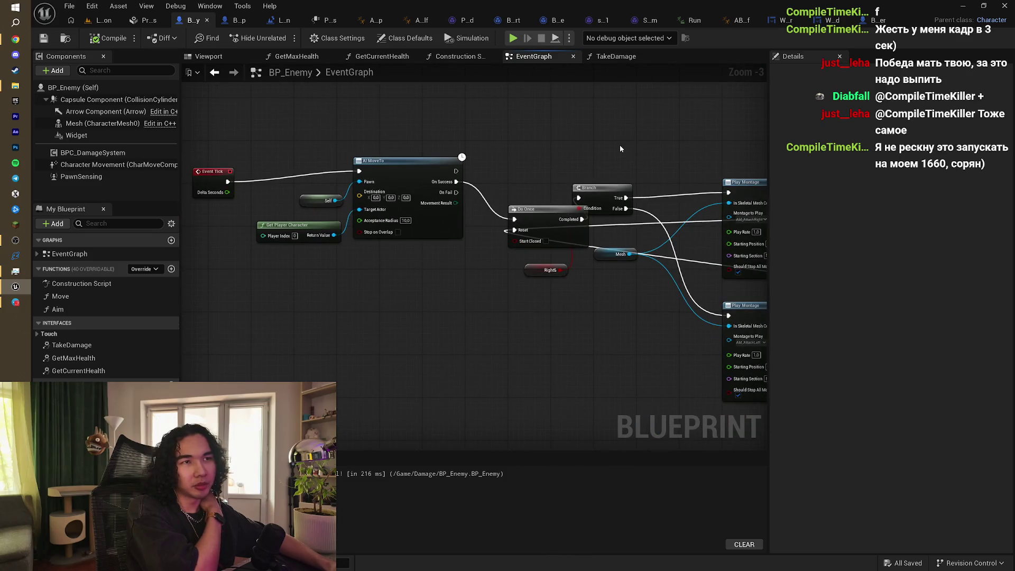
drag(620, 144, 544, 164)
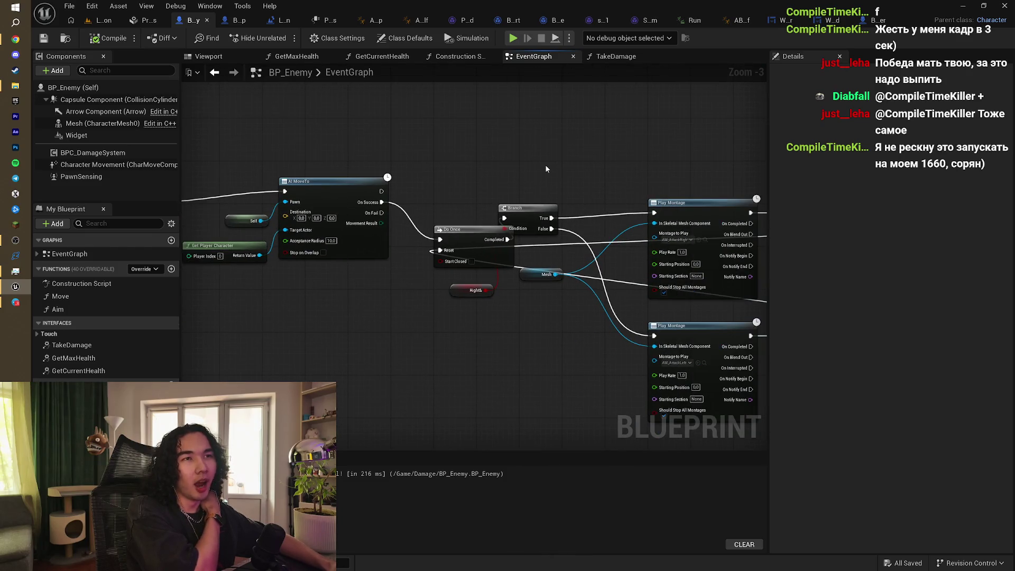